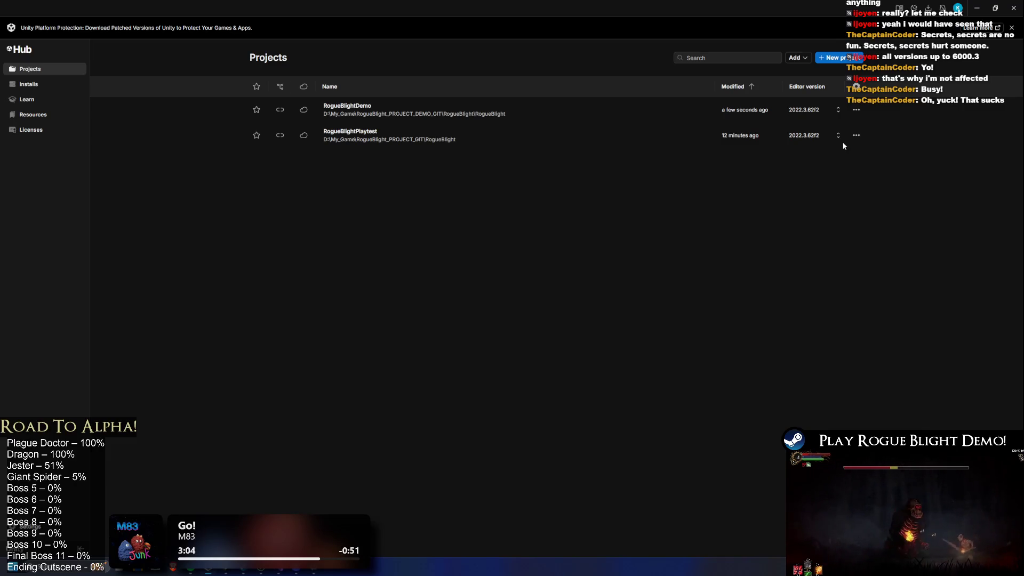
# Step: Switch from Unity Hub's Projects list to the Package Manager window
pyautogui.hotkey('alt', 'Tab')
pyautogui.press('Tab')
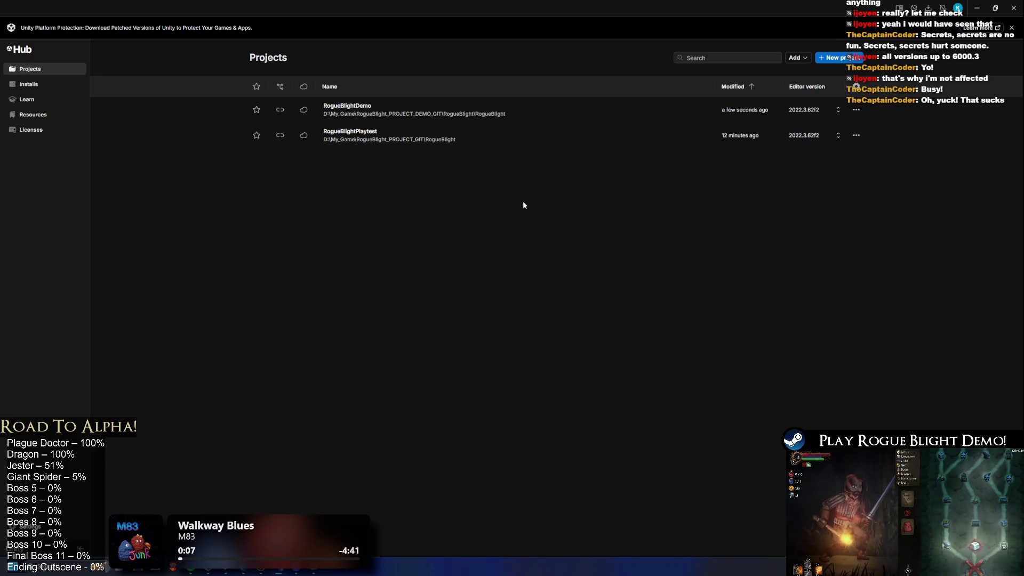
pyautogui.hotkey('alt', 'Tab')
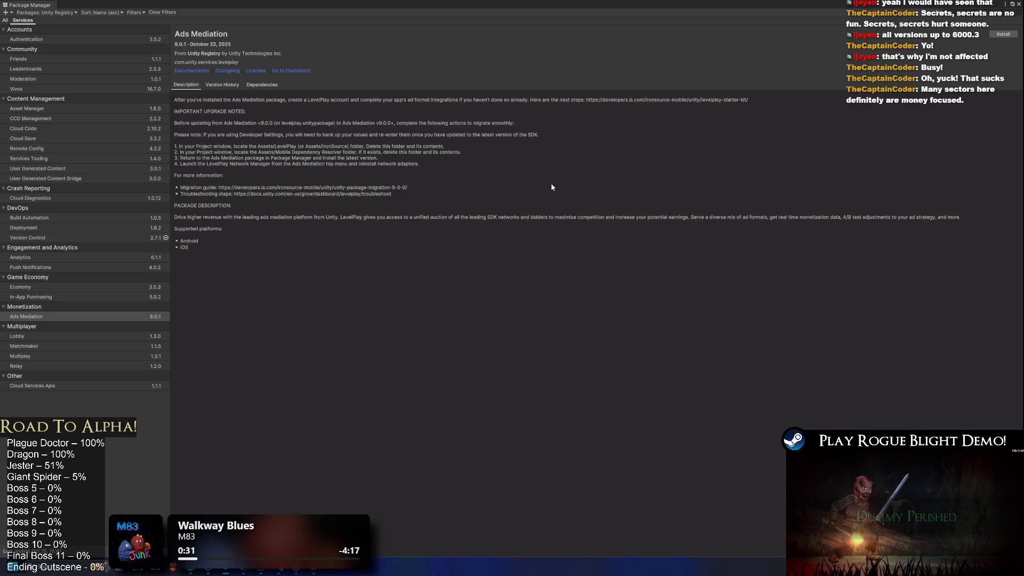
# Step: Switch back from the Package Manager to the Unity Hub Projects page
pyautogui.hotkey('alt', 'Tab')
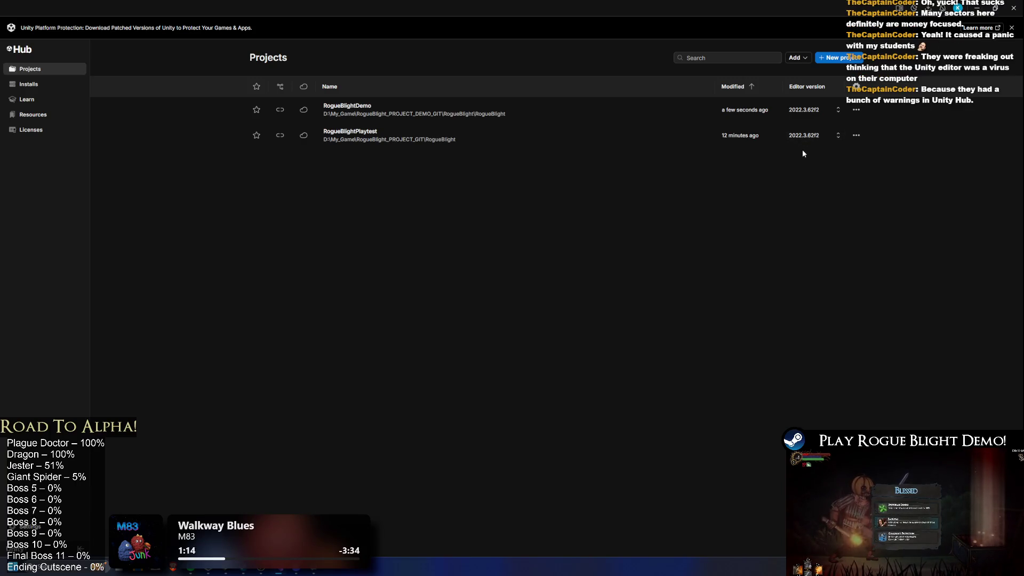
# Step: Switch from Unity Hub back to the Package Manager window
pyautogui.hotkey('alt', 'Tab')
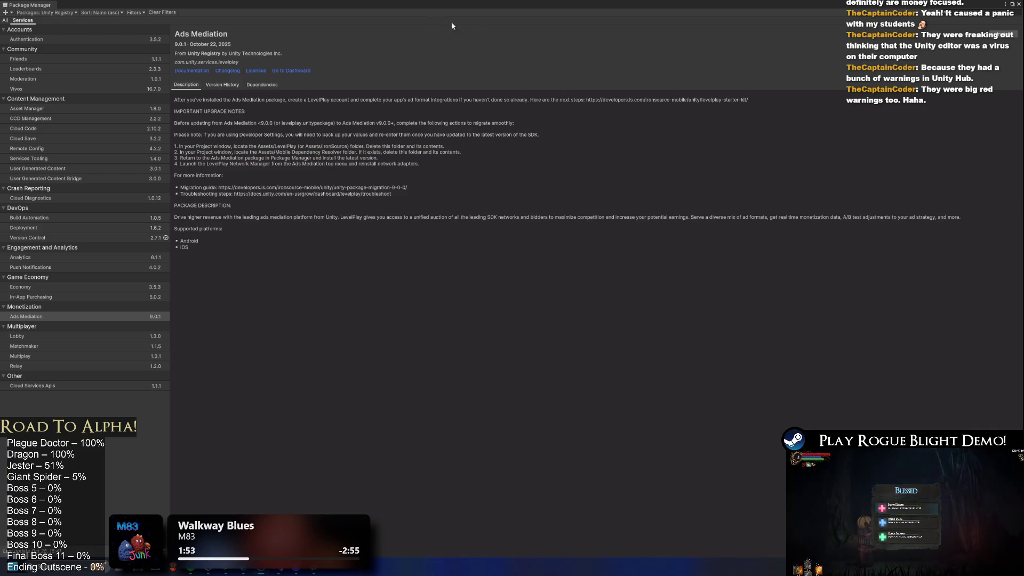
pyautogui.click(59, 14)
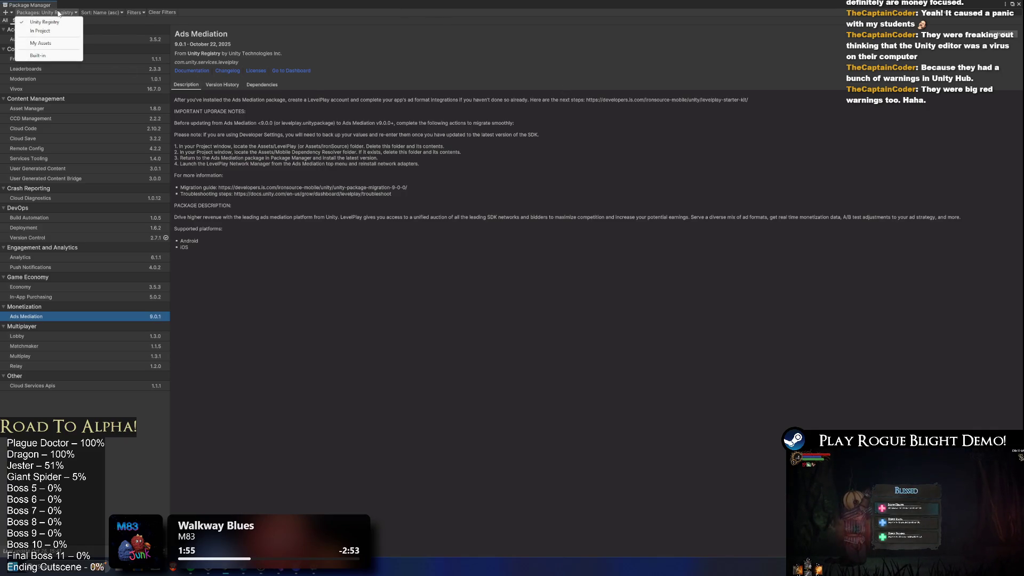
pyautogui.click(11, 11)
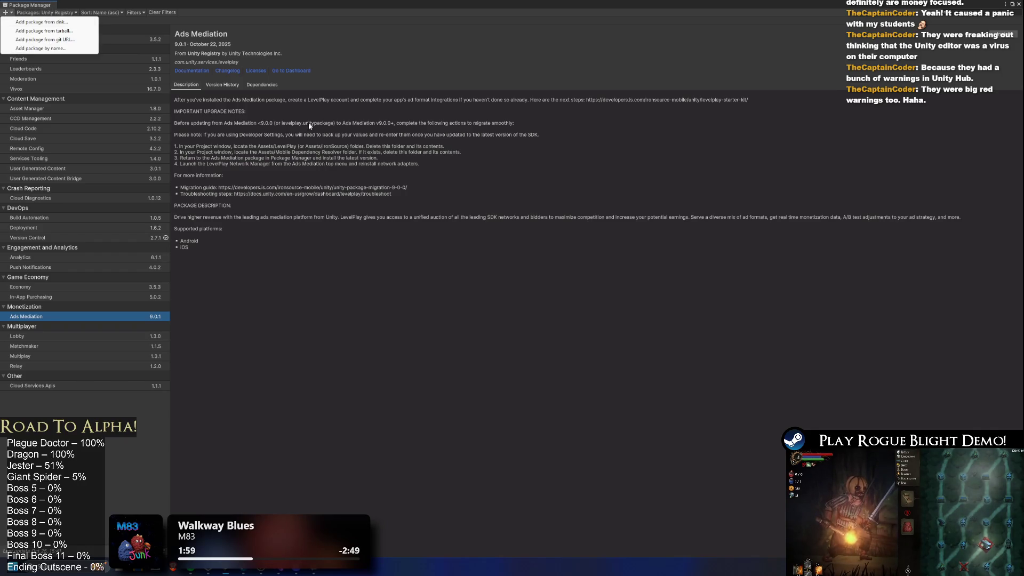
pyautogui.click(343, 357)
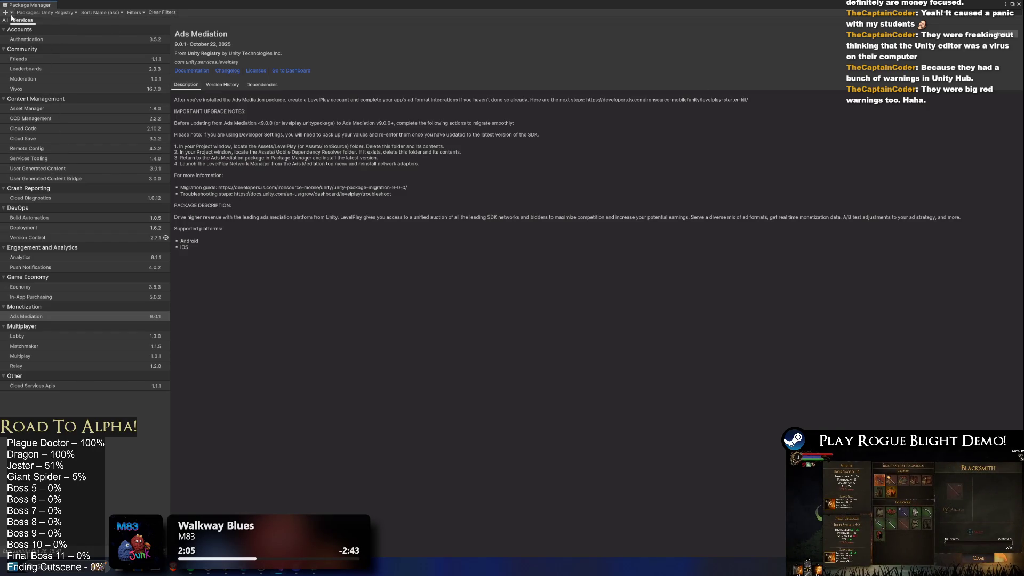
pyautogui.click(8, 12)
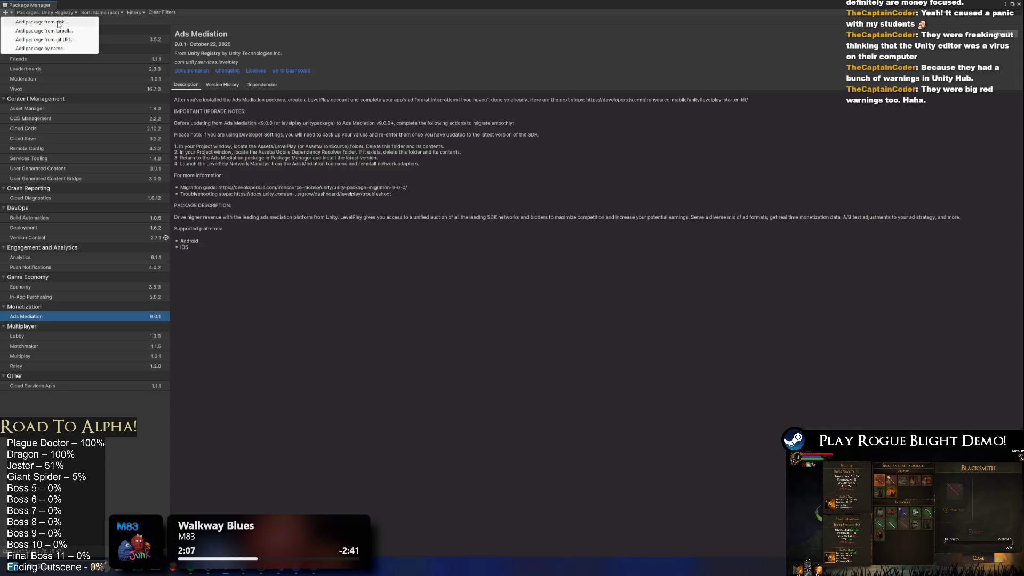
pyautogui.click(70, 48)
pyautogui.write('com.unity.cinemachine@2.8.9')
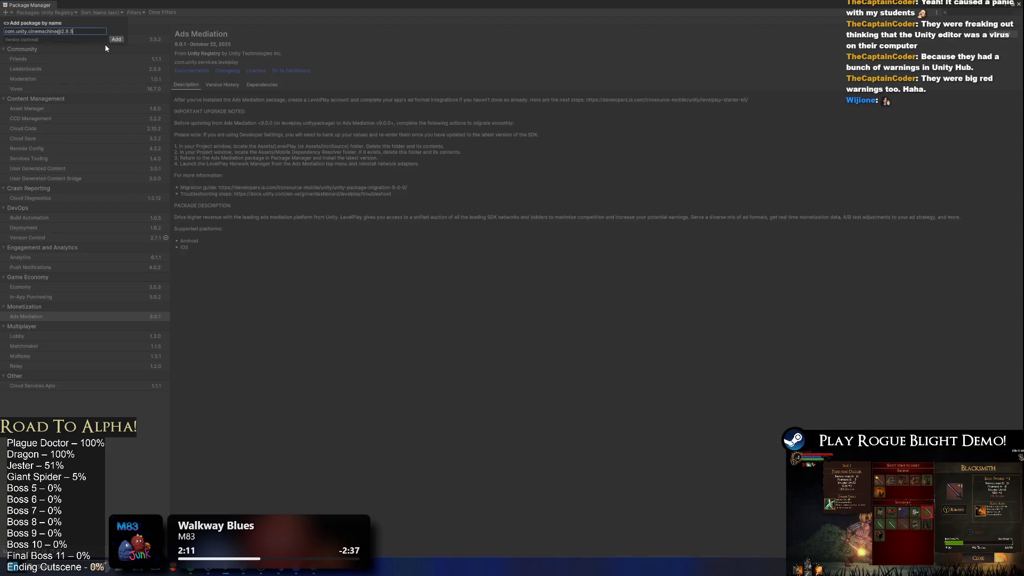
pyautogui.click(117, 38)
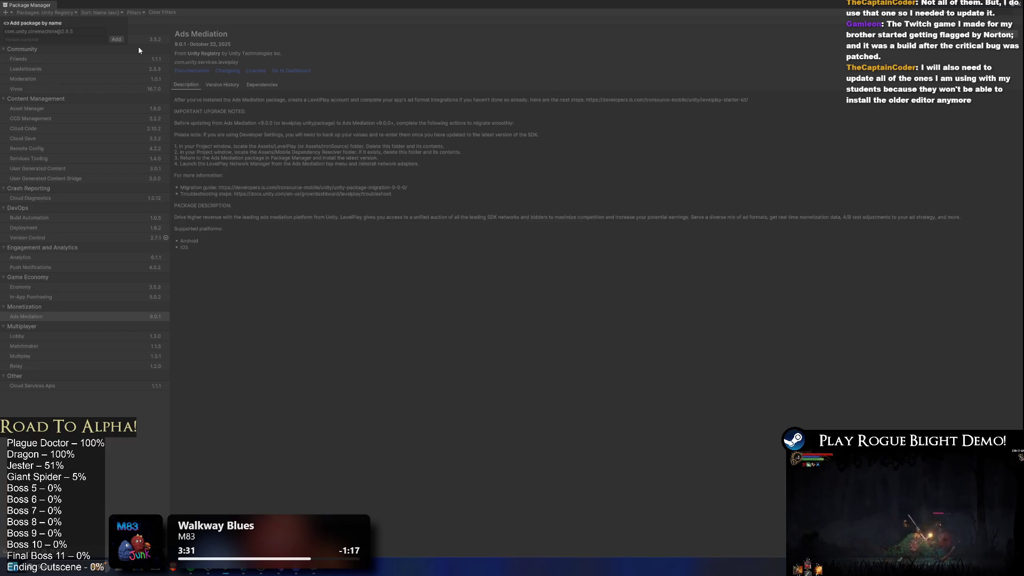
pyautogui.press('Escape')
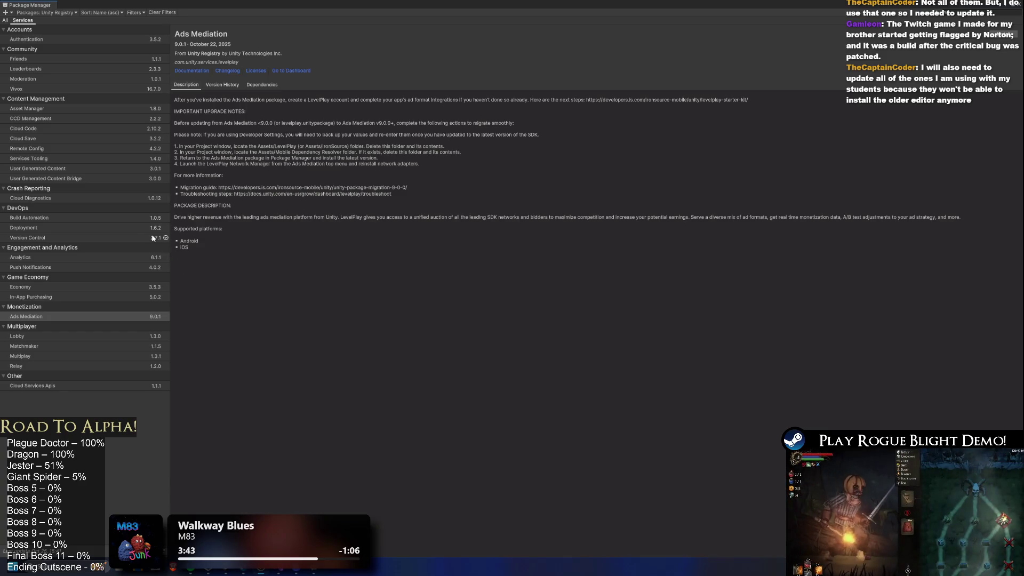
pyautogui.click(6, 20)
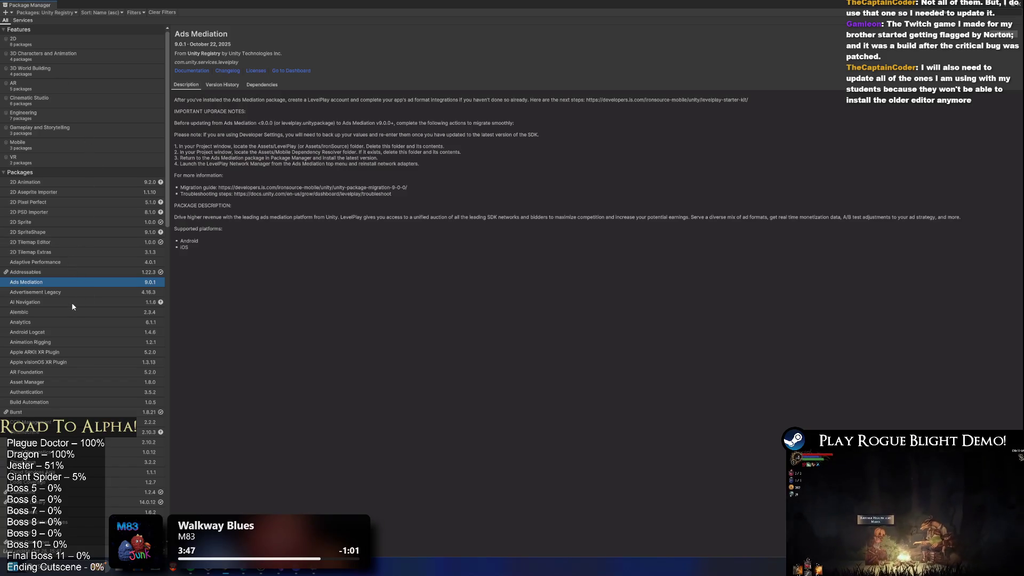
pyautogui.scroll(-4, 71, 303)
pyautogui.scroll(-3, 69, 302)
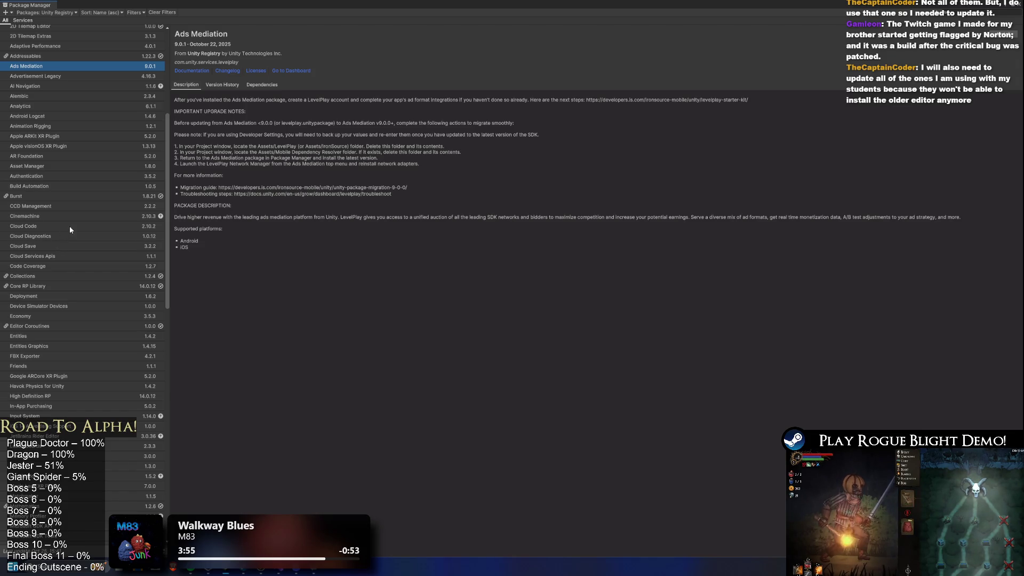
# Step: Show Cinemachine's version history with installed 2.10.3 expanded, then reach the add-package menu
pyautogui.click(28, 215)
pyautogui.click(221, 86)
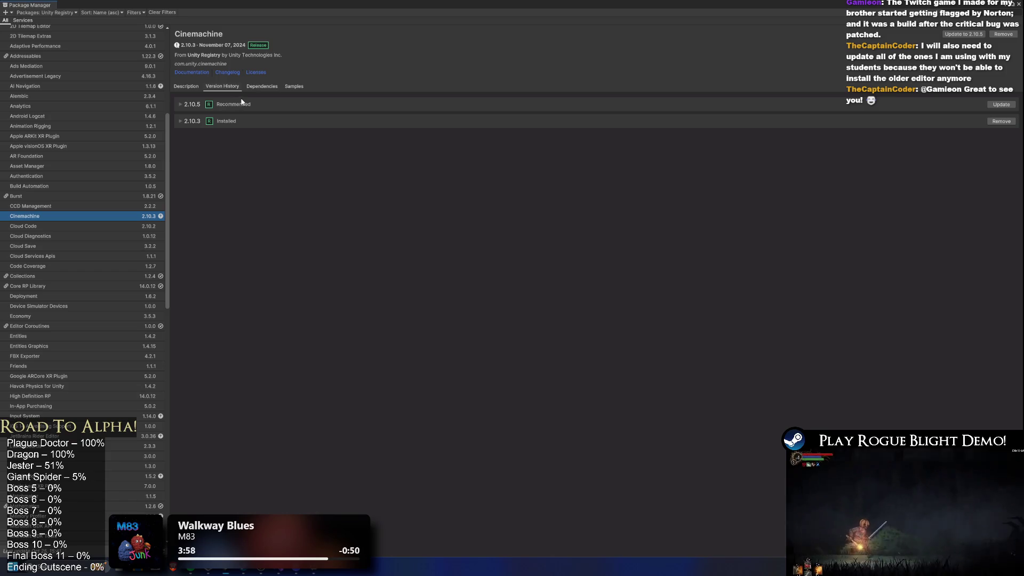
pyautogui.click(181, 121)
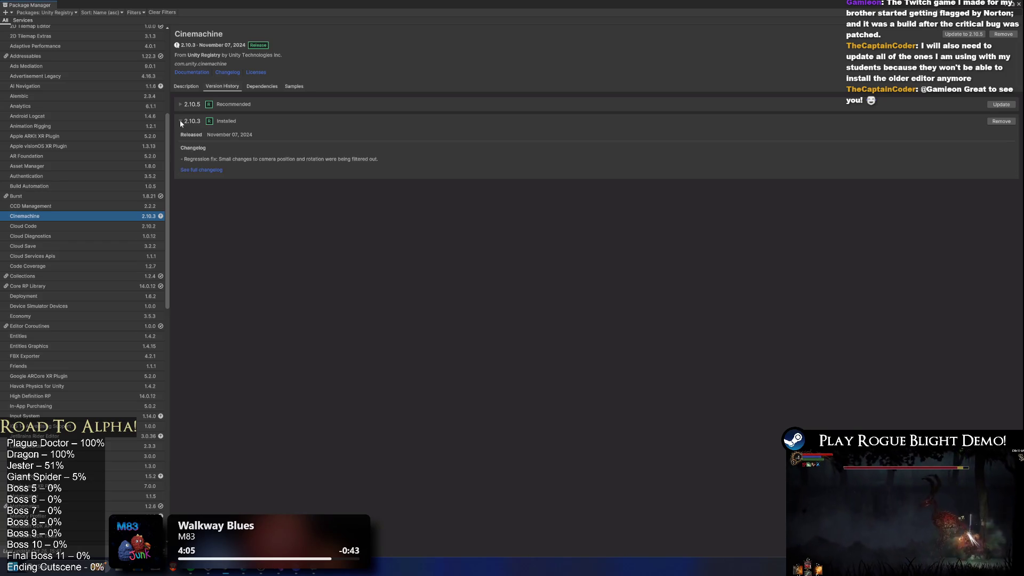
pyautogui.click(11, 12)
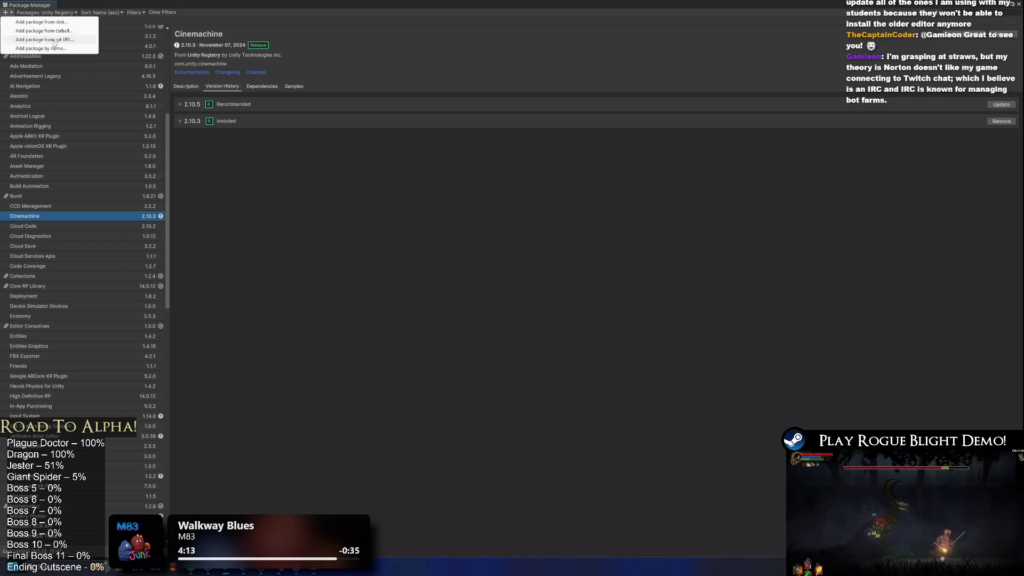
# Step: Add Cinemachine 2.9.5 from a git URL, replacing the installed 2.10.3
pyautogui.click(45, 39)
pyautogui.click(1008, 29)
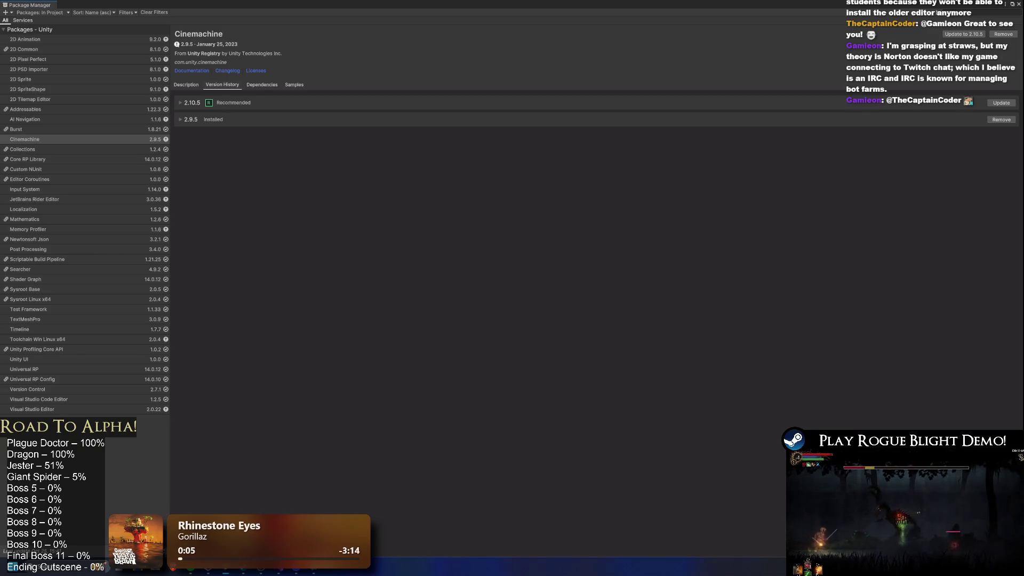
# Step: Expand installed Cinemachine 2.9.5 details, then bring Unity Hub's project list to the front
pyautogui.click(180, 120)
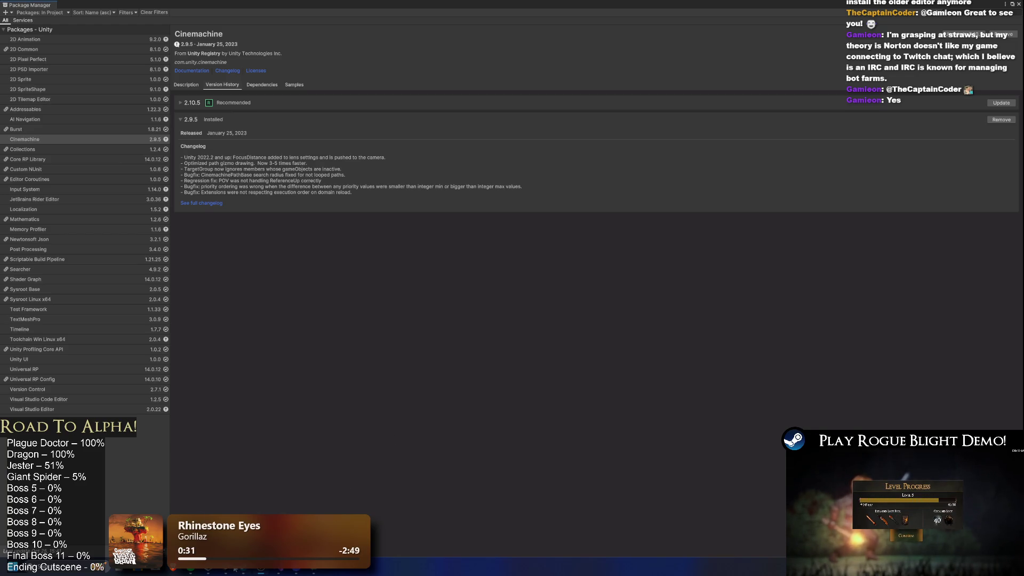
pyautogui.click(208, 569)
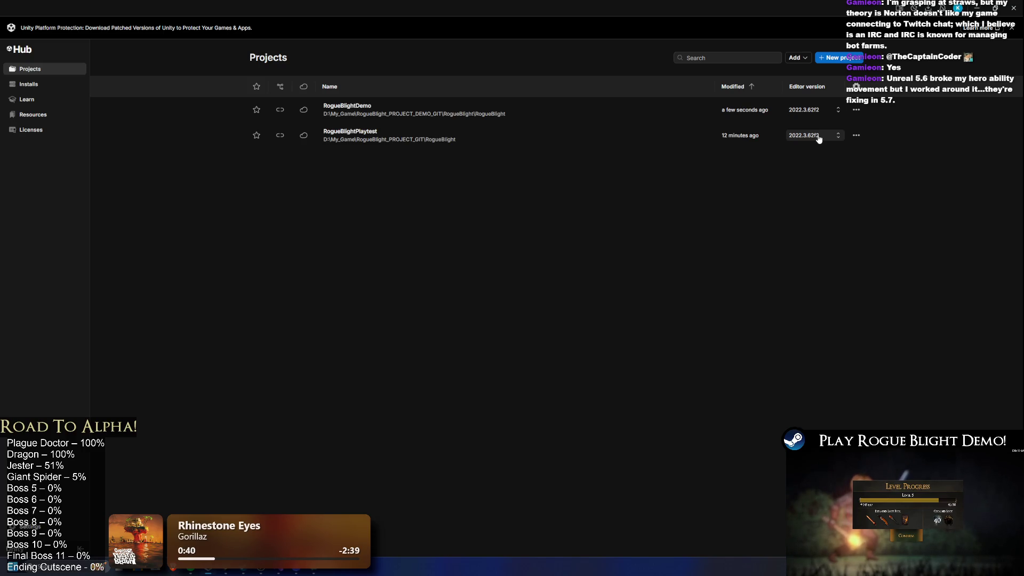
# Step: Dismiss the project-already-open warning, then close Unity Hub and the package list
pyautogui.click(819, 139)
pyautogui.click(586, 253)
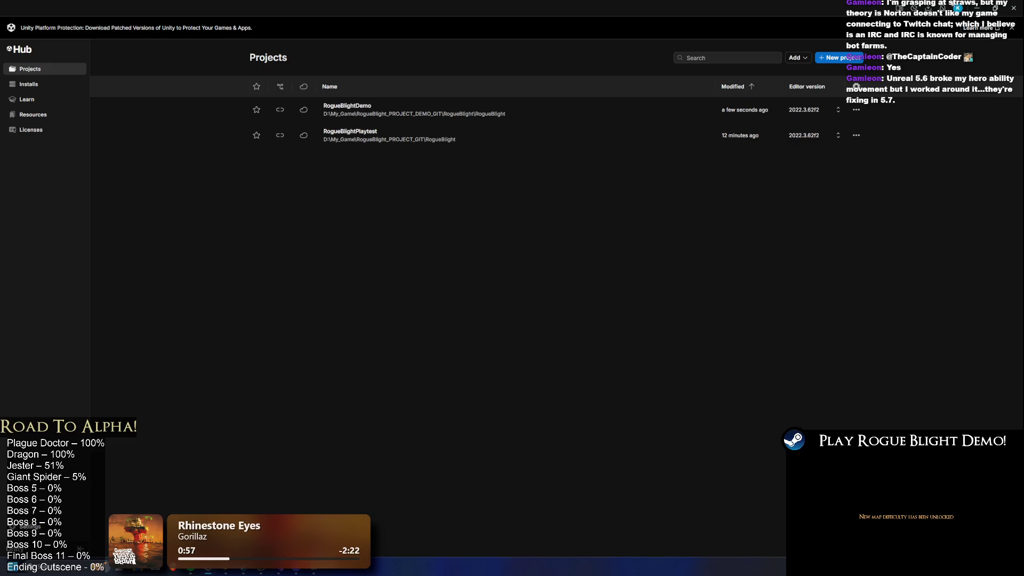
pyautogui.click(978, 8)
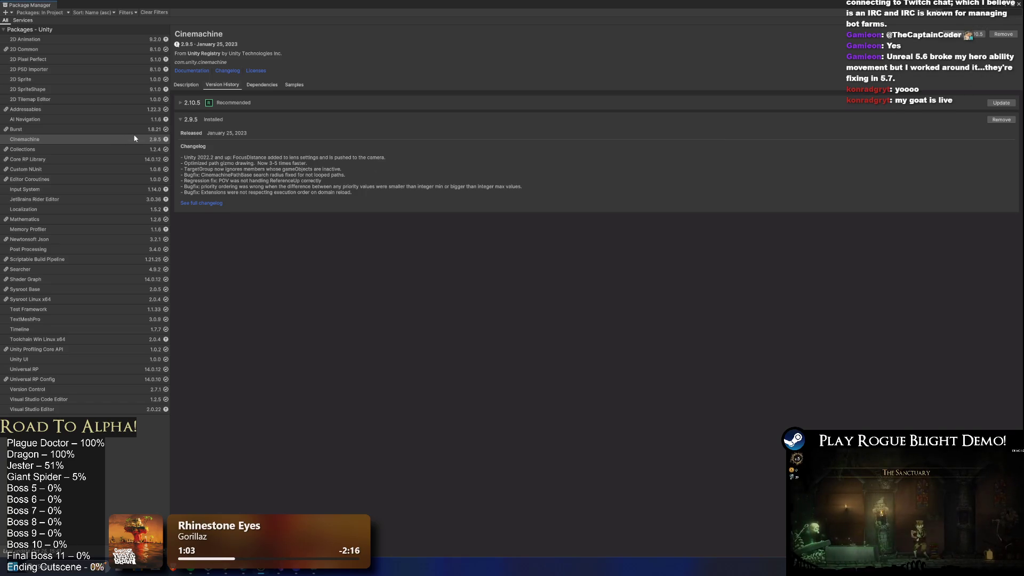
pyautogui.click(32, 8)
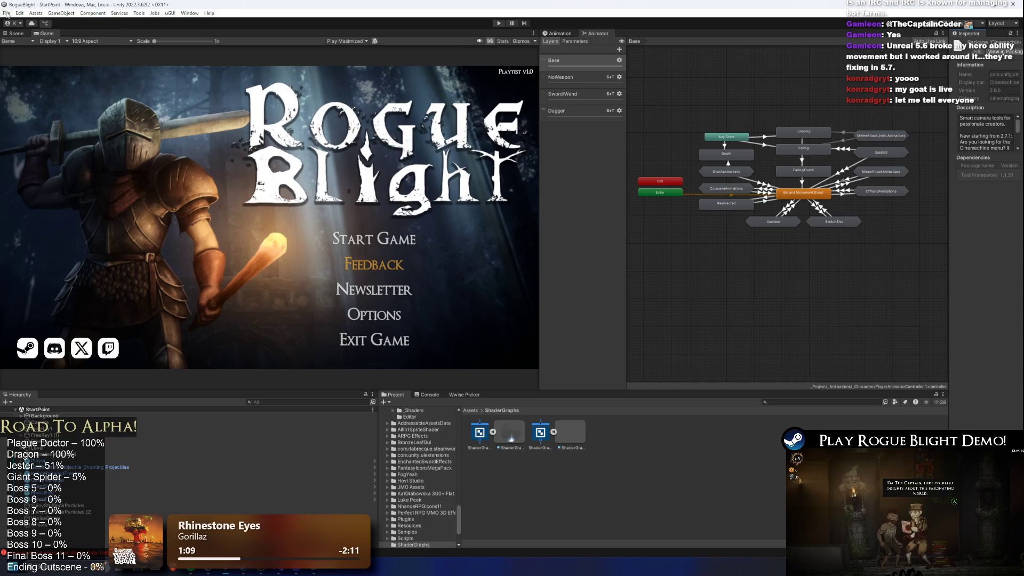
pyautogui.click(7, 13)
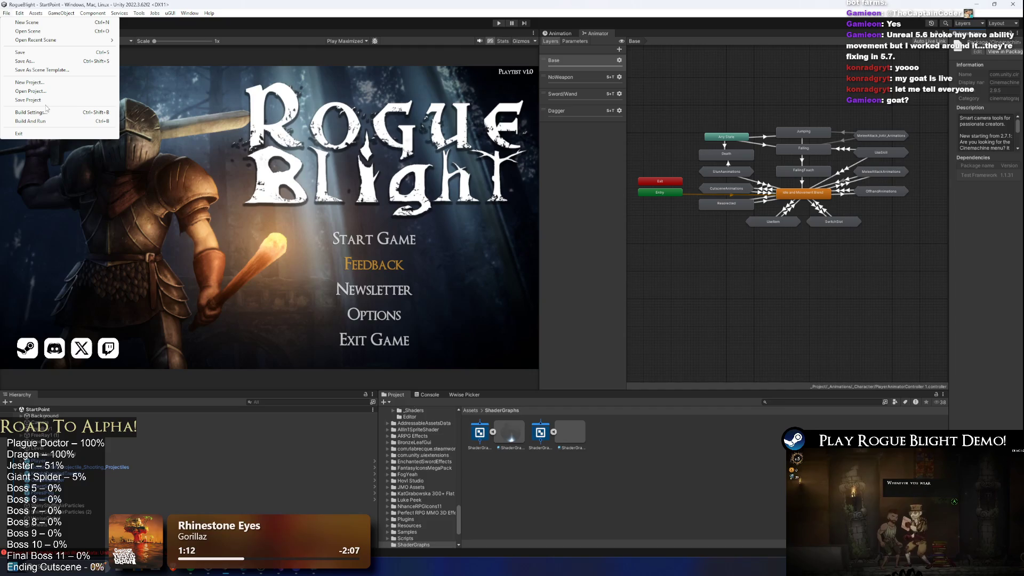
pyautogui.click(32, 112)
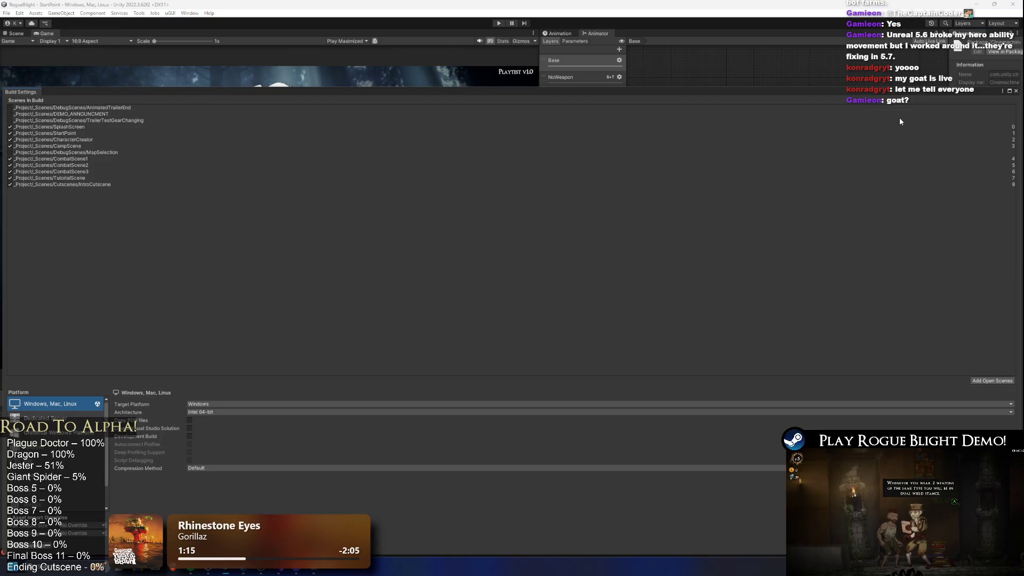
pyautogui.press('Escape')
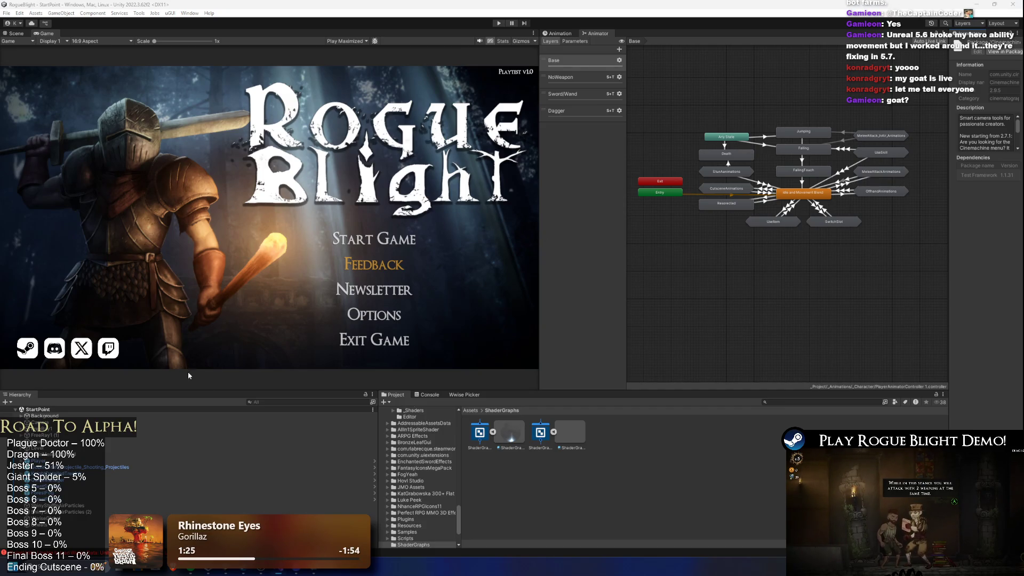
pyautogui.click(333, 398)
pyautogui.write('camera')
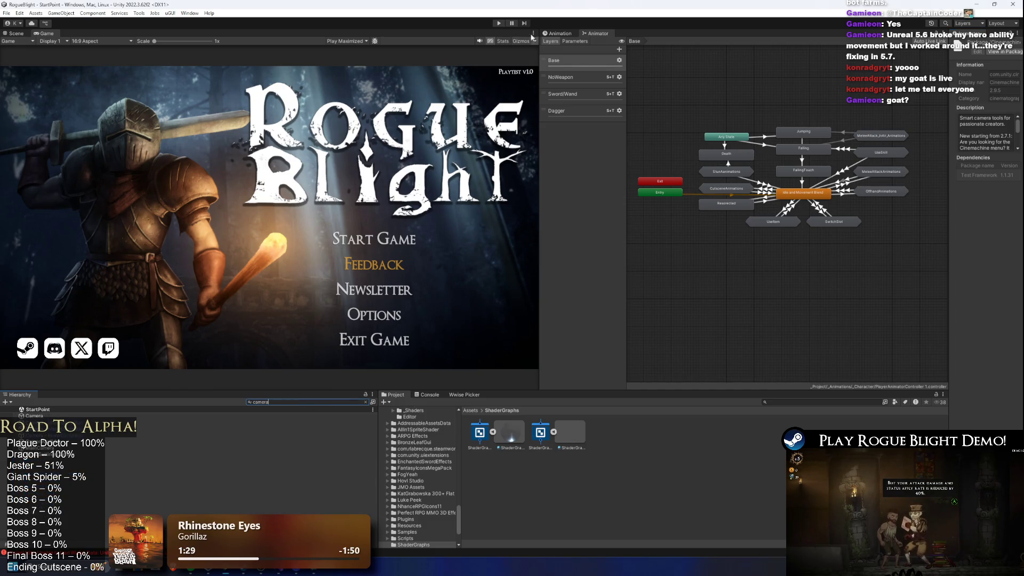
# Step: Play the StartPoint scene and advance past the Rogue Blight title menu
pyautogui.click(498, 24)
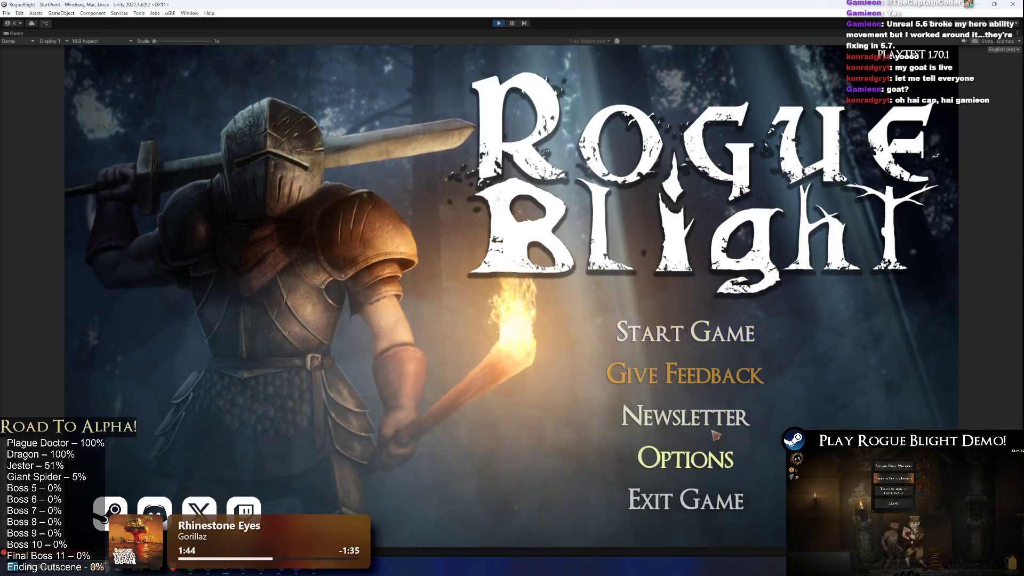
pyautogui.press('Return')
# Step: Start a run, open the Waywood Forest chest, dismiss blessings, and abandon the run to the Sanctuary
pyautogui.click(722, 286)
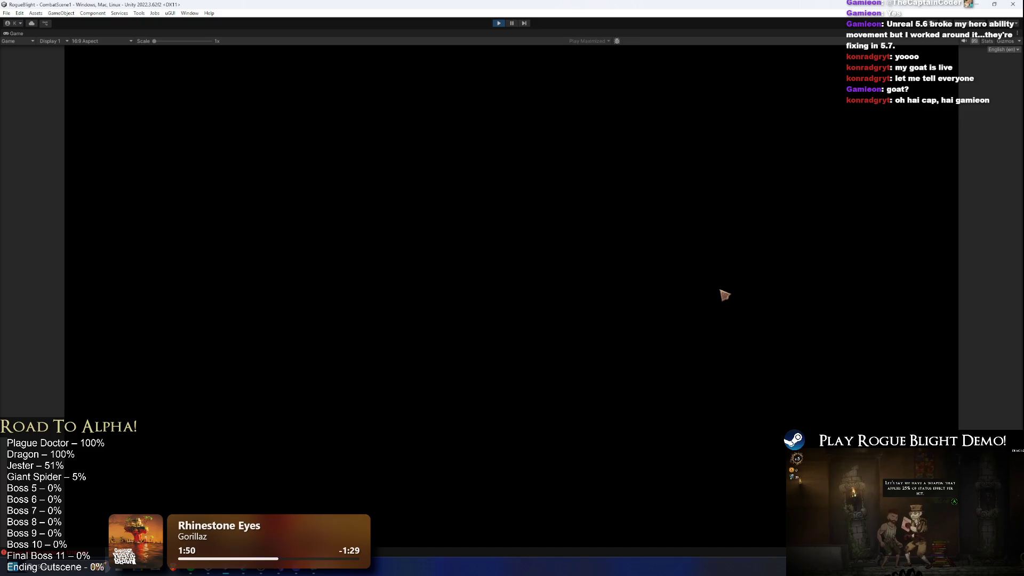
pyautogui.press('d')
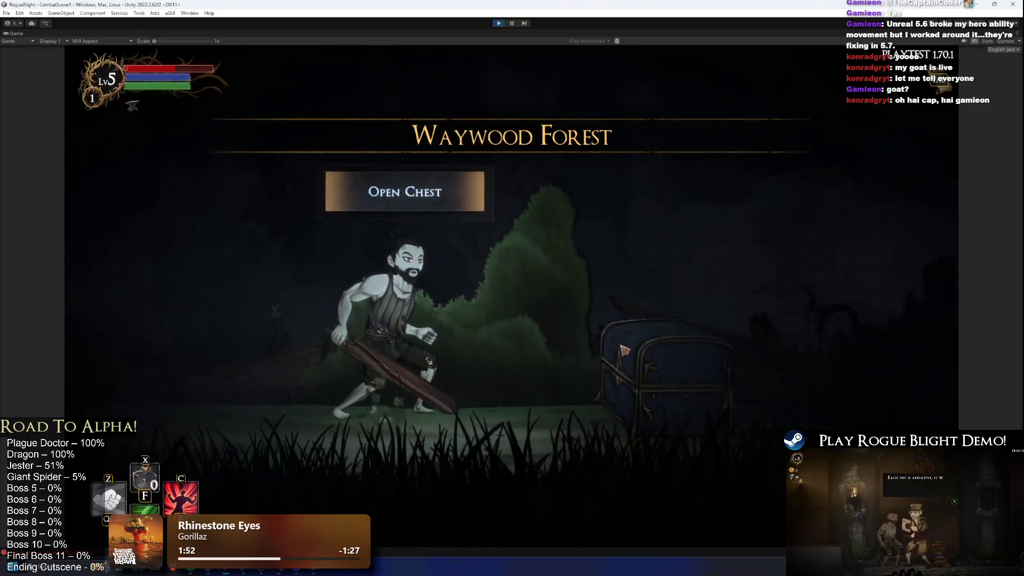
pyautogui.click(416, 201)
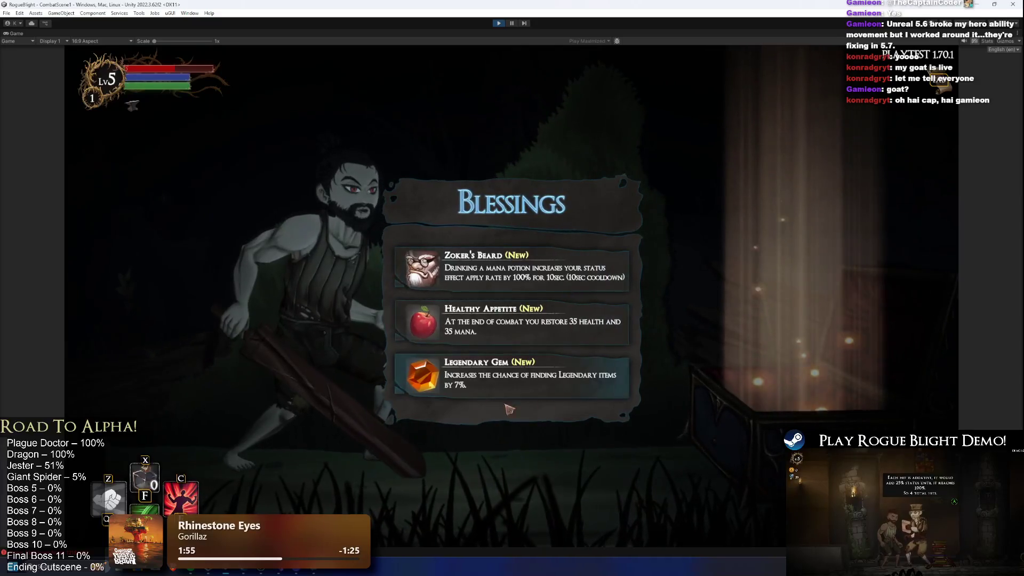
pyautogui.click(537, 272)
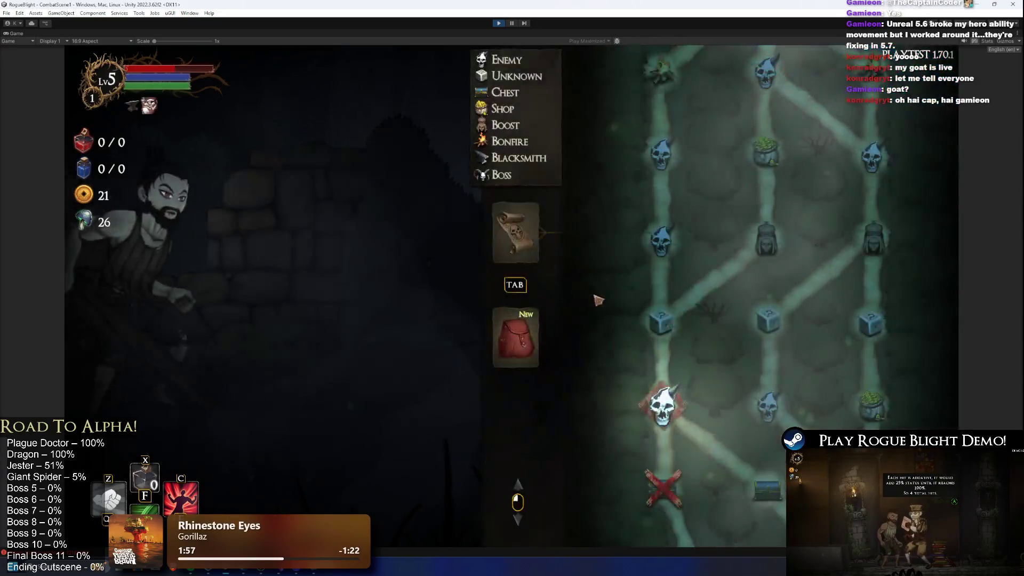
pyautogui.press('Escape')
pyautogui.click(526, 315)
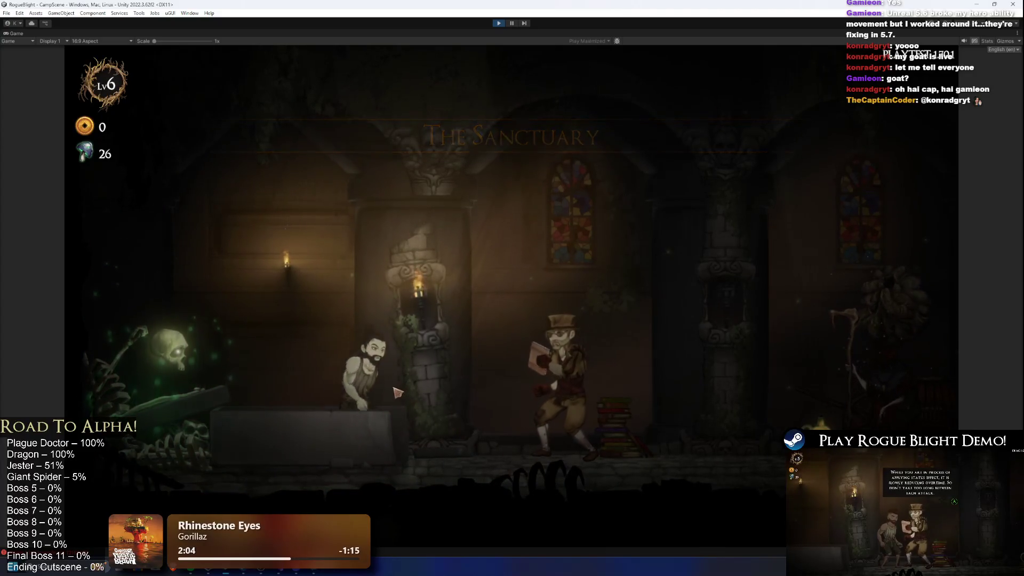
pyautogui.press('Right')
pyautogui.press('Right')
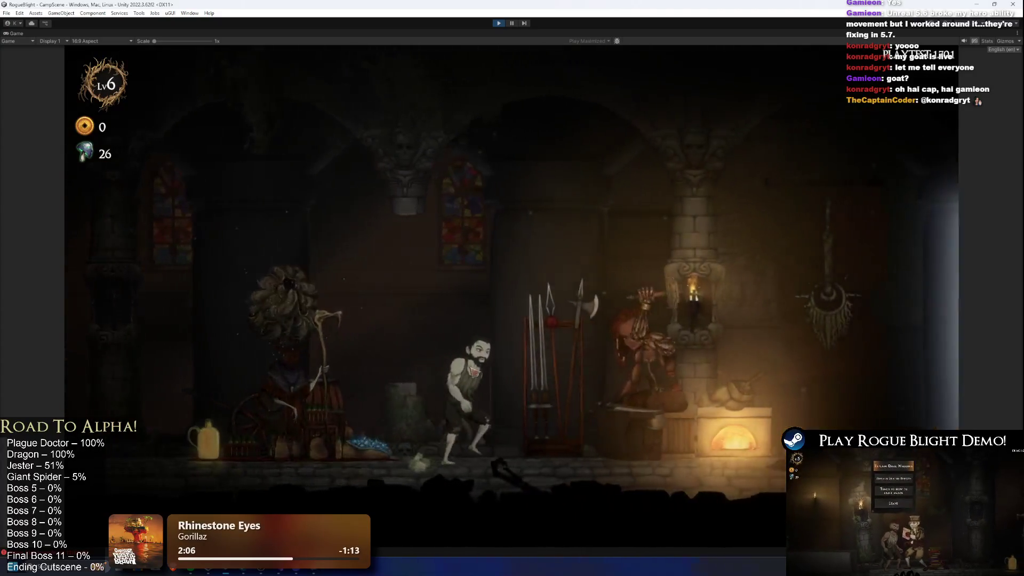
pyautogui.press('Right')
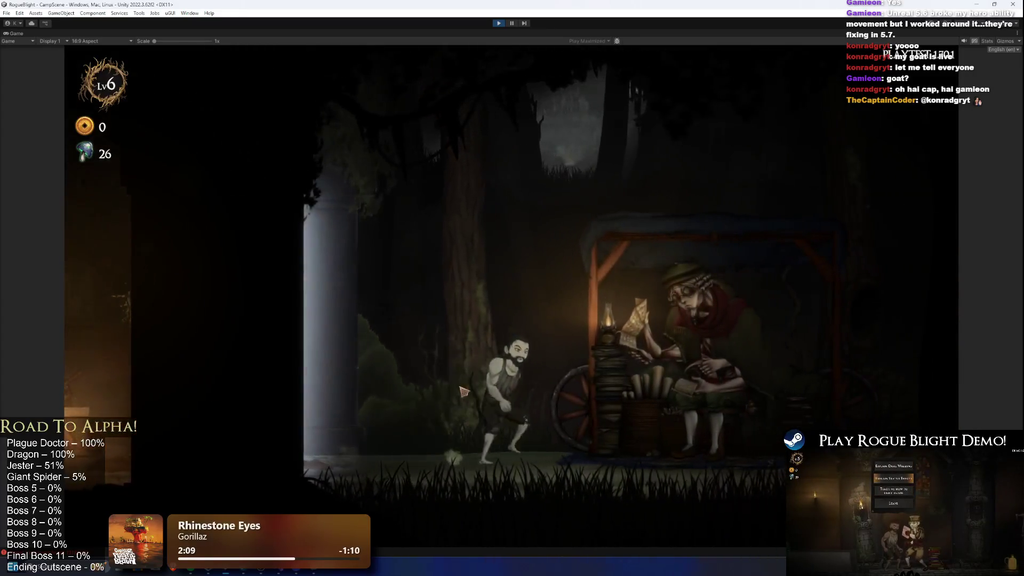
pyautogui.press('Up')
pyautogui.press('Escape')
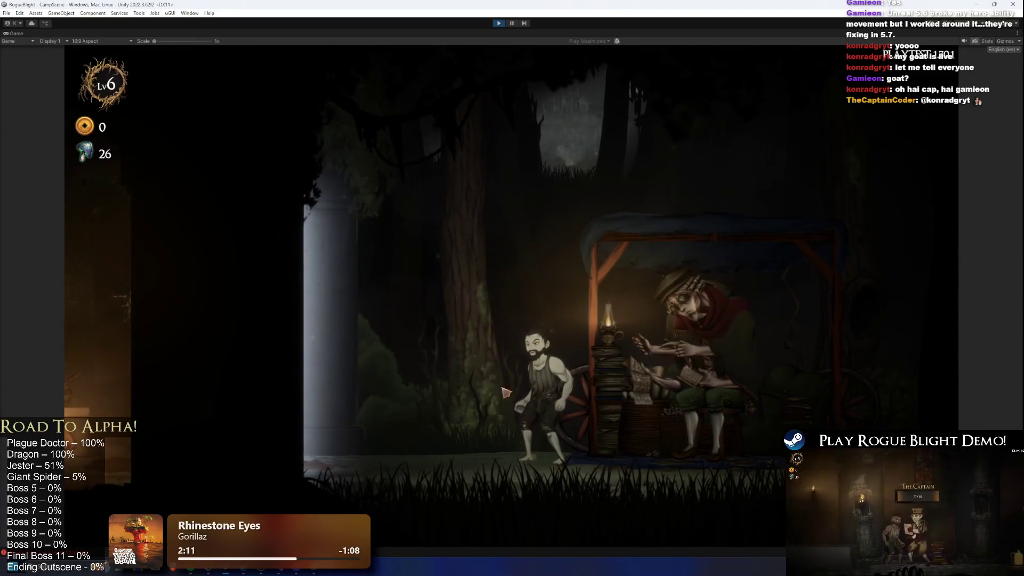
pyautogui.press('Left')
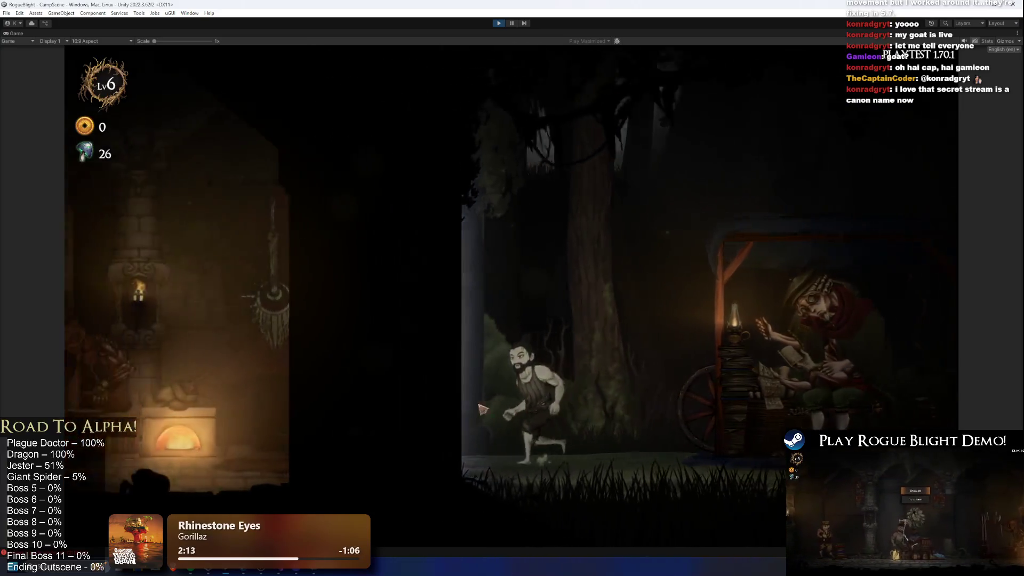
pyautogui.press('Up')
pyautogui.press('Left')
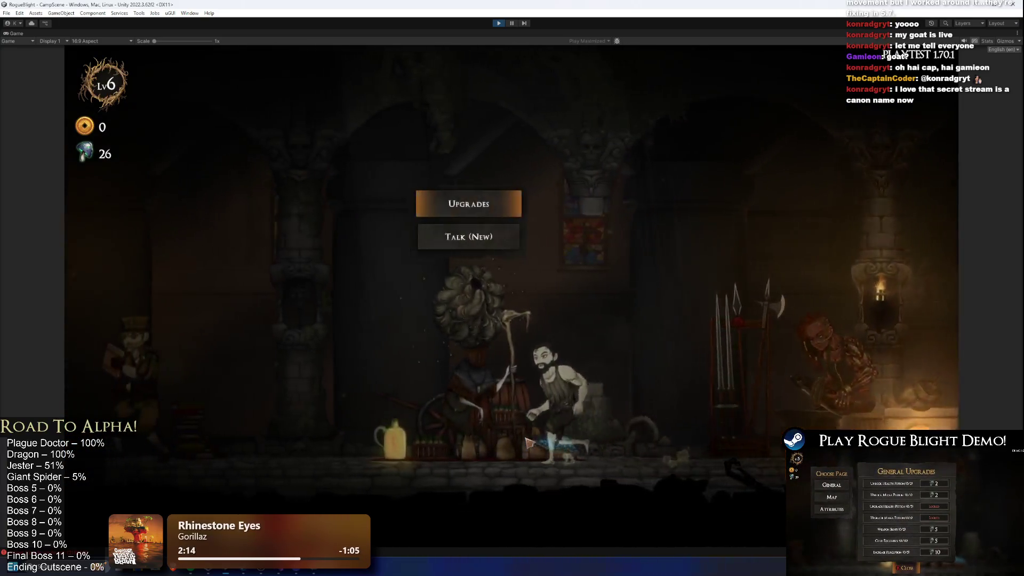
pyautogui.press('Left')
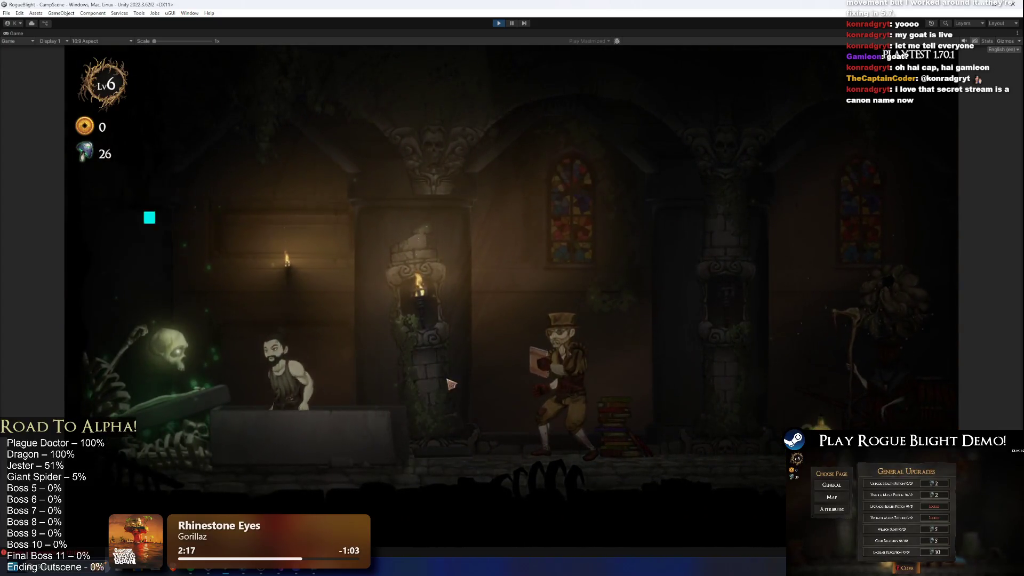
pyautogui.press('Right')
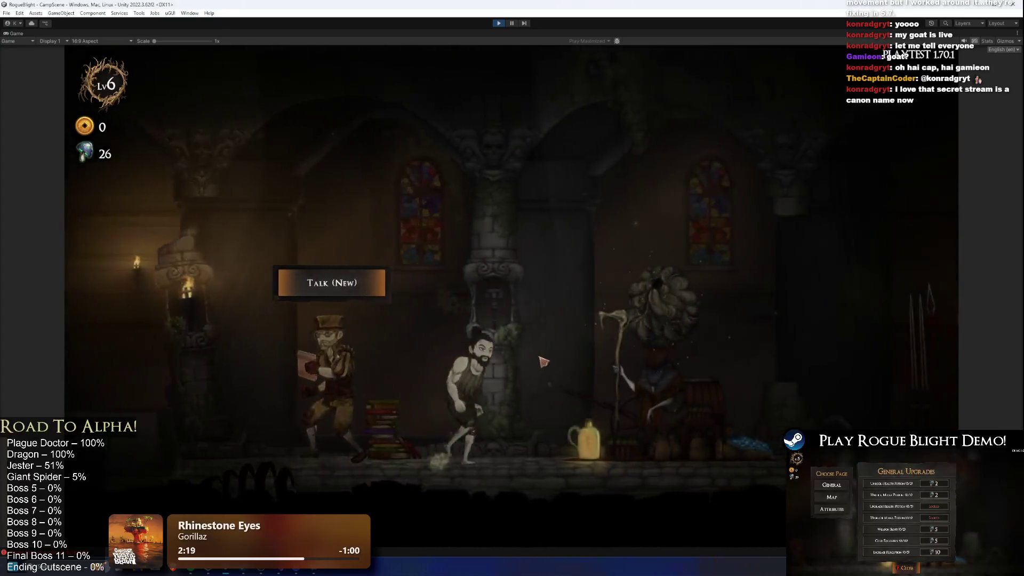
pyautogui.press('Right')
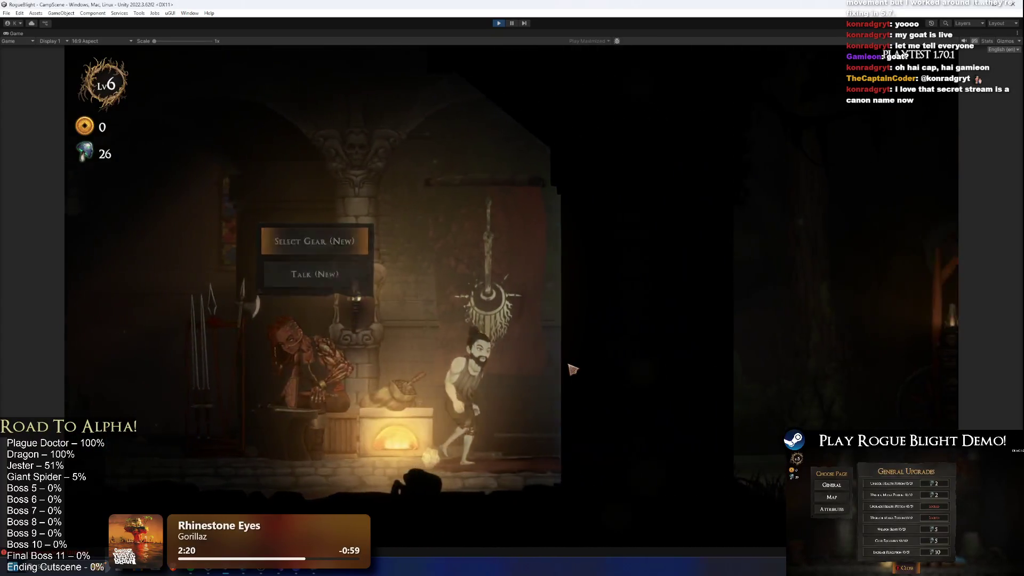
pyautogui.press('Right')
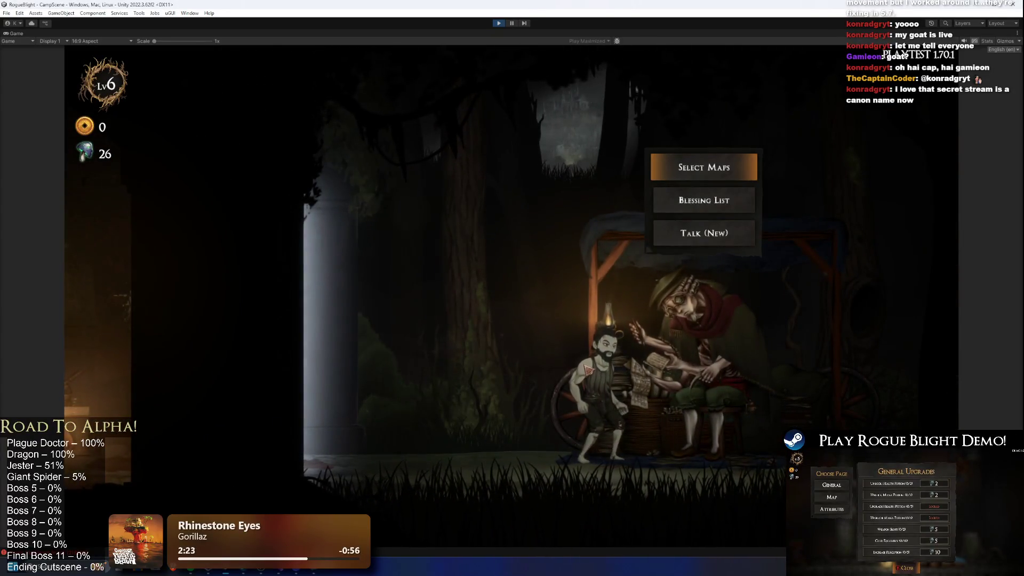
pyautogui.press('Left')
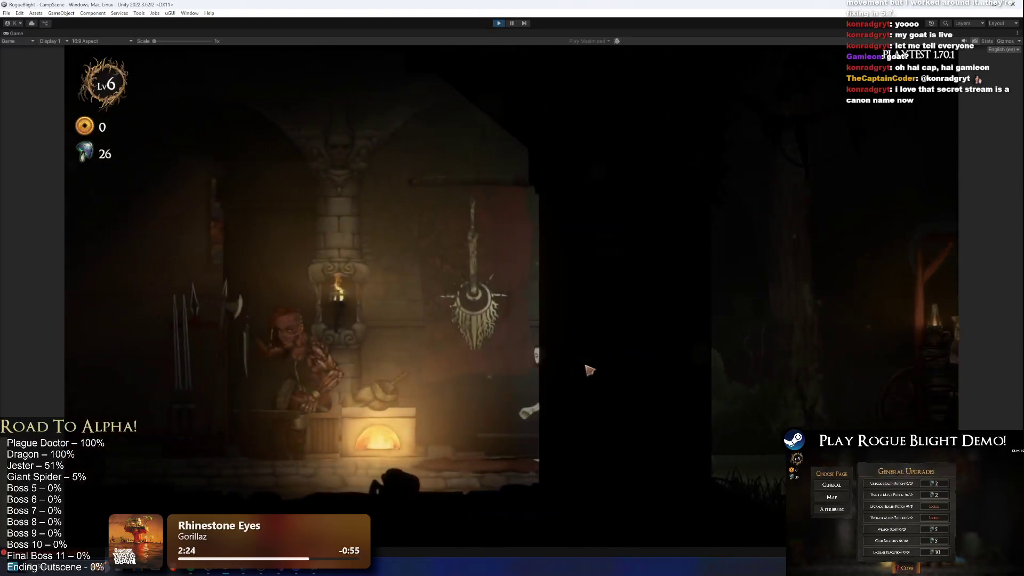
pyautogui.press('Left')
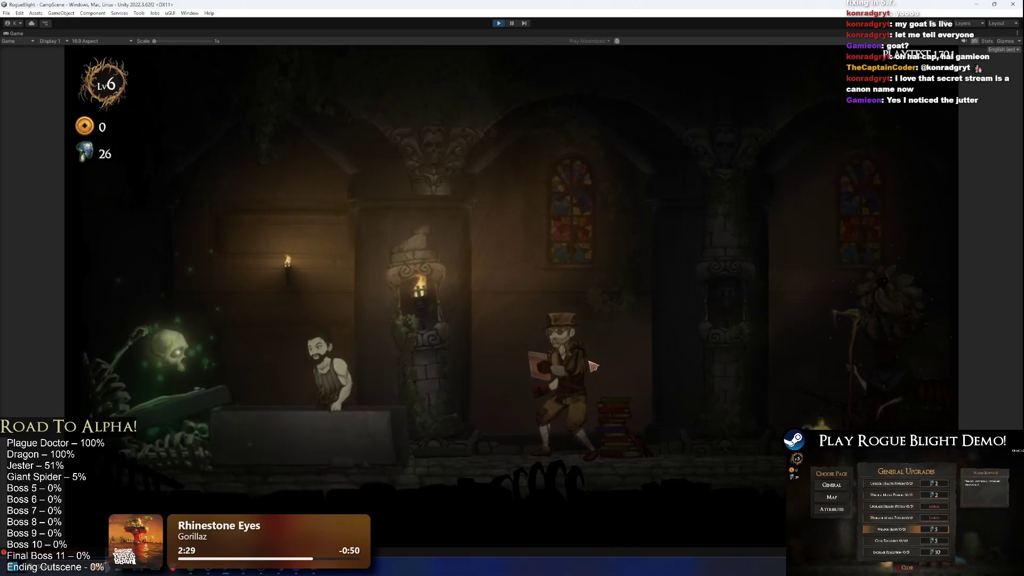
pyautogui.press('Left')
pyautogui.press('Right')
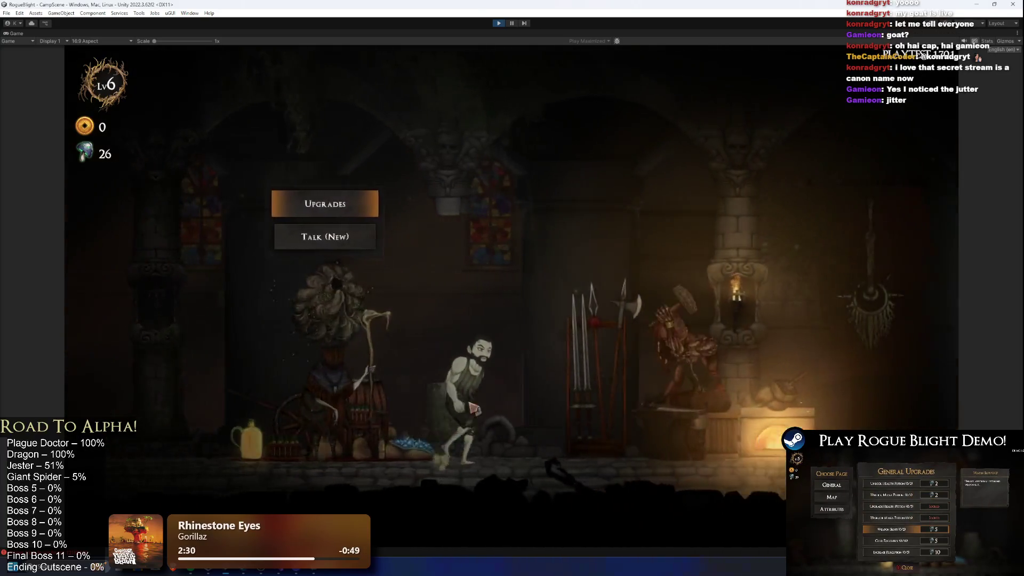
pyautogui.press('Right')
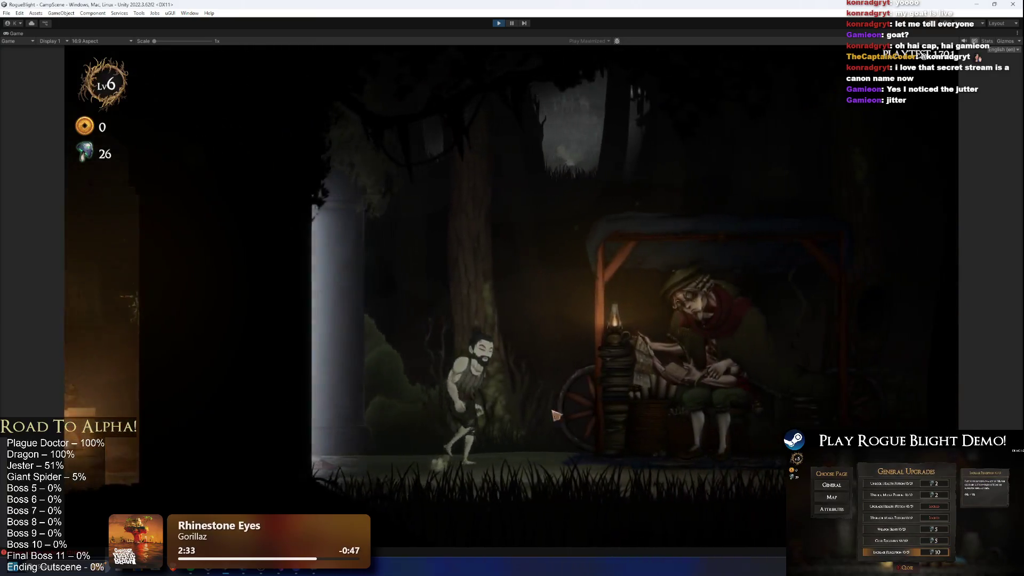
pyautogui.press('Left')
pyautogui.press('Right')
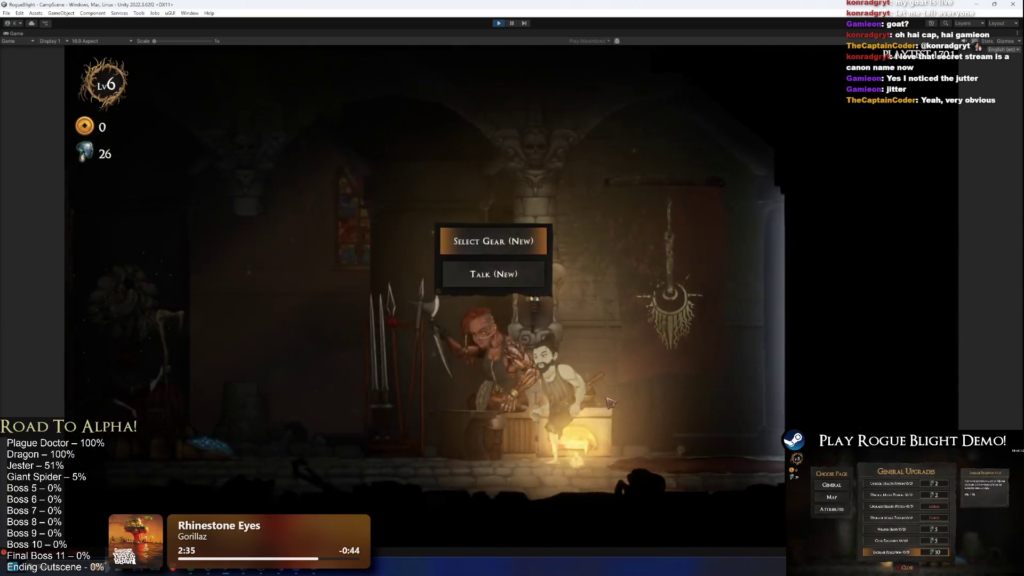
pyautogui.press('Left')
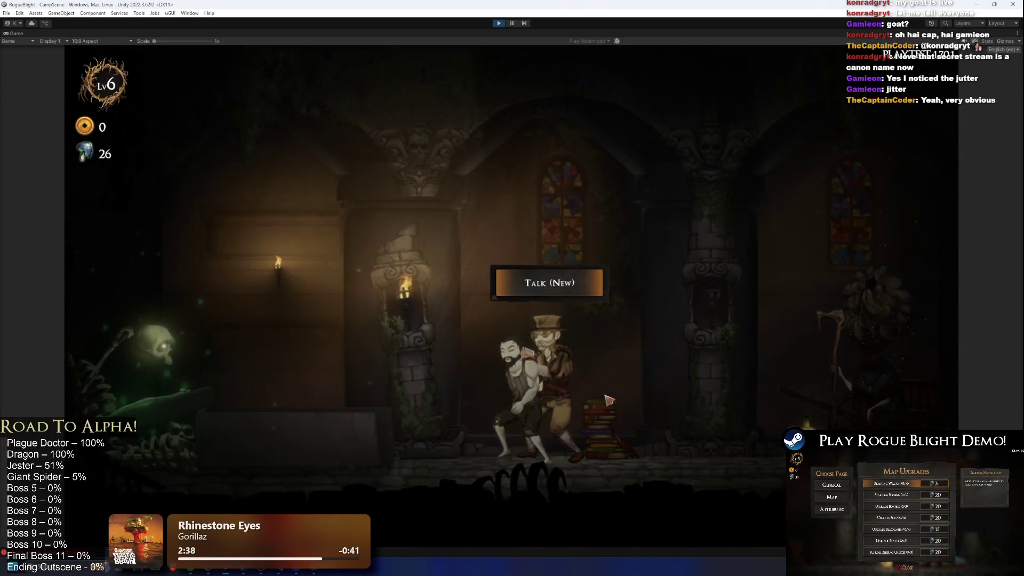
pyautogui.press('Left')
pyautogui.press('Right')
pyautogui.press('Right')
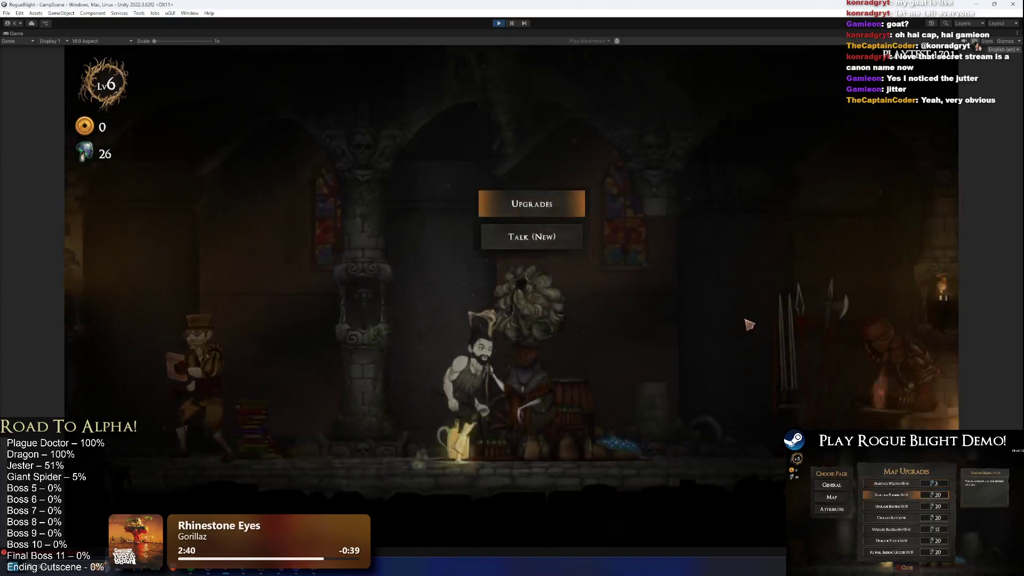
pyautogui.click(498, 23)
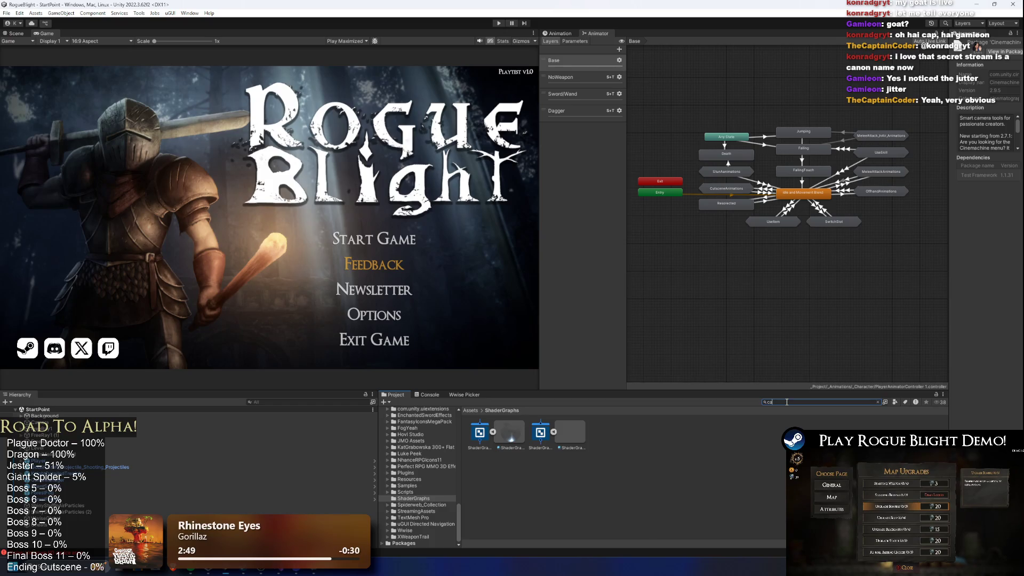
pyautogui.write('mo')
# Step: Find CampScene in the project asset search and load it for editing
pyautogui.press('BackSpace')
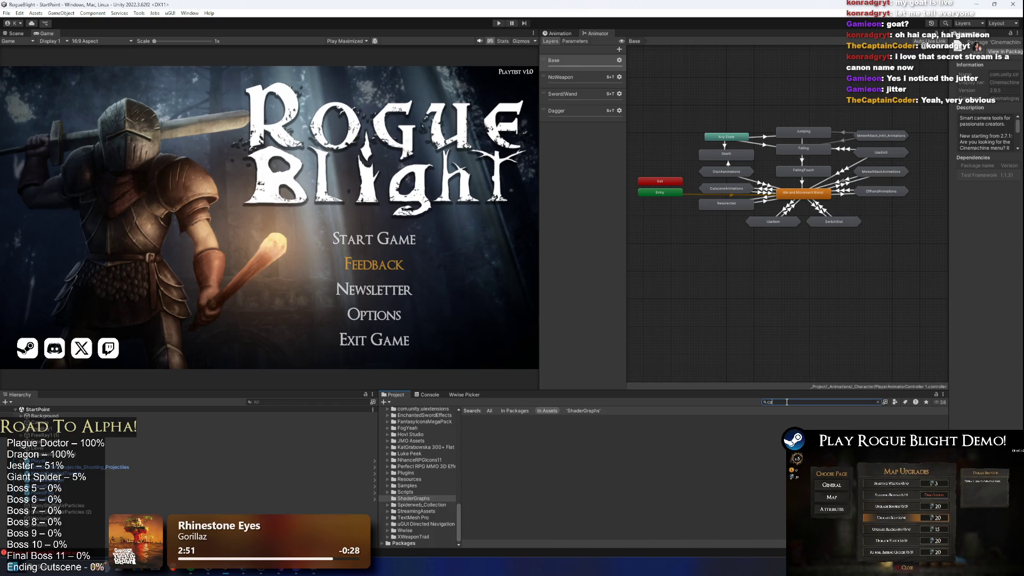
pyautogui.press('BackSpace')
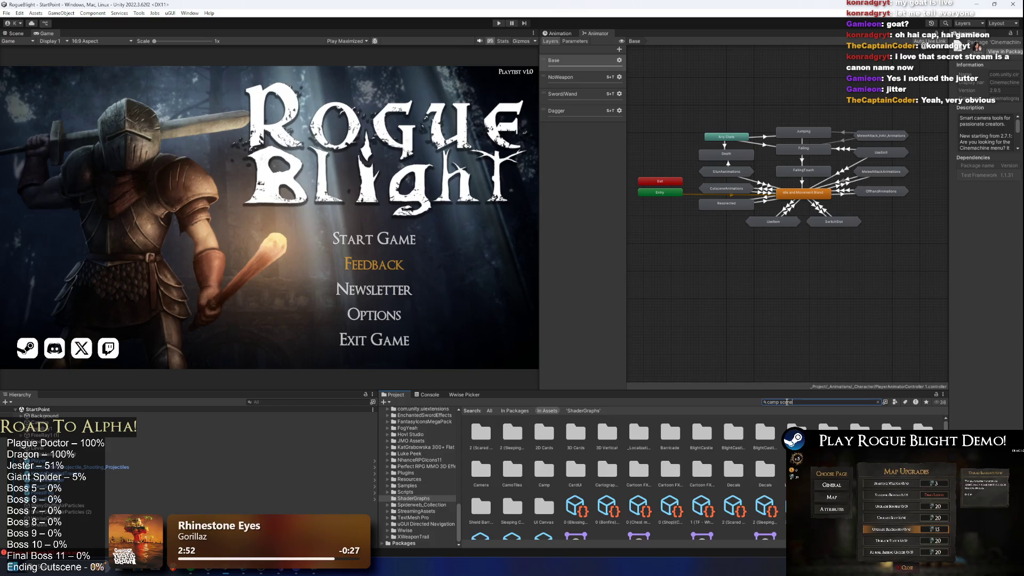
pyautogui.write('ne')
pyautogui.doubleClick(511, 436)
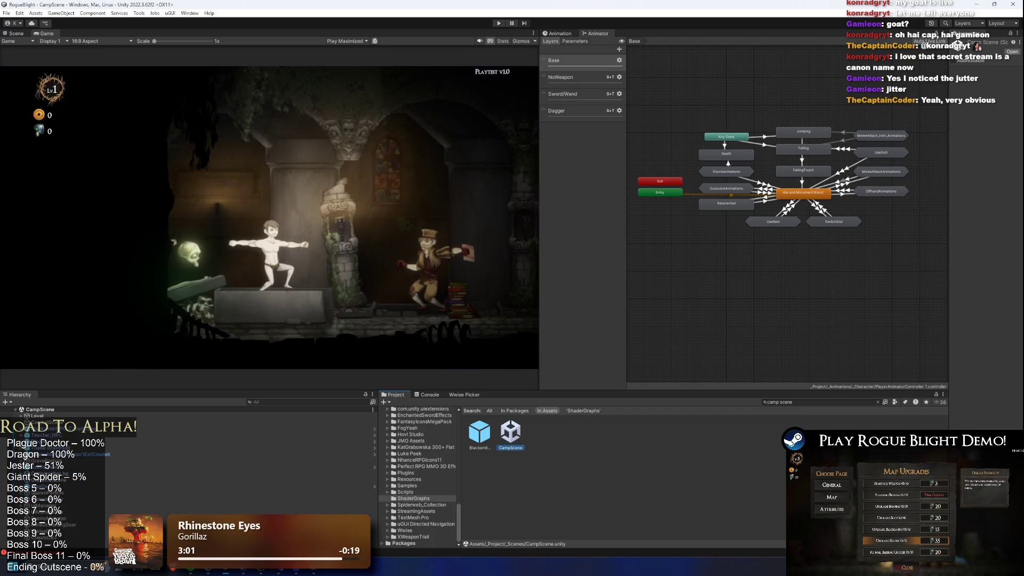
pyautogui.press('Down')
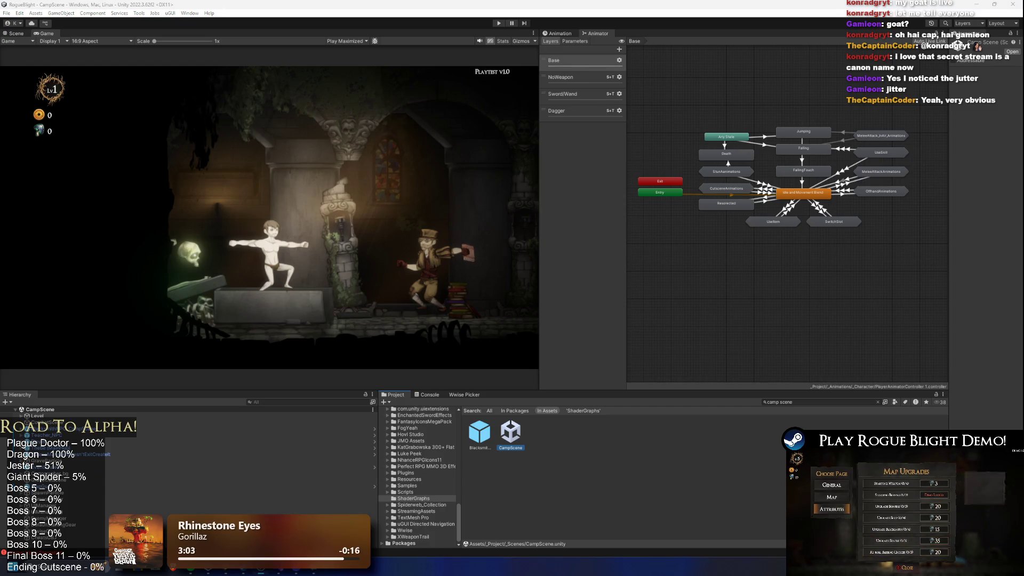
pyautogui.press('Down')
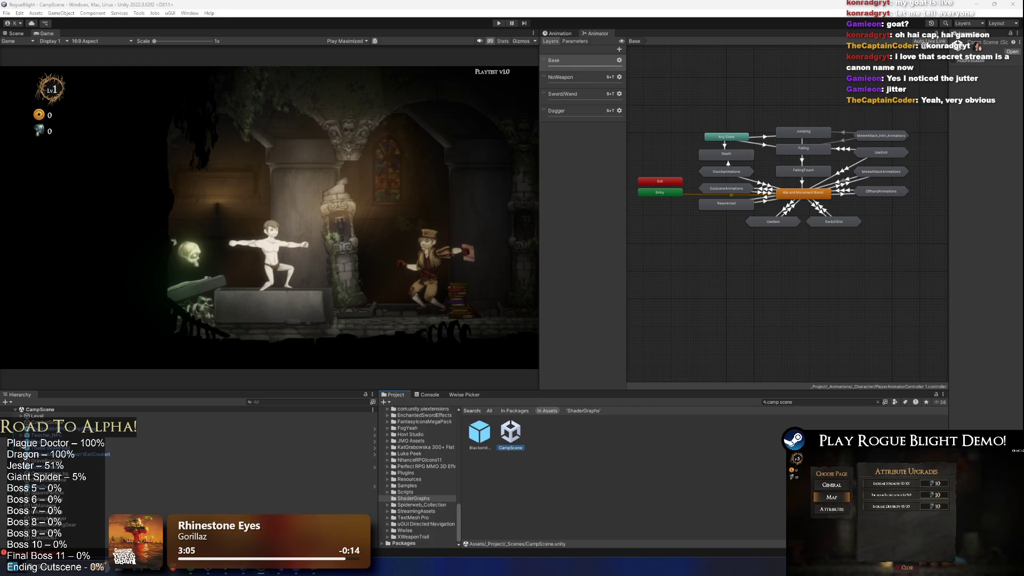
# Step: Filter the hierarchy for cameras and select the MainCamera, widening the inspector
pyautogui.click(305, 403)
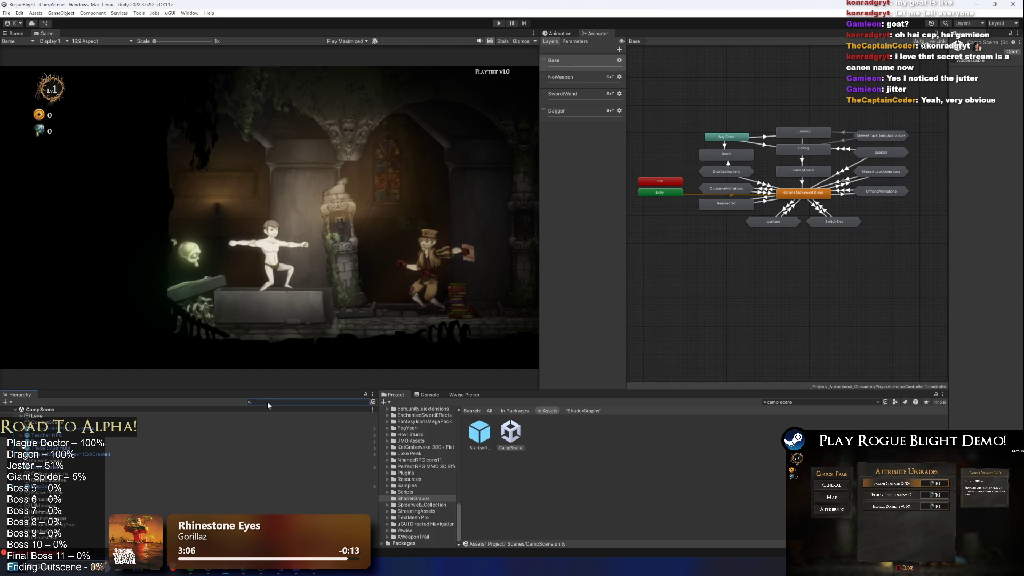
pyautogui.write('mera')
pyautogui.press('Down')
pyautogui.press('Down')
pyautogui.press('Down')
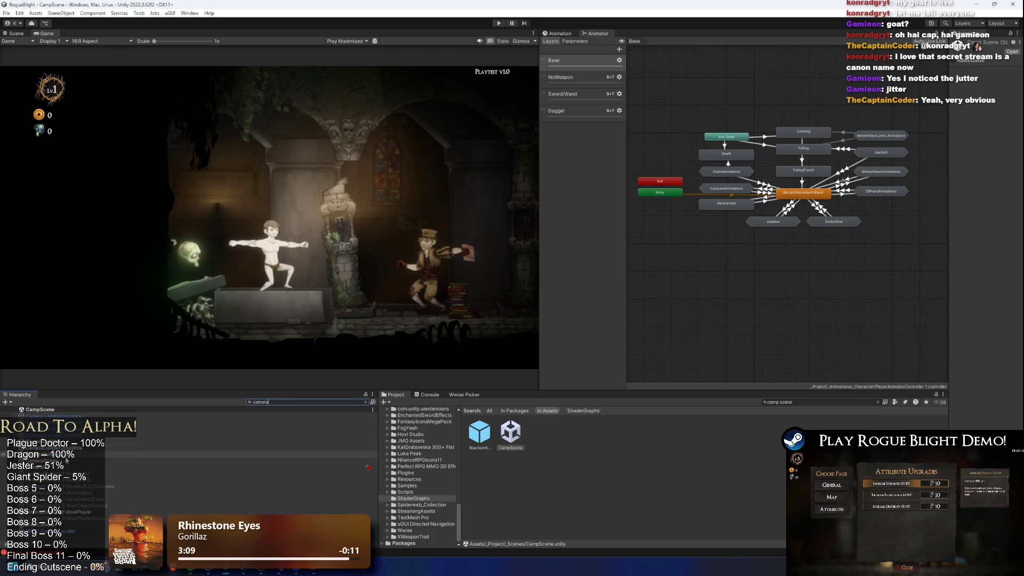
pyautogui.click(589, 451)
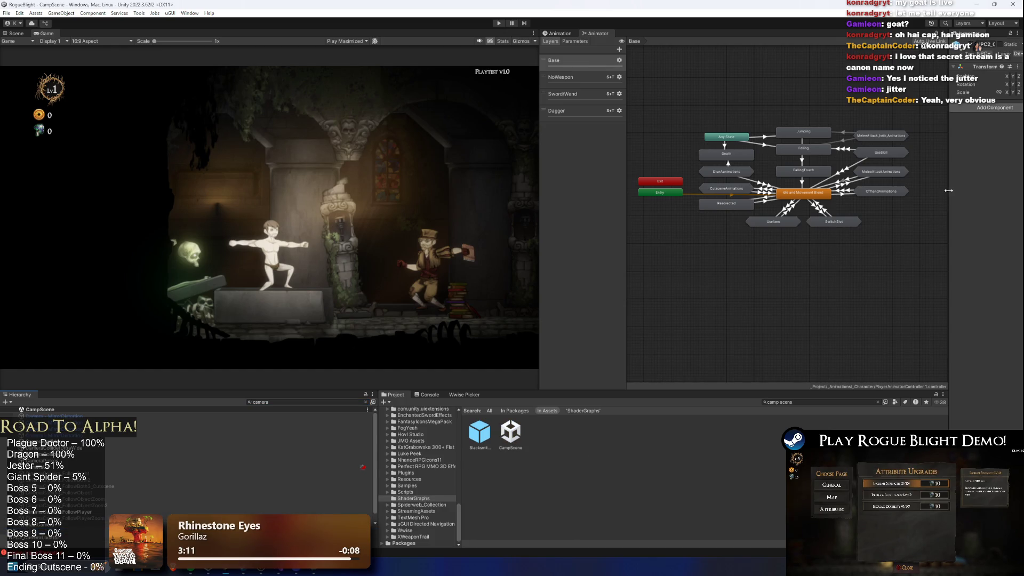
pyautogui.moveTo(949, 191); pyautogui.dragTo(572, 192)
pyautogui.press('Down')
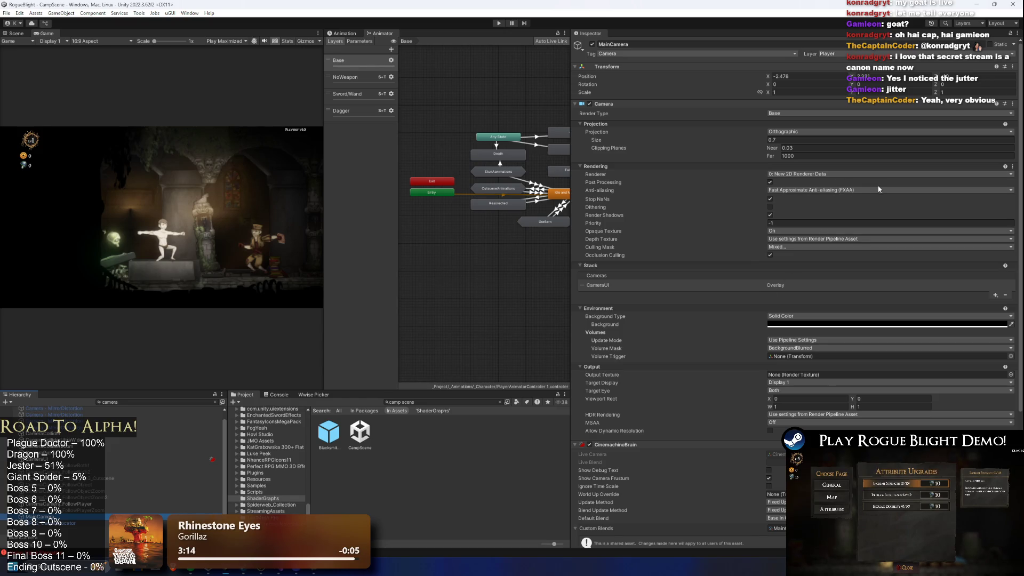
pyautogui.scroll(-3, 881, 187)
pyautogui.scroll(-3, 800, 240)
pyautogui.scroll(-3, 688, 320)
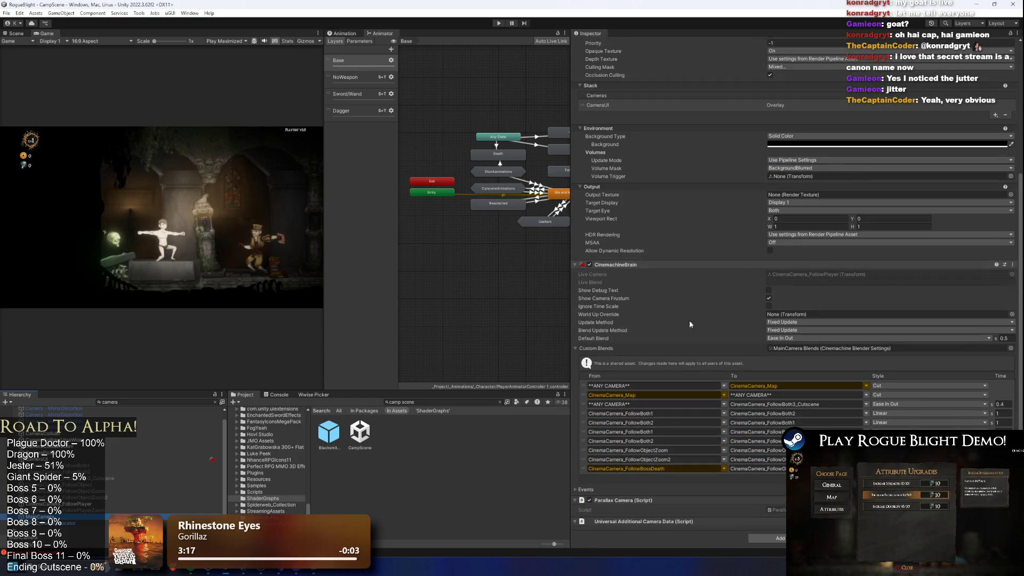
# Step: Set the brain's Update Method and Blend Update Method to Late Update, then filter the hierarchy by 'target' to TargetGroup1
pyautogui.click(794, 323)
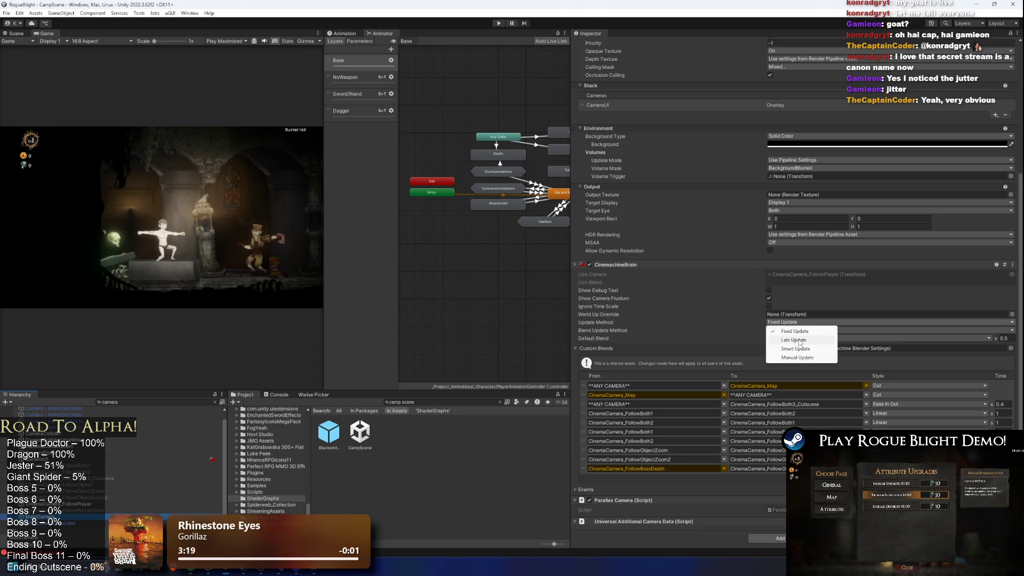
pyautogui.click(798, 341)
pyautogui.click(798, 350)
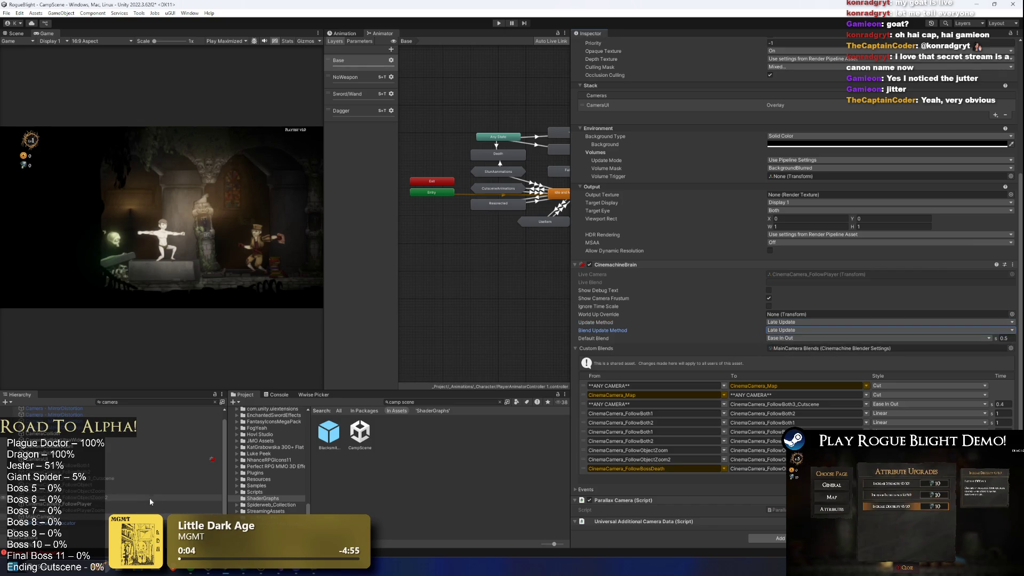
pyautogui.click(147, 403)
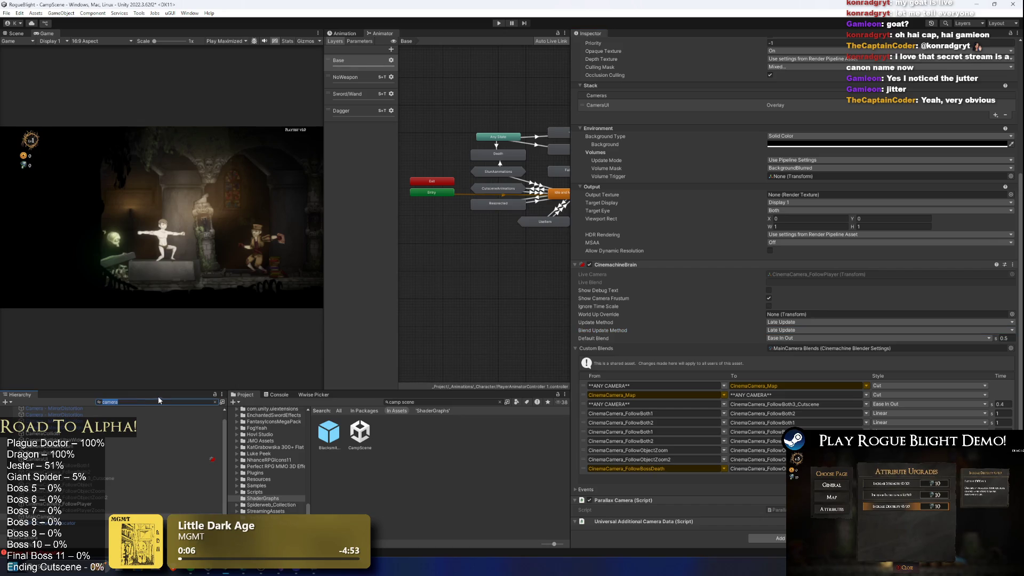
pyautogui.write('target')
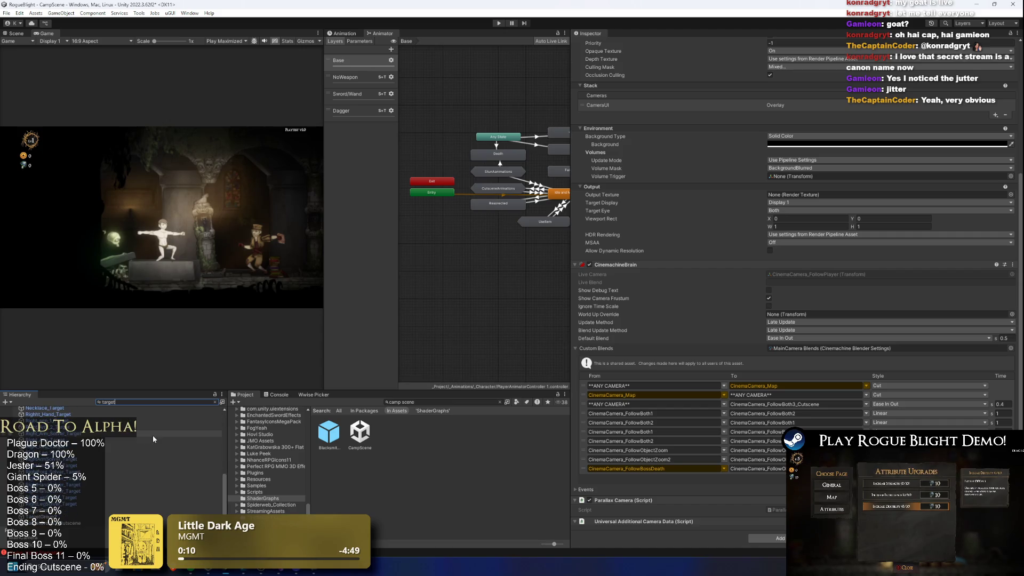
pyautogui.click(160, 511)
# Step: Set TargetGroup1's and TargetGroup2's CinemachineTargetGroup Update Method to Late Update
pyautogui.press('Escape')
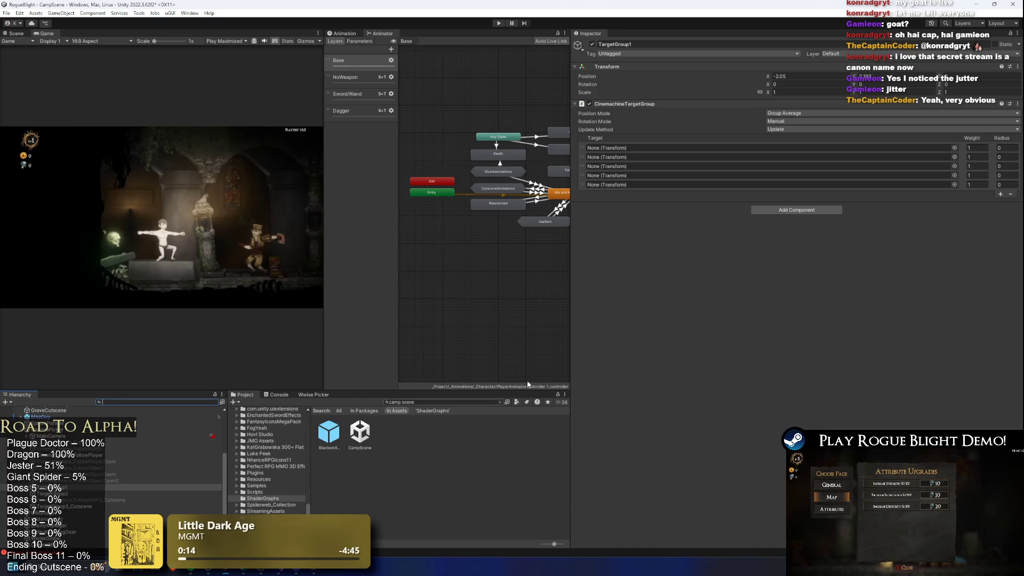
pyautogui.click(785, 130)
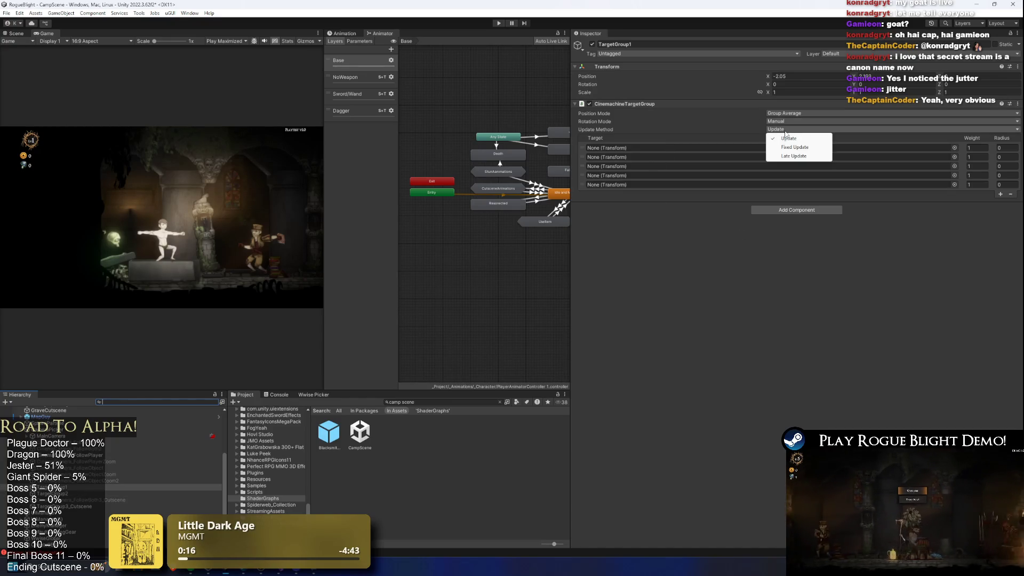
pyautogui.click(794, 156)
pyautogui.click(63, 488)
pyautogui.click(783, 130)
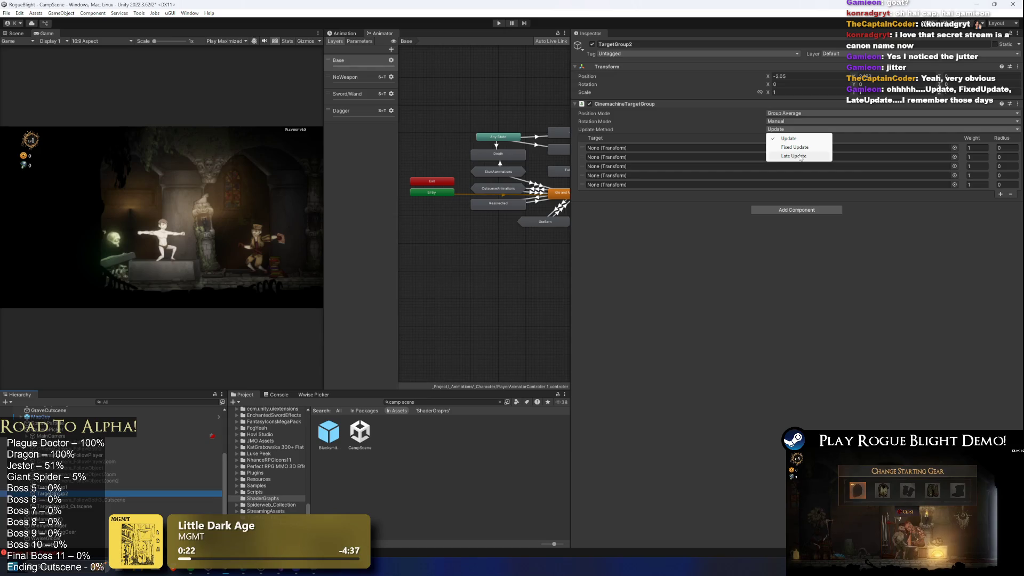
pyautogui.click(800, 156)
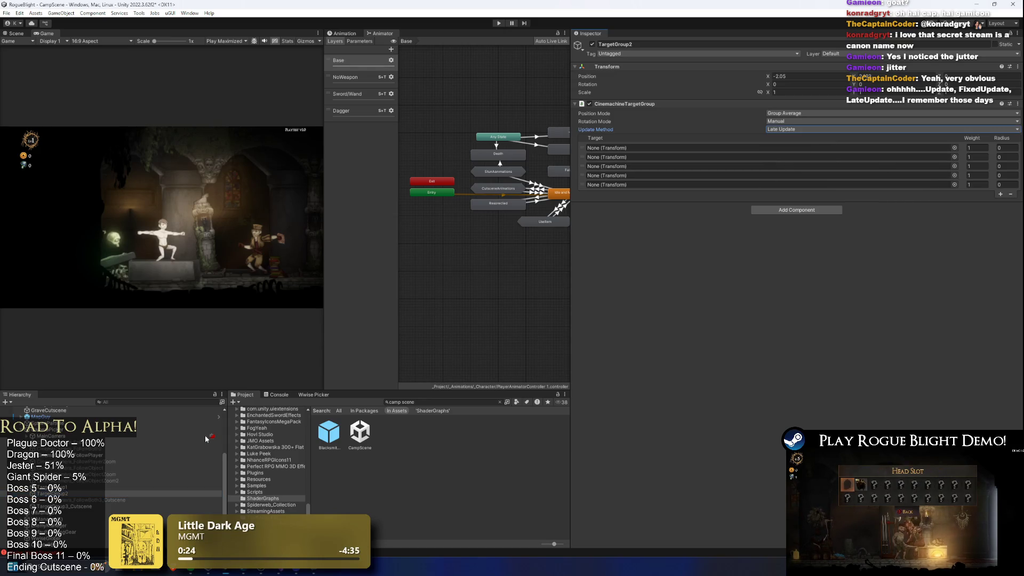
# Step: Set TargetGroup3_Cutscene's Update Method to Late Update and enter Play mode
pyautogui.click(112, 501)
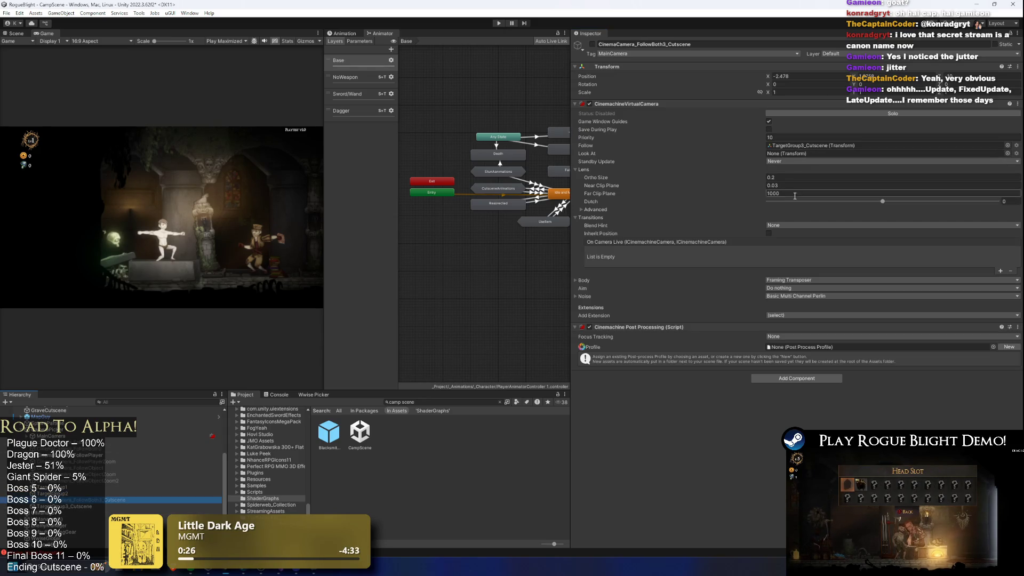
pyautogui.click(112, 506)
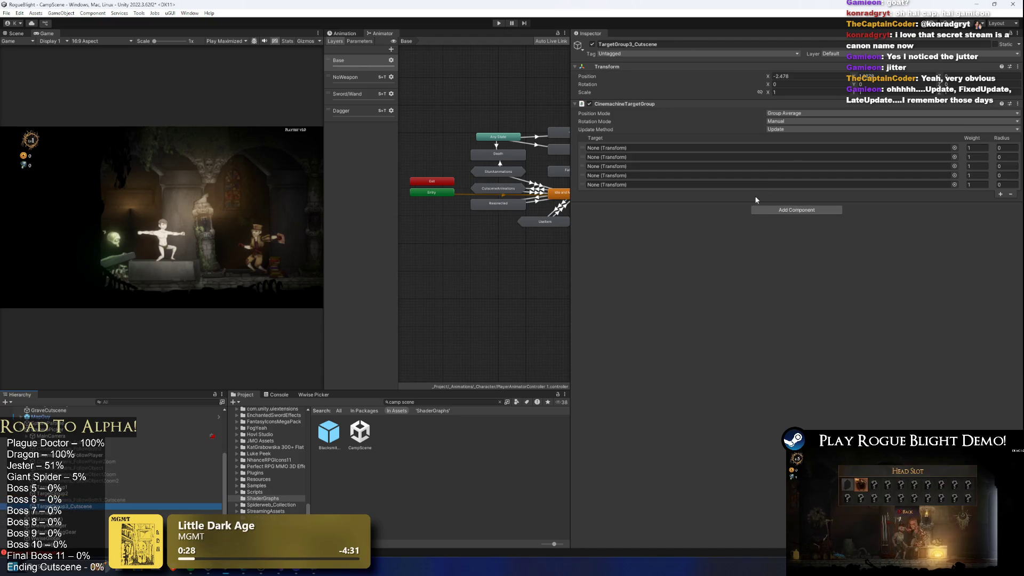
pyautogui.click(799, 129)
pyautogui.click(800, 156)
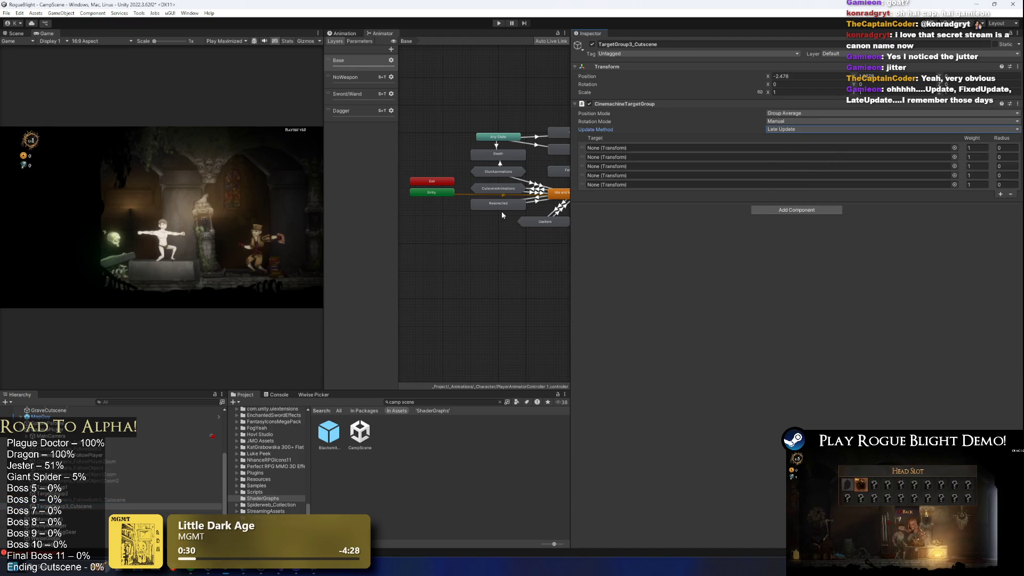
pyautogui.click(502, 22)
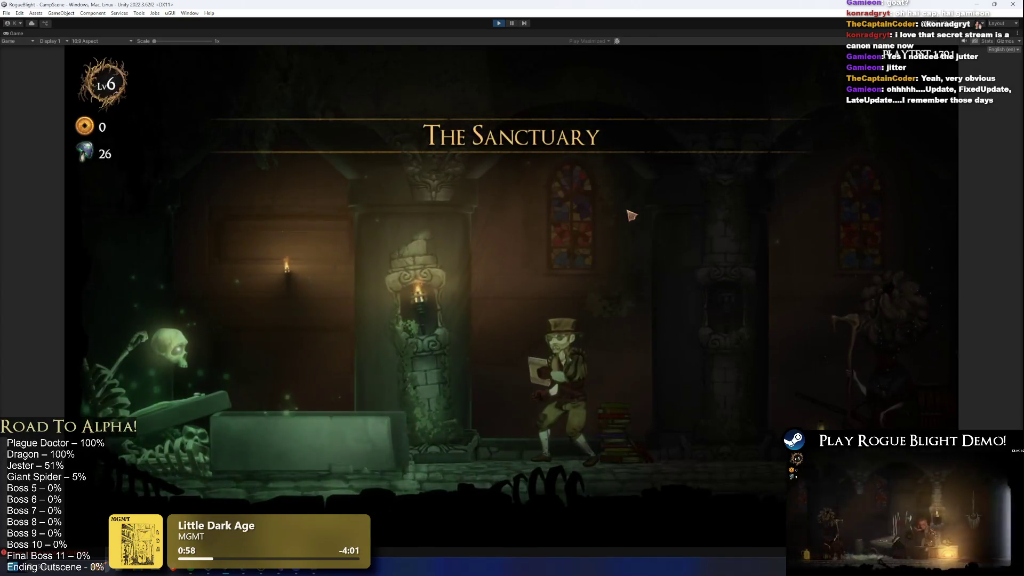
# Step: Walk the player right through the Sanctuary to the map NPC by the wagon and back
pyautogui.press('Right')
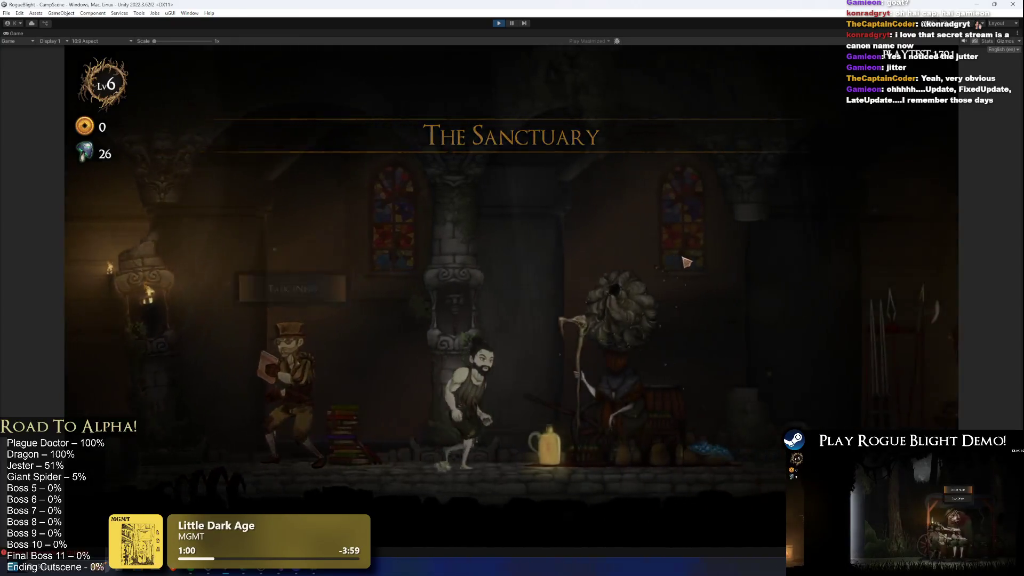
pyautogui.press('Right')
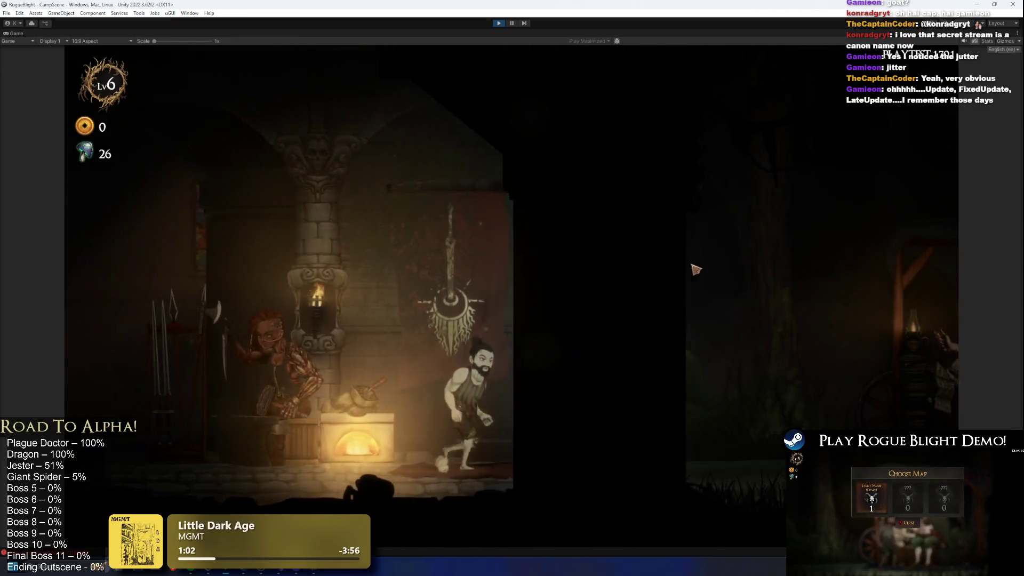
pyautogui.press('Right')
pyautogui.press('Up')
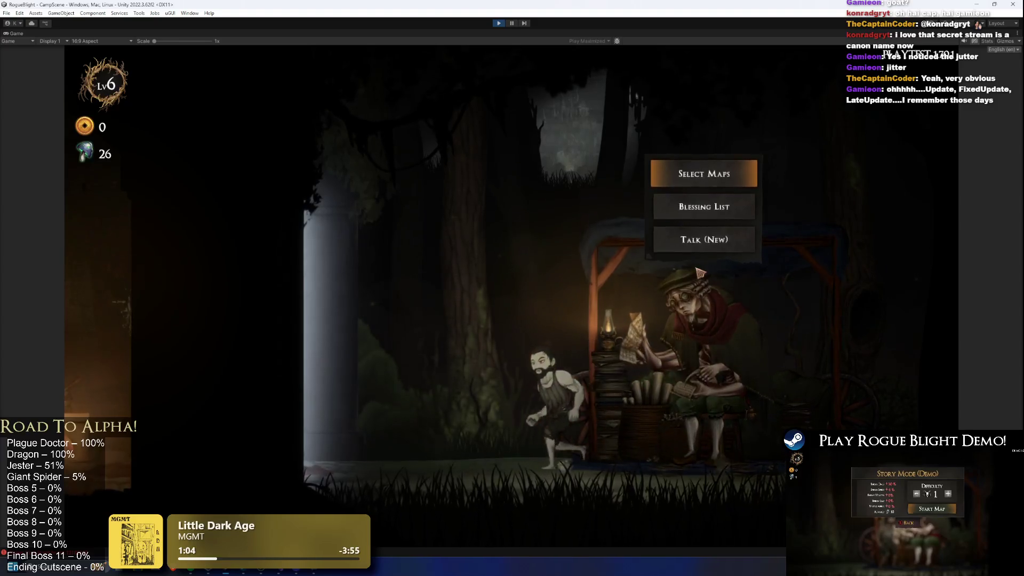
pyautogui.press('Left')
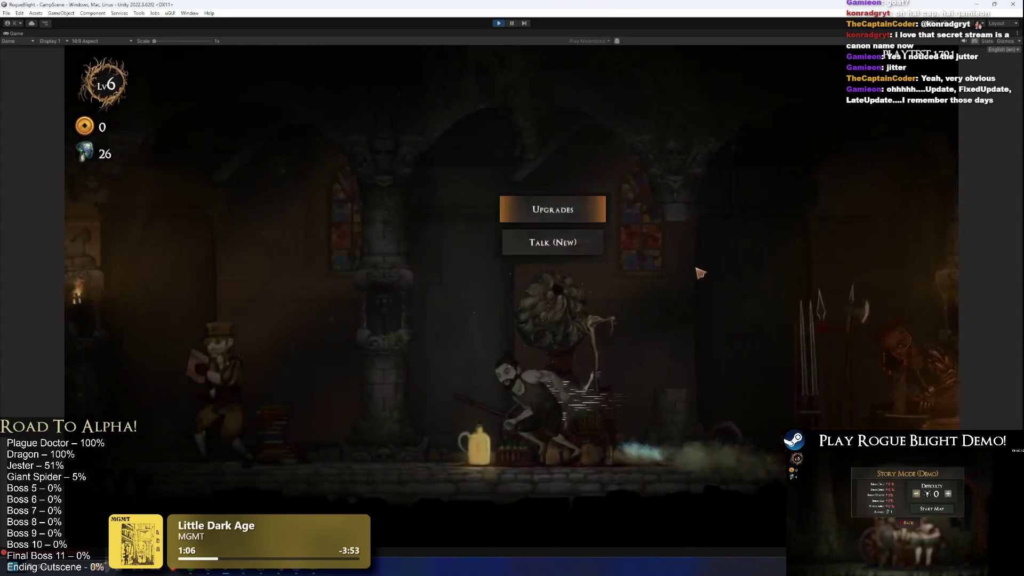
pyautogui.press('Left')
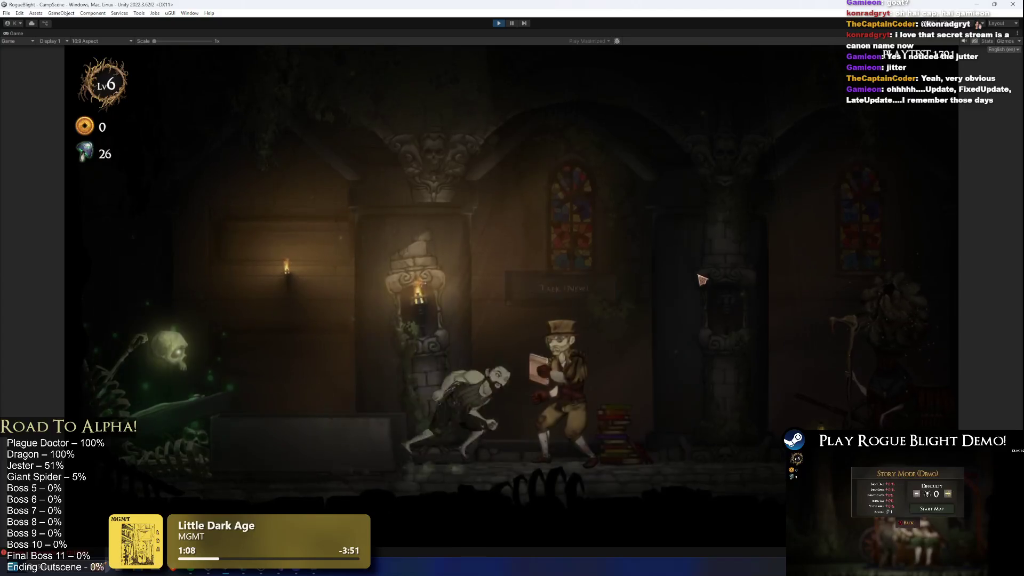
pyautogui.press('Right')
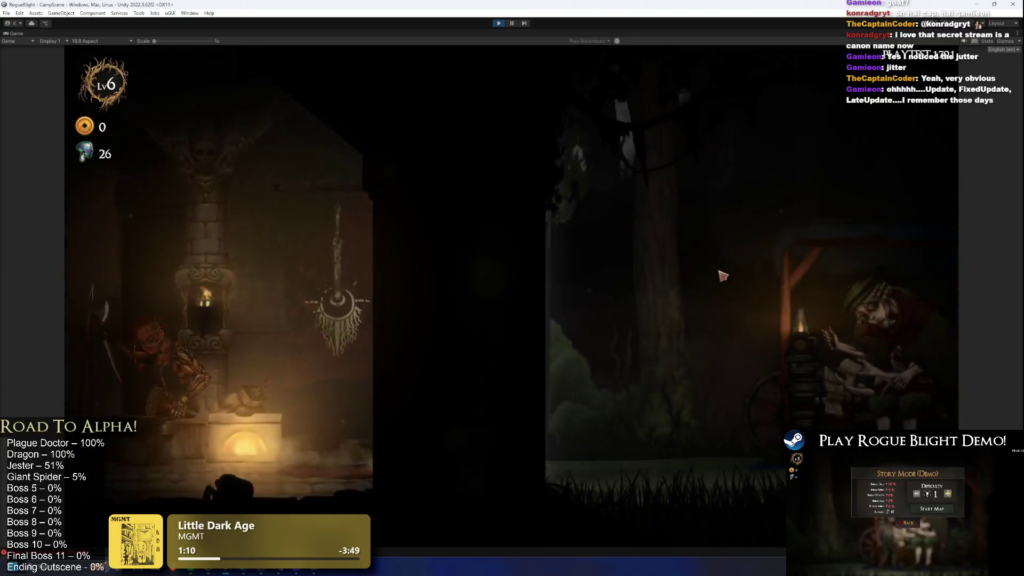
pyautogui.press('Right')
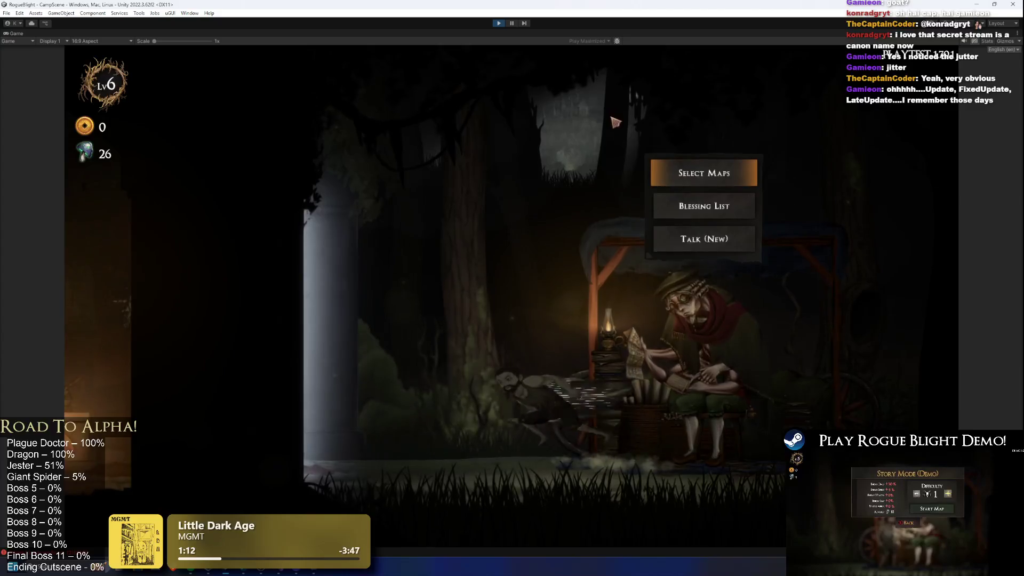
# Step: Pace near the map NPC, walk left past the upgrades NPC, then stop Play mode
pyautogui.press('Left')
pyautogui.press('Right')
pyautogui.press('Left')
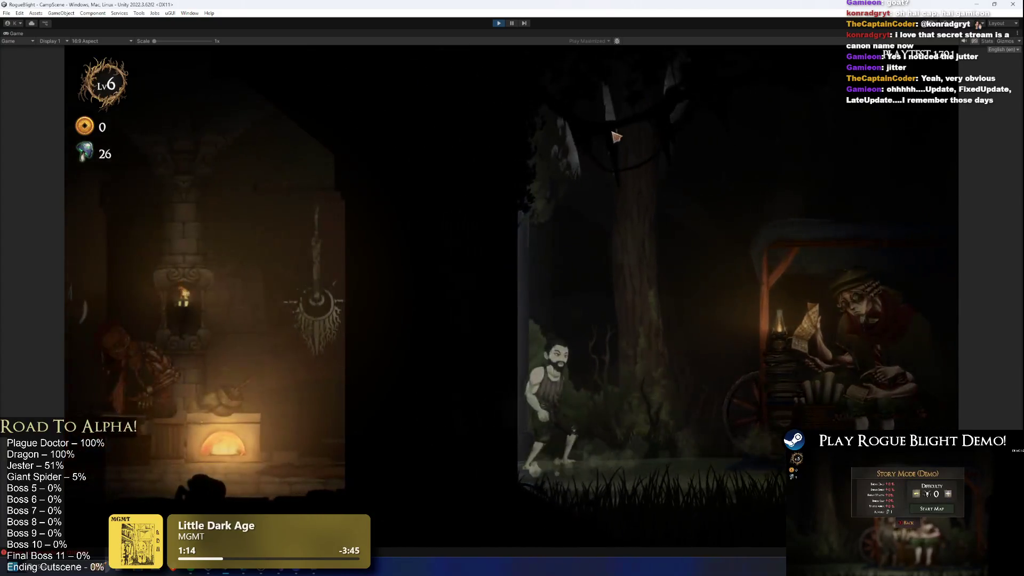
pyautogui.press('Left')
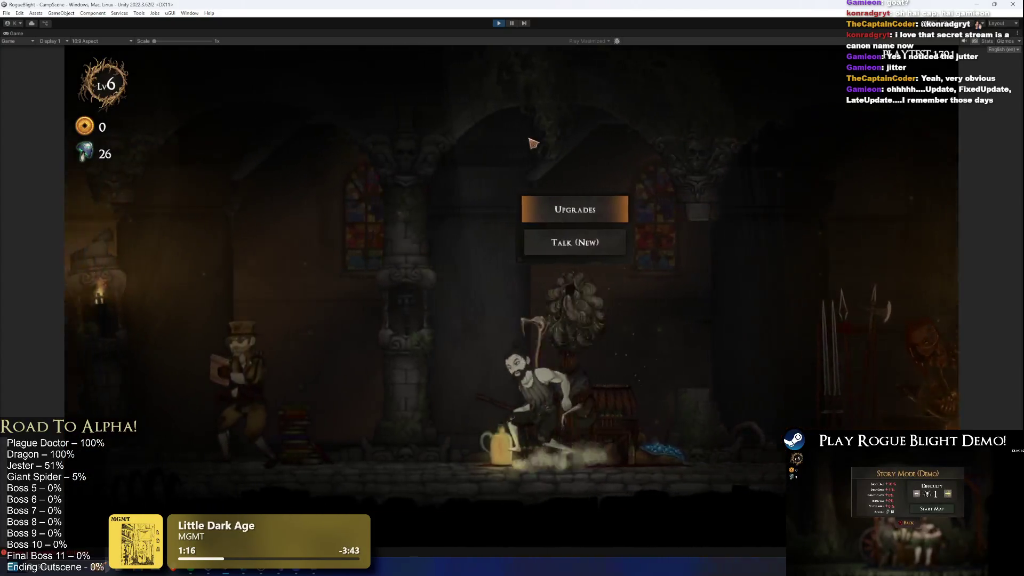
pyautogui.press('Left')
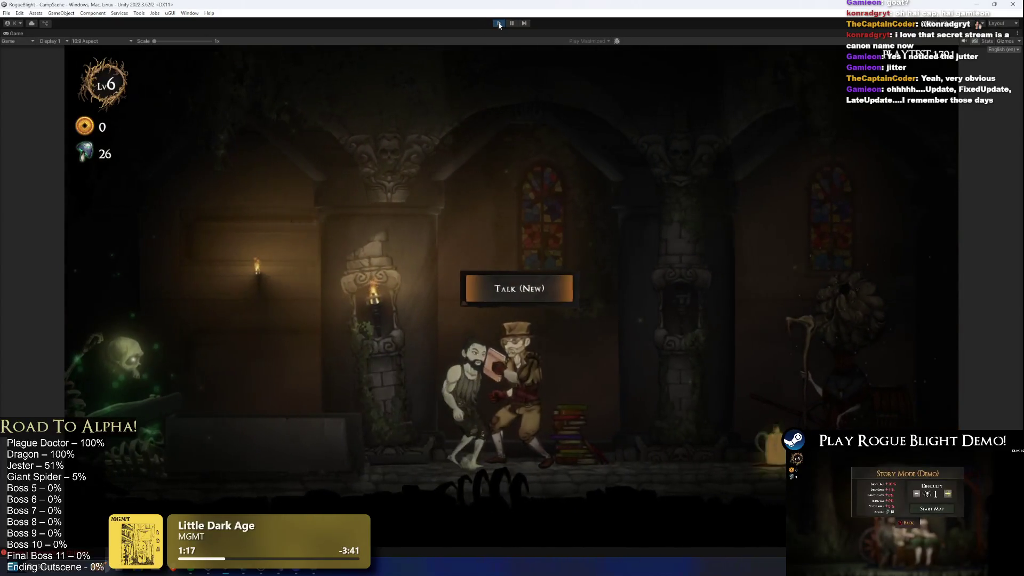
pyautogui.click(499, 23)
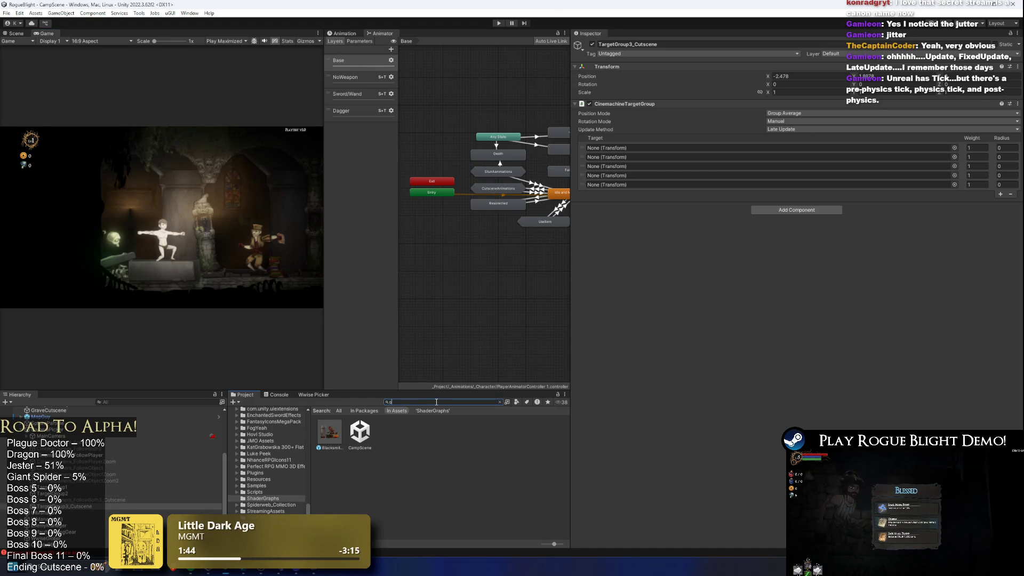
pyautogui.write('tart point')
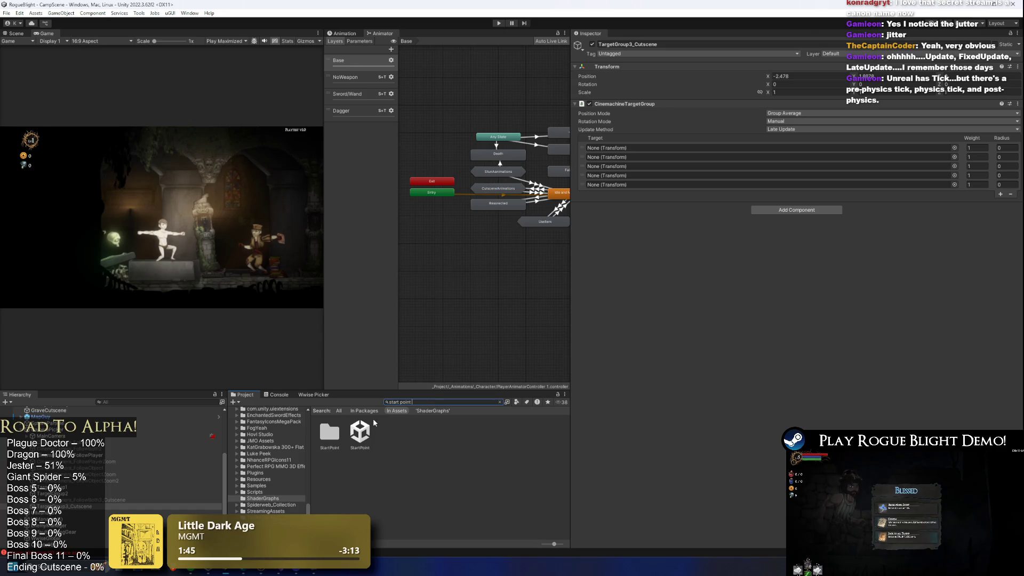
# Step: Open the StartPoint scene and inspect its Camera and VideoSettingsCamera objects
pyautogui.click(360, 434)
pyautogui.doubleClick(359, 433)
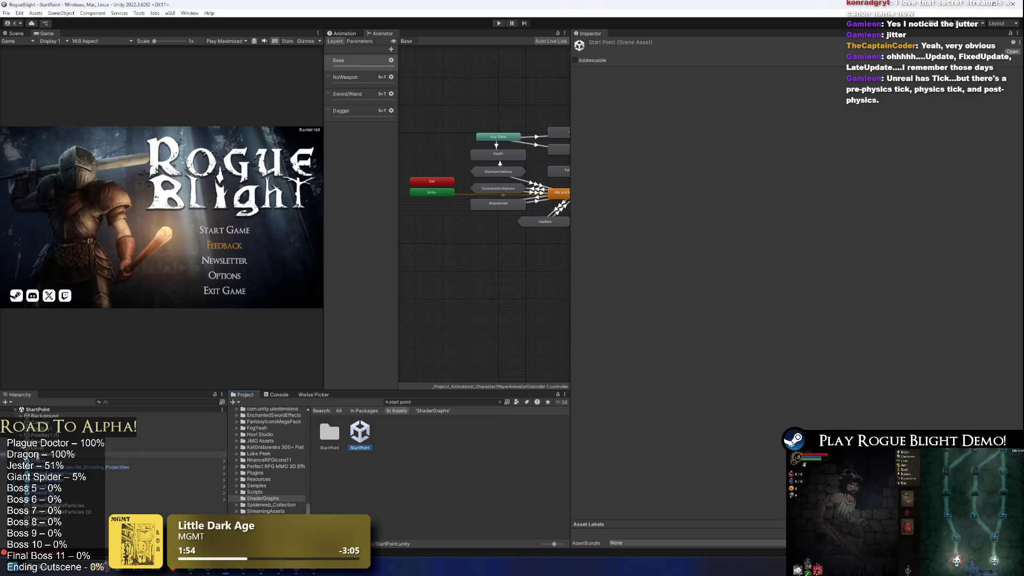
pyautogui.write('ra')
pyautogui.click(35, 415)
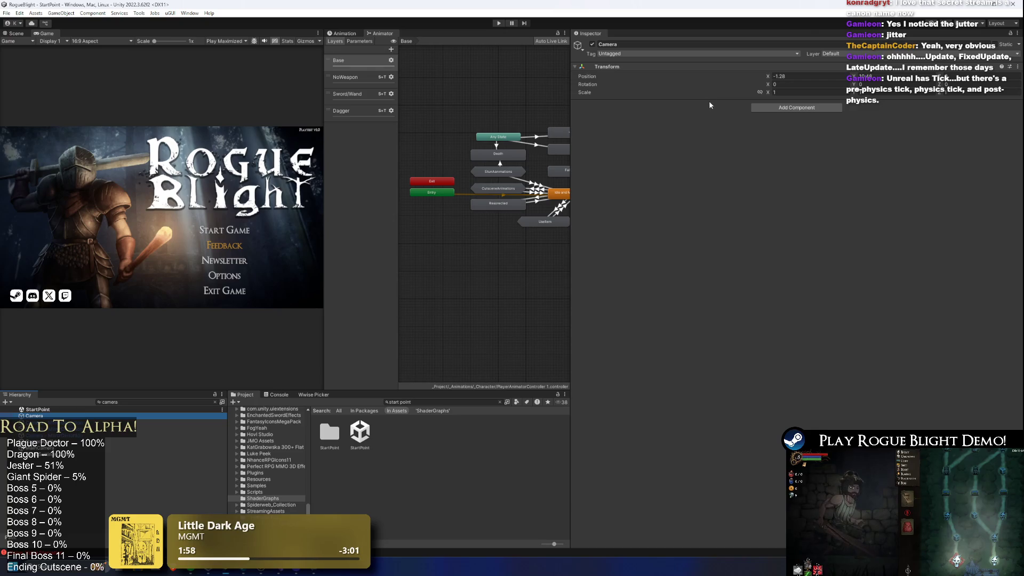
pyautogui.press('Down')
pyautogui.press('Down')
pyautogui.press('Down')
pyautogui.press('Down')
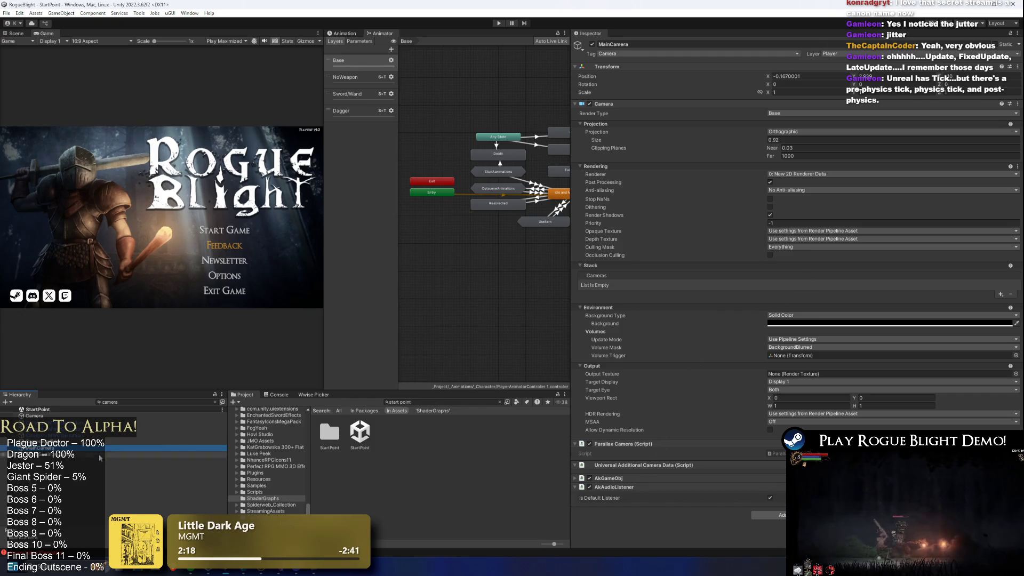
pyautogui.click(160, 452)
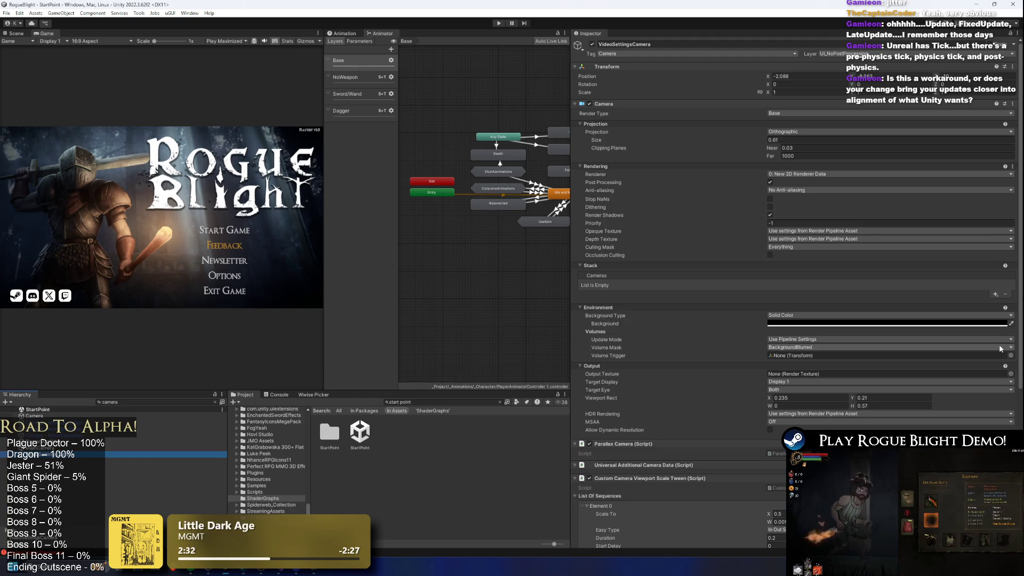
pyautogui.scroll(-1, 1012, 359)
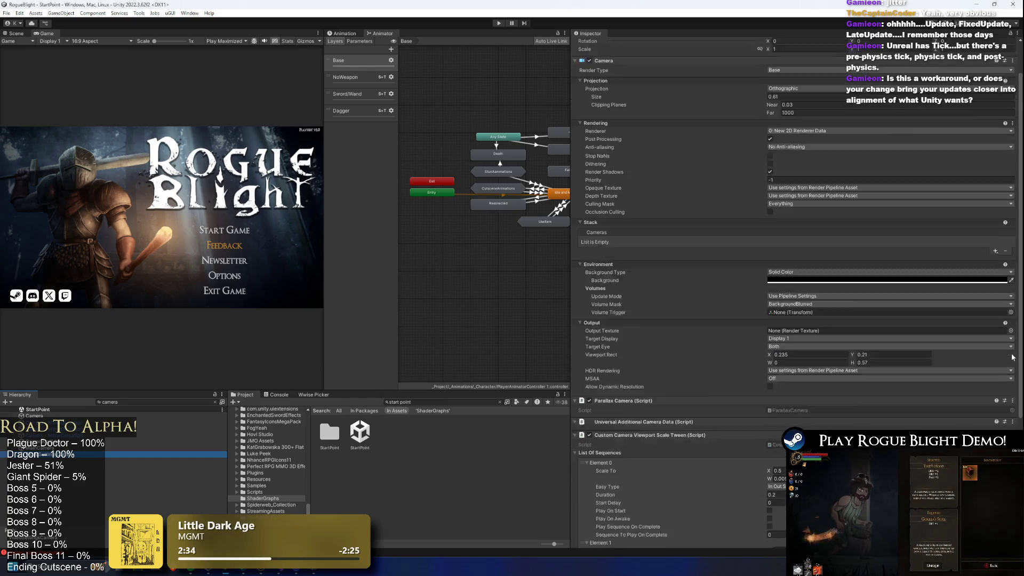
pyautogui.scroll(-1, 1012, 359)
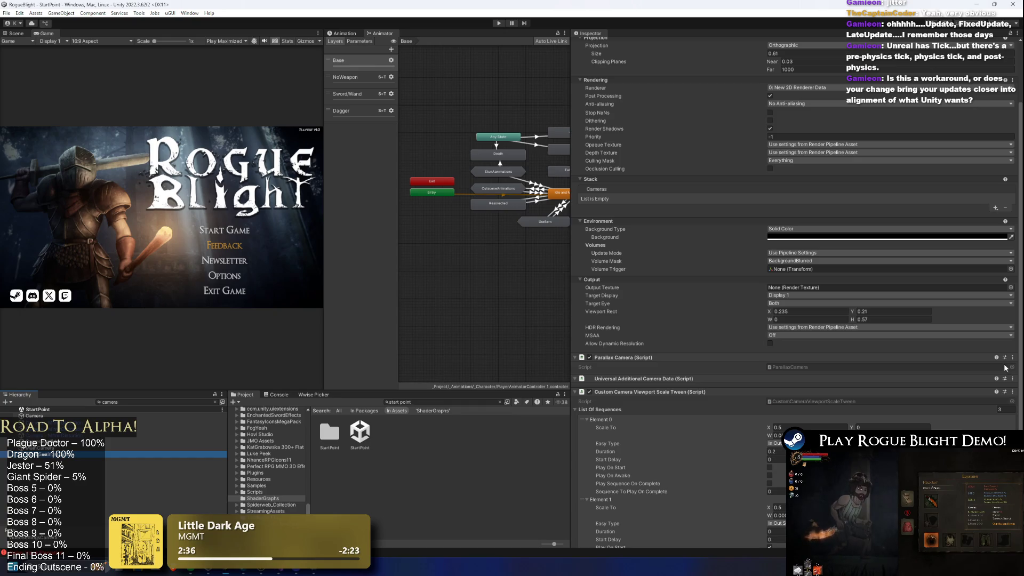
pyautogui.scroll(-2, 923, 363)
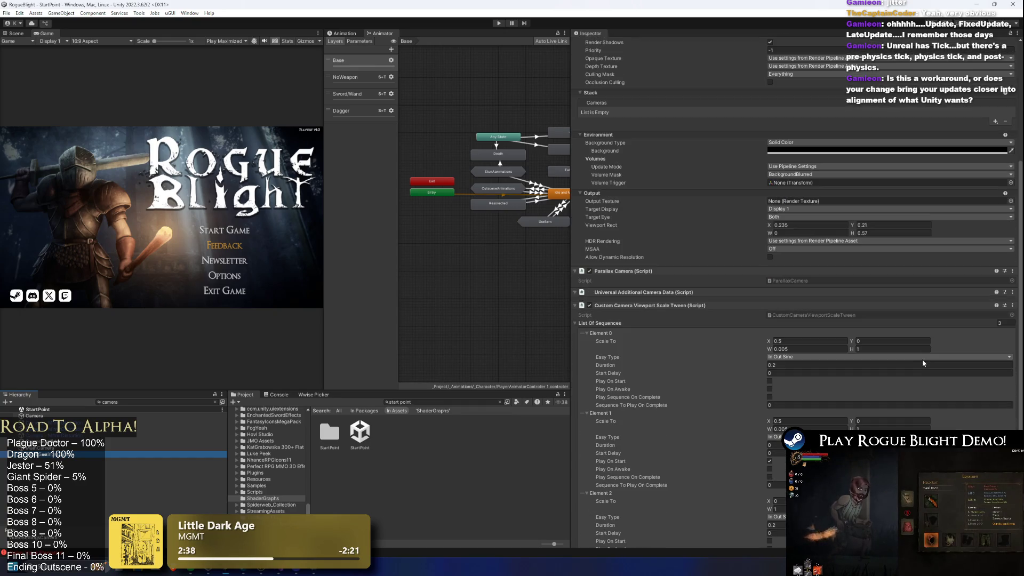
pyautogui.scroll(-1, 920, 356)
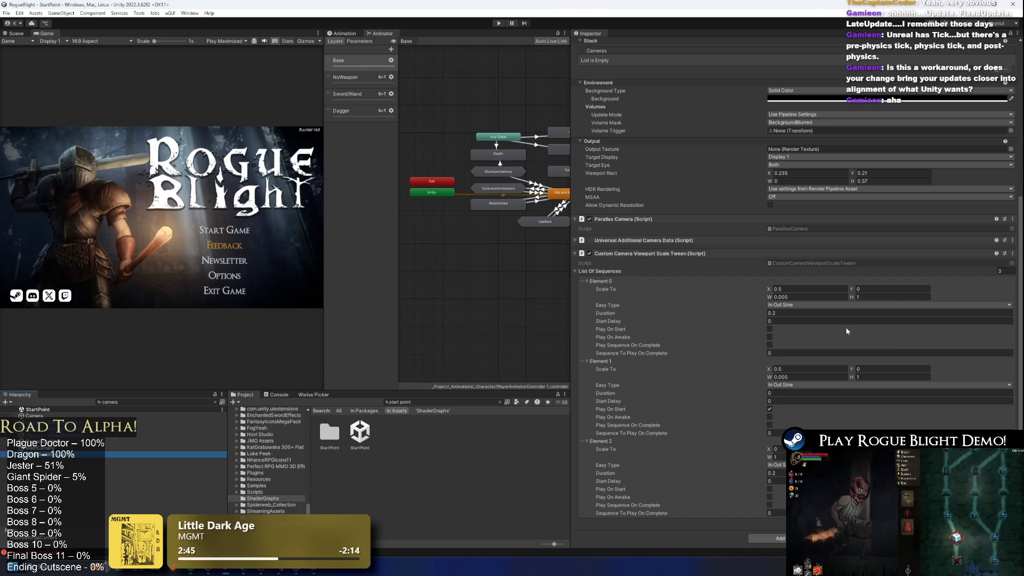
pyautogui.scroll(1, 907, 244)
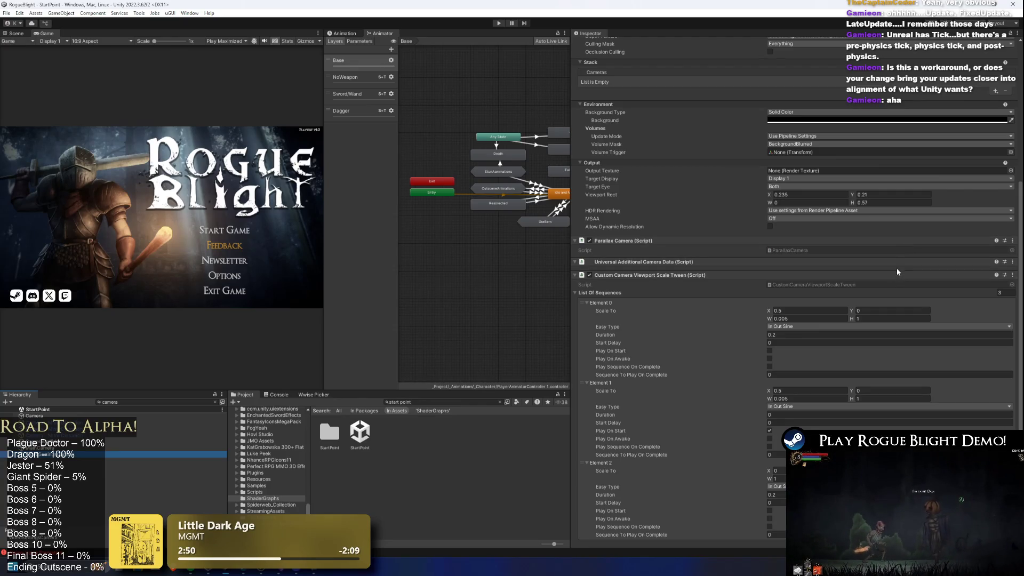
pyautogui.scroll(2, 897, 268)
pyautogui.scroll(2, 896, 268)
pyautogui.scroll(2, 895, 272)
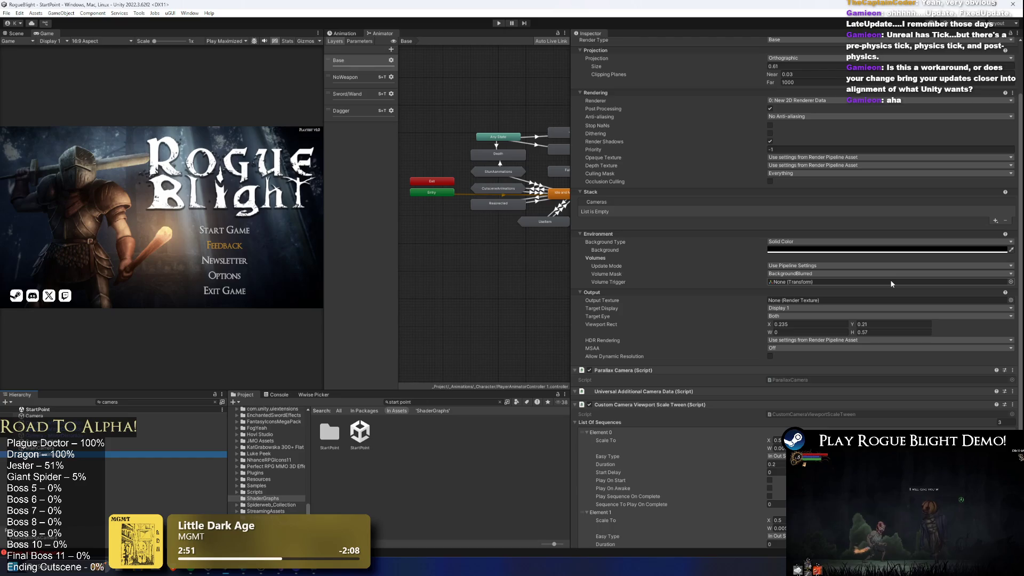
pyautogui.scroll(-1, 897, 273)
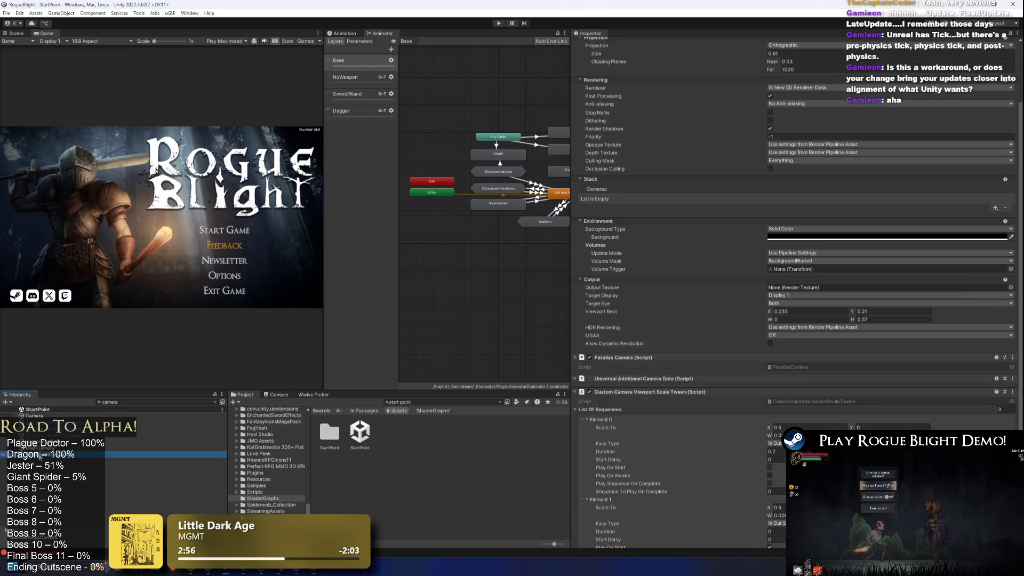
# Step: Review the MainCamera and CameraCollider objects' components in StartPoint
pyautogui.press('Up')
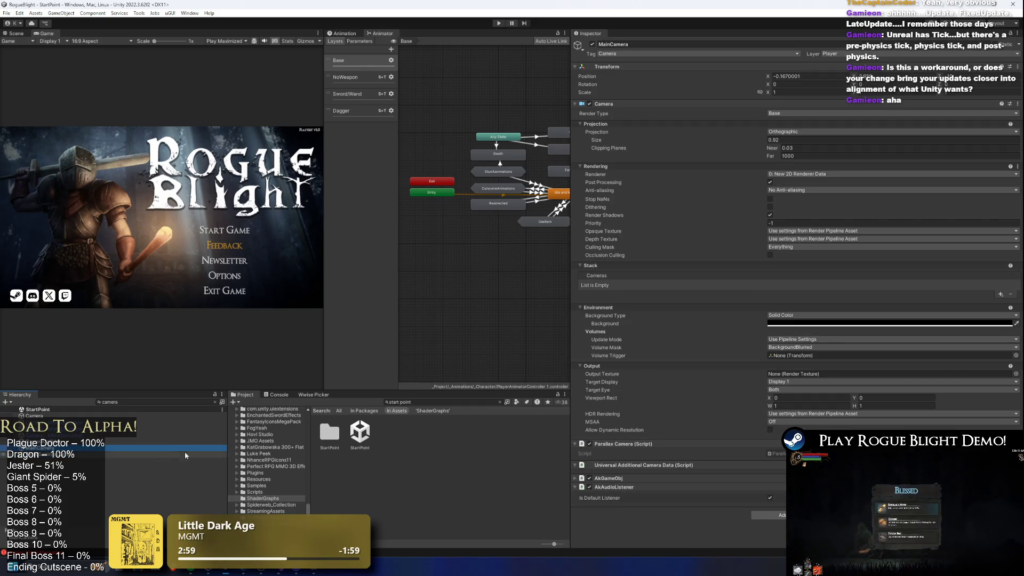
pyautogui.press('Up')
pyautogui.press('Down')
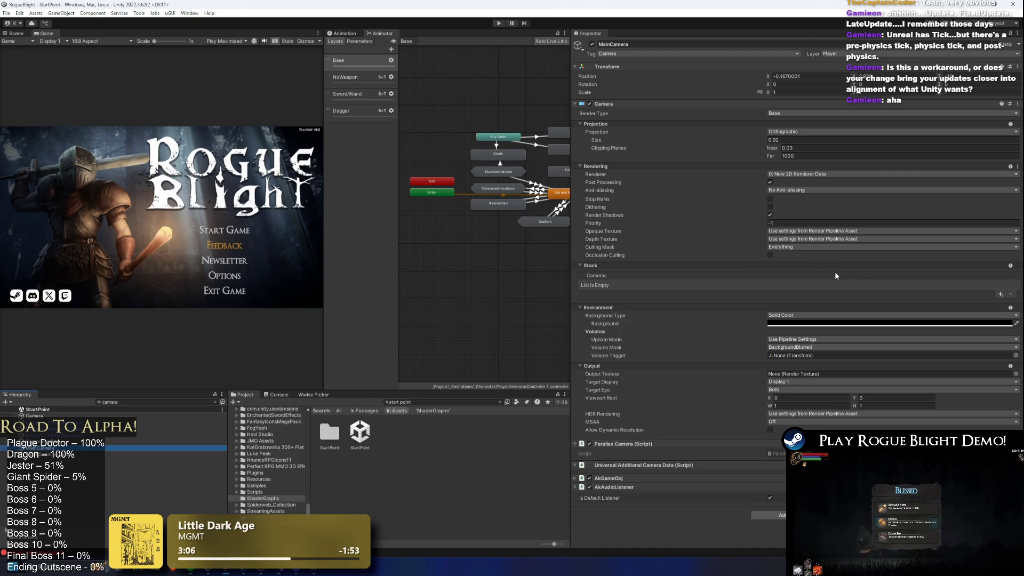
# Step: Peek at the AkGameObj component, then clear the 'start point' asset search
pyautogui.click(608, 478)
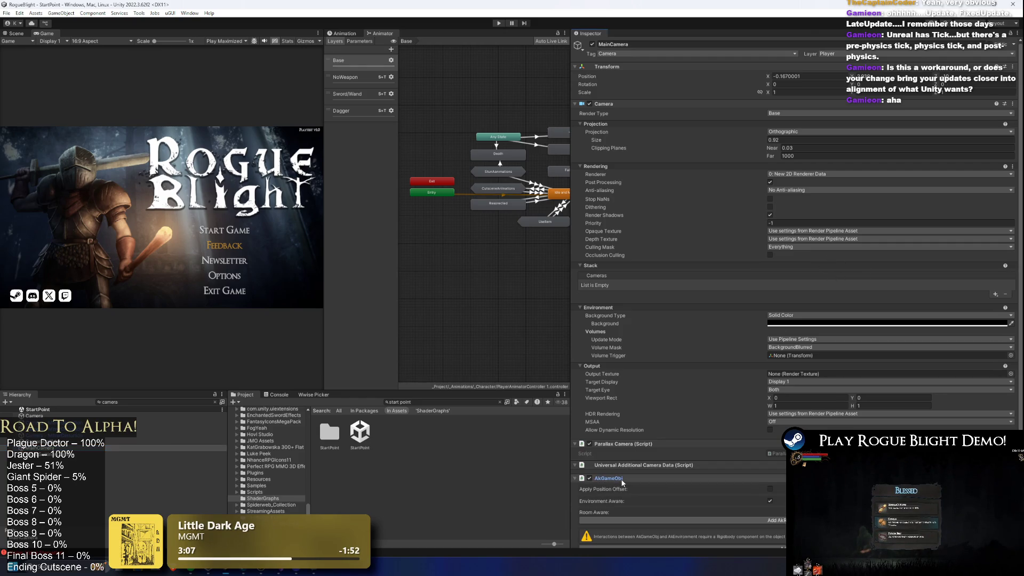
pyautogui.click(608, 478)
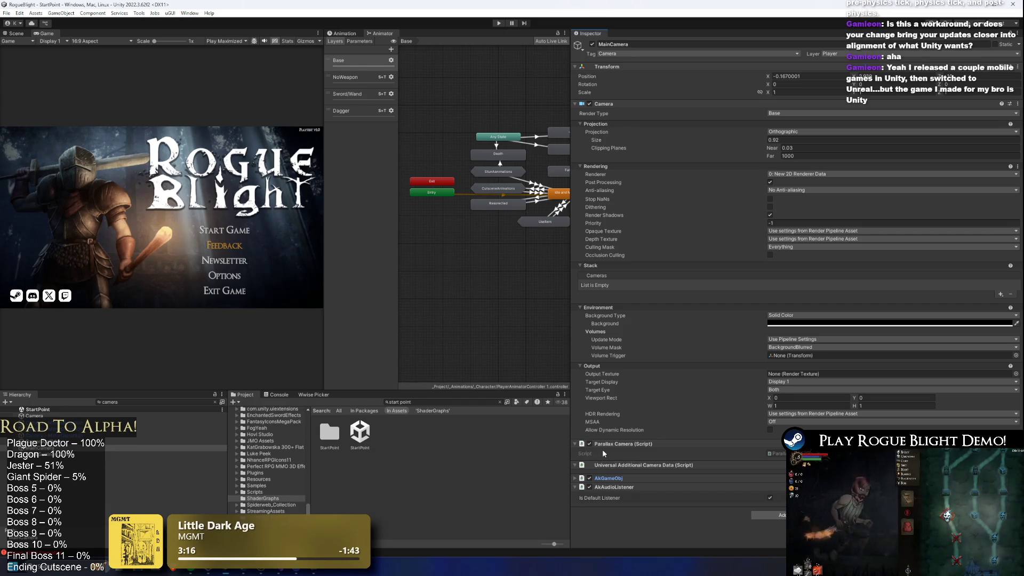
pyautogui.hotkey('ctrl', 'a')
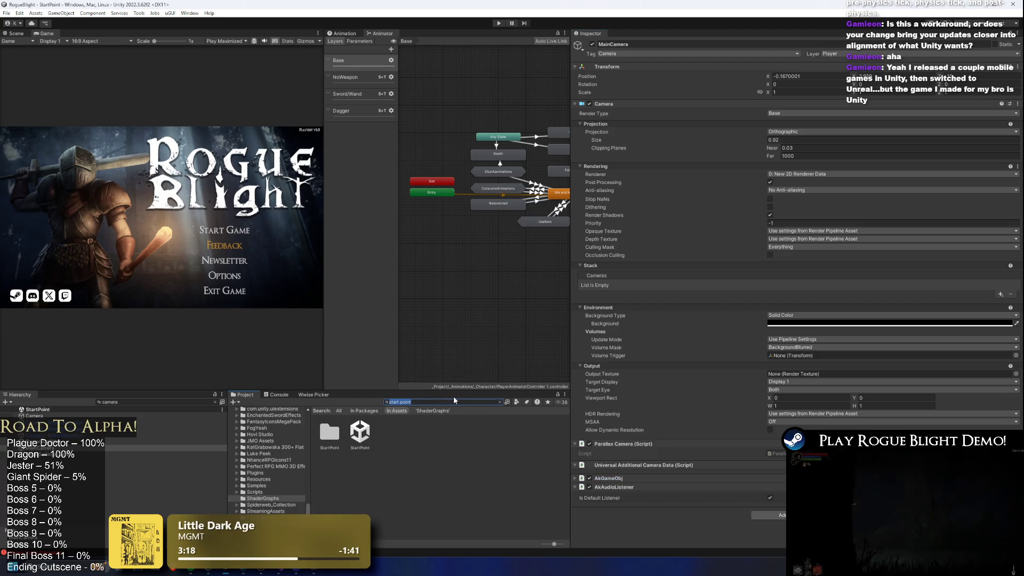
pyautogui.press('BackSpace')
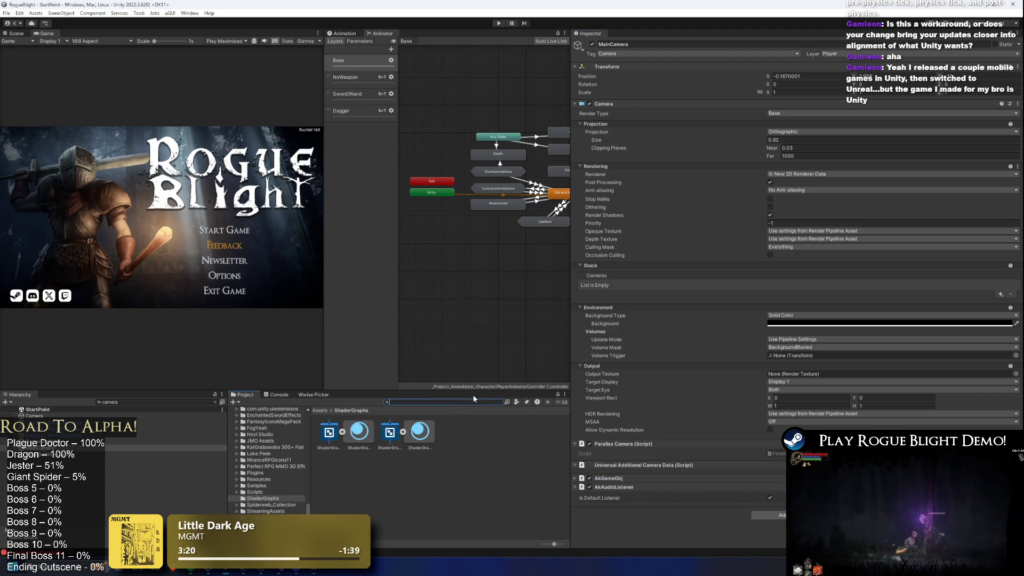
pyautogui.write('character crea')
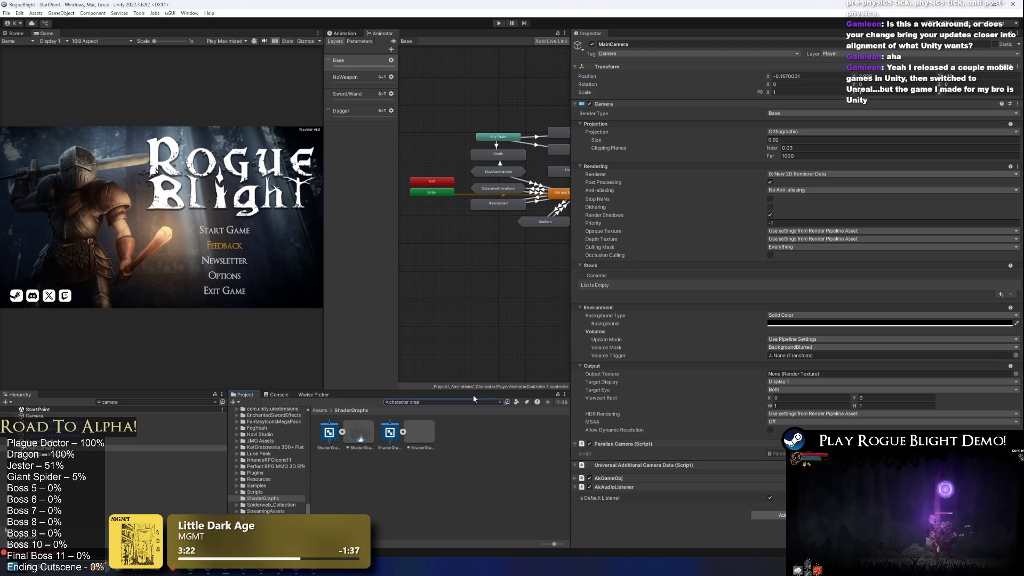
pyautogui.write('t')
# Step: Open the CharacterCreator scene and set its Camera's CinemachineBrain Update Method to Late Update
pyautogui.click(390, 432)
pyautogui.doubleClick(389, 432)
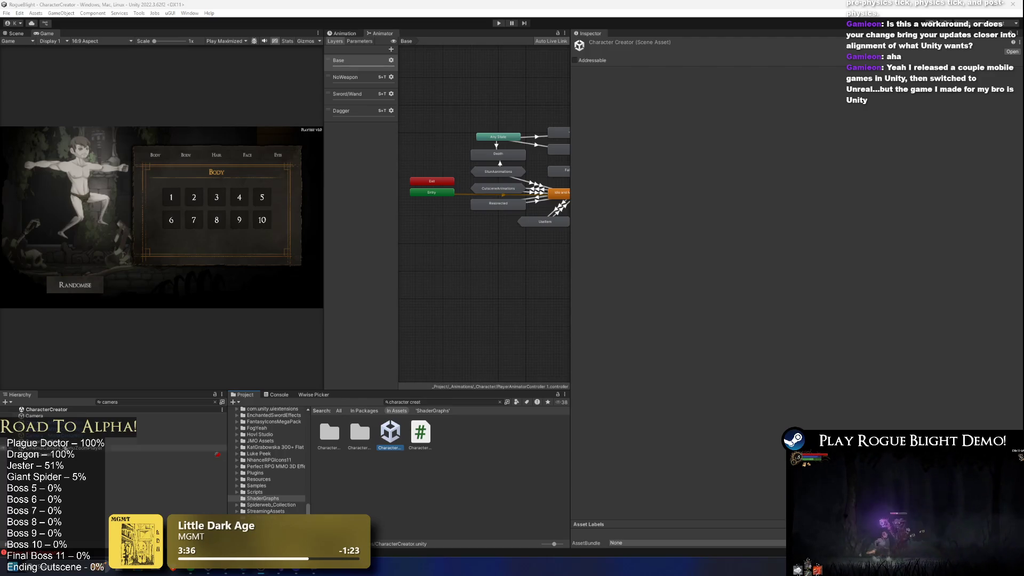
pyautogui.click(120, 454)
pyautogui.scroll(-2, 949, 284)
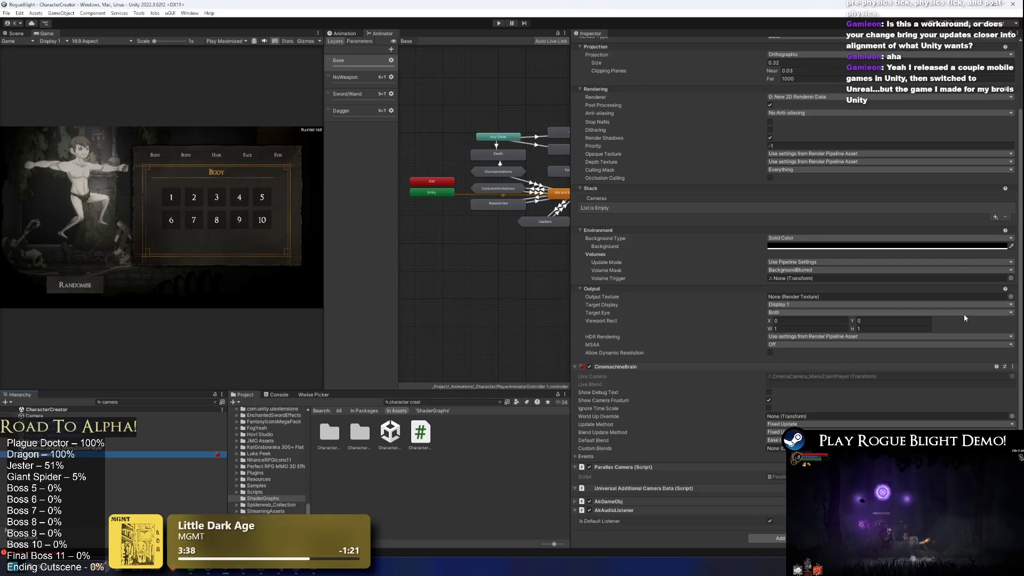
pyautogui.click(780, 446)
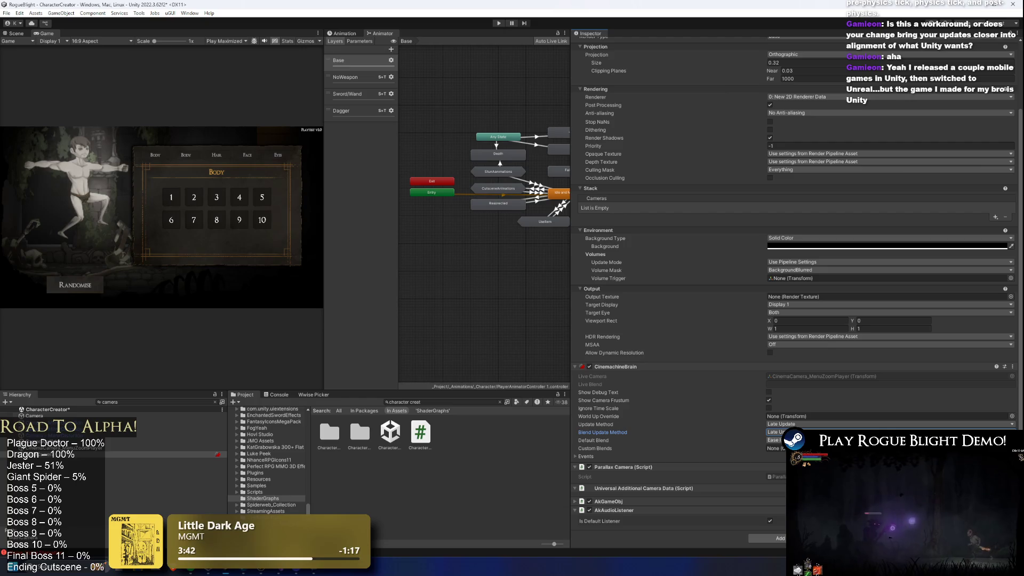
# Step: Check the MenuZoomPlayer virtual camera, CameraCollider and Camera, then search assets for 'tutorial'
pyautogui.doubleClick(823, 376)
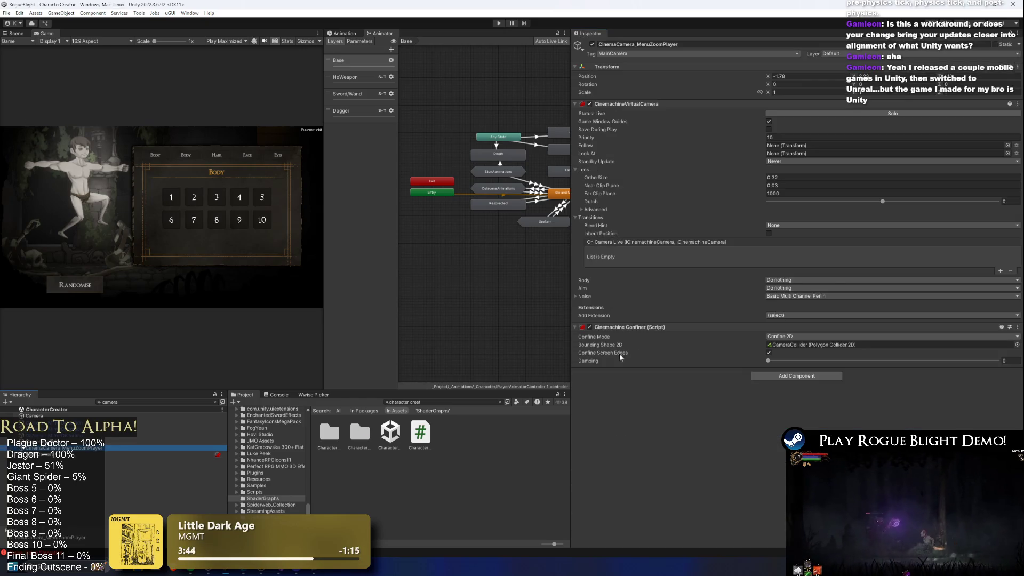
pyautogui.click(840, 269)
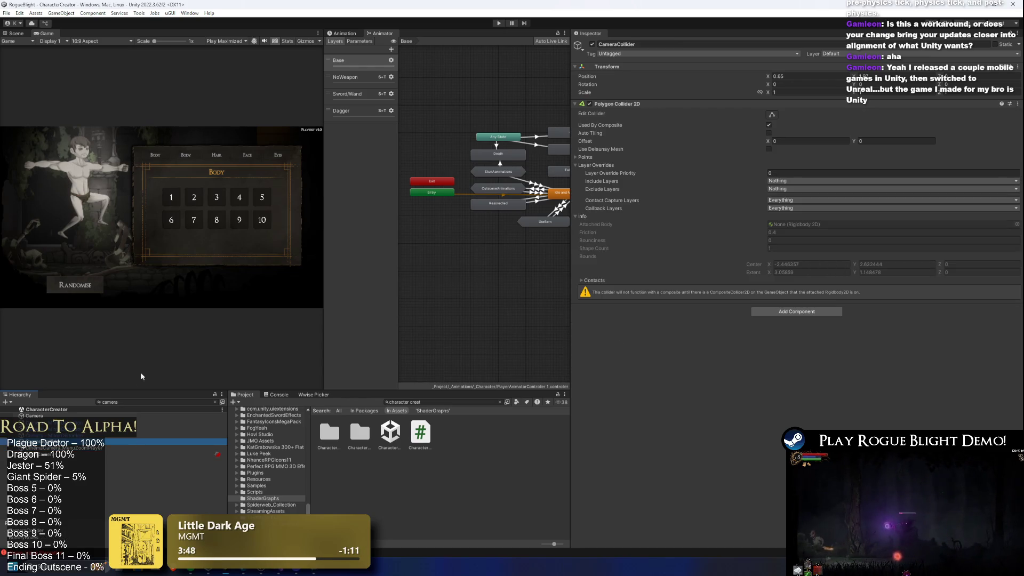
pyautogui.click(153, 416)
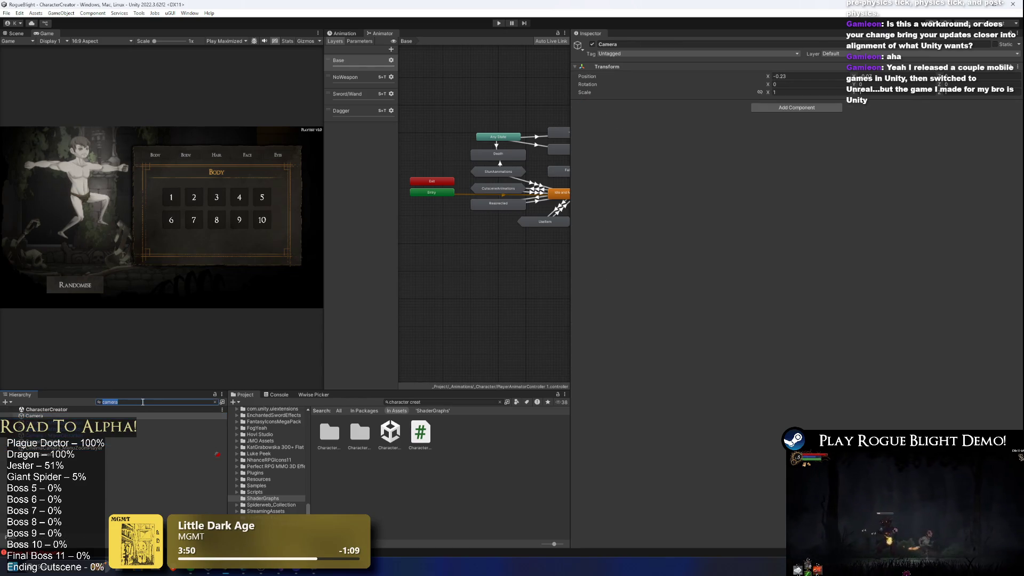
pyautogui.write('target')
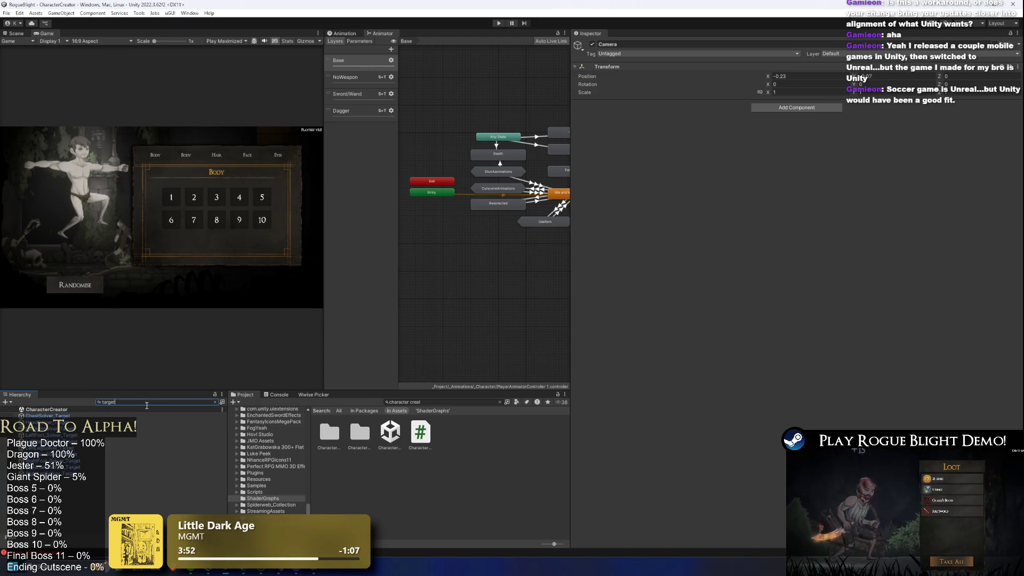
pyautogui.click(439, 402)
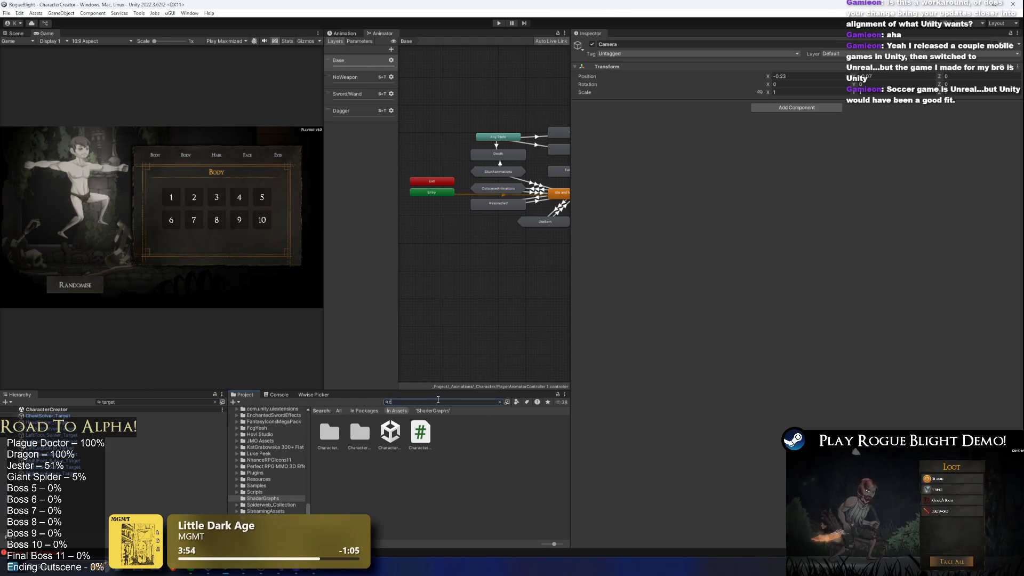
pyautogui.write('tutorial')
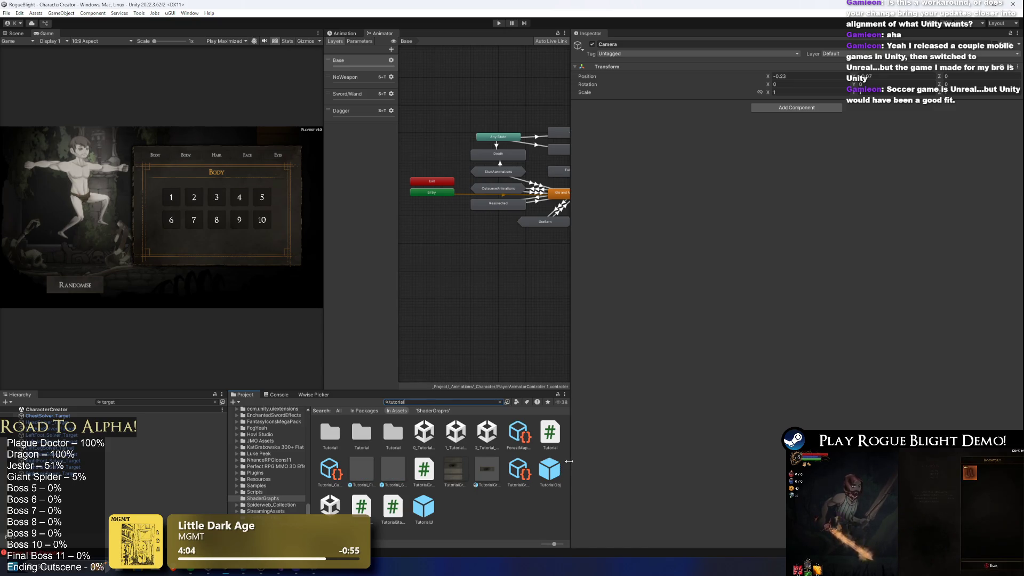
pyautogui.moveTo(573, 464); pyautogui.dragTo(692, 459)
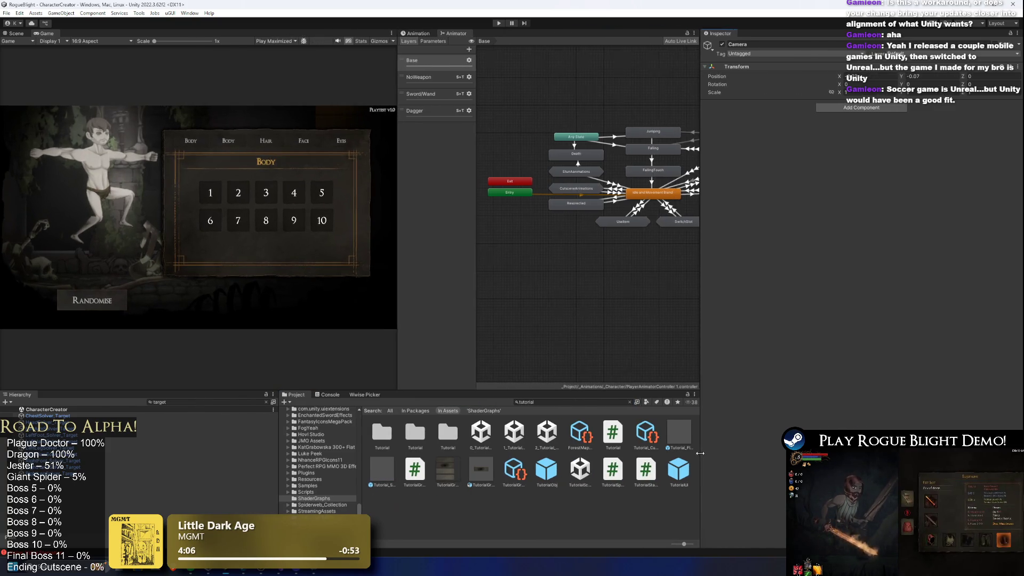
# Step: Open TutorialScene and check its three target groups and the FollowPlayer virtual camera
pyautogui.click(573, 473)
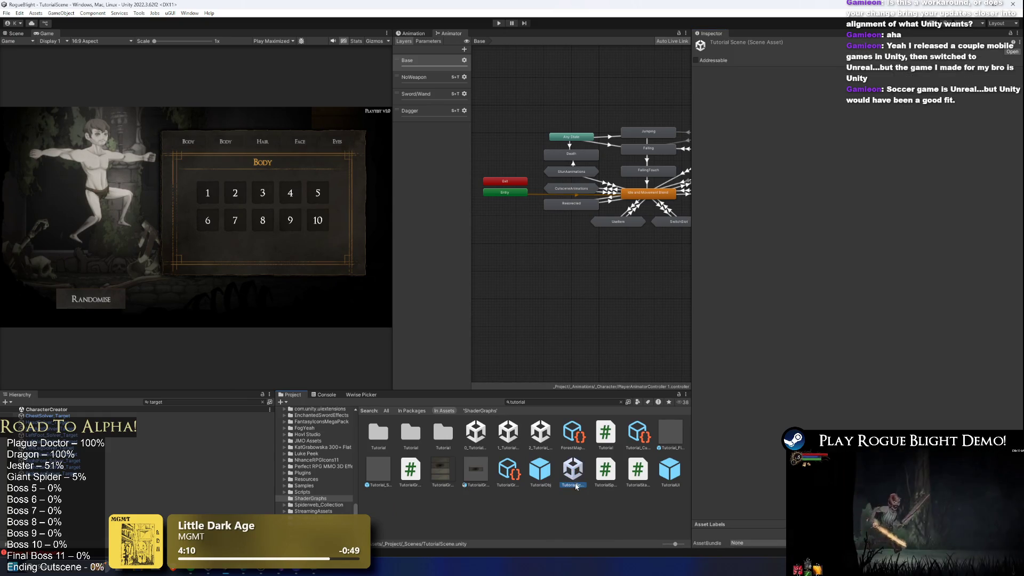
pyautogui.doubleClick(573, 470)
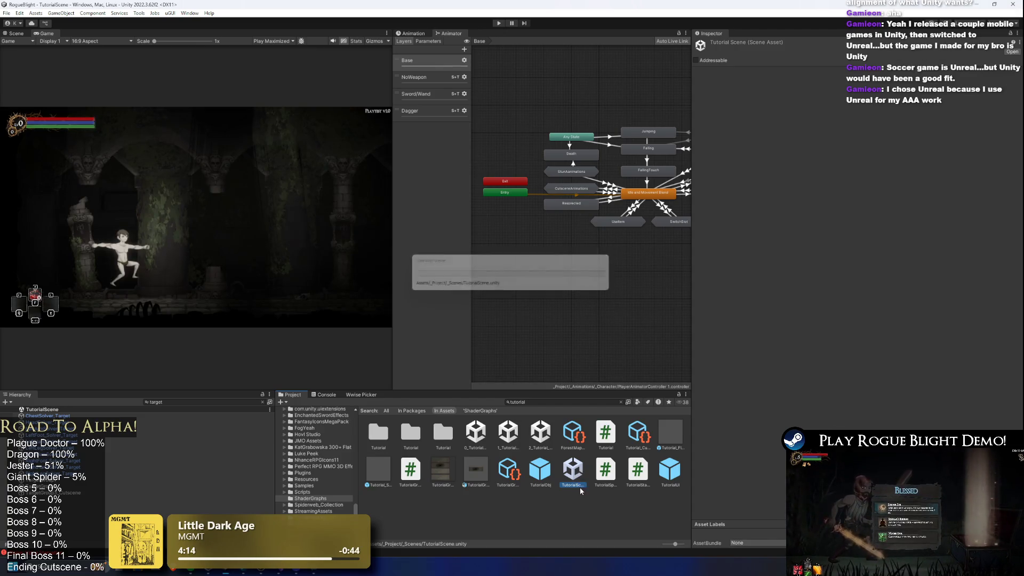
pyautogui.click(68, 481)
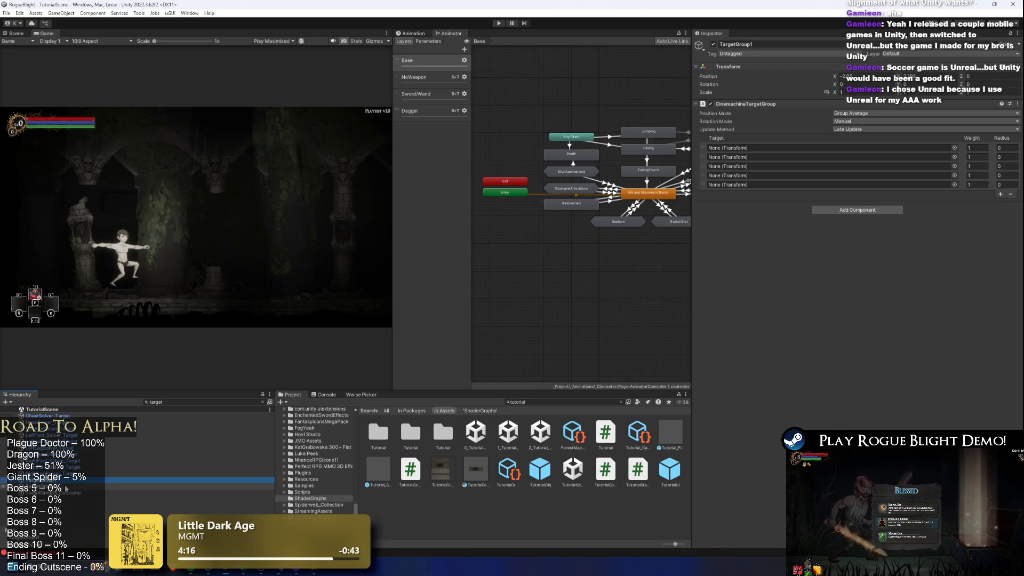
pyautogui.click(68, 488)
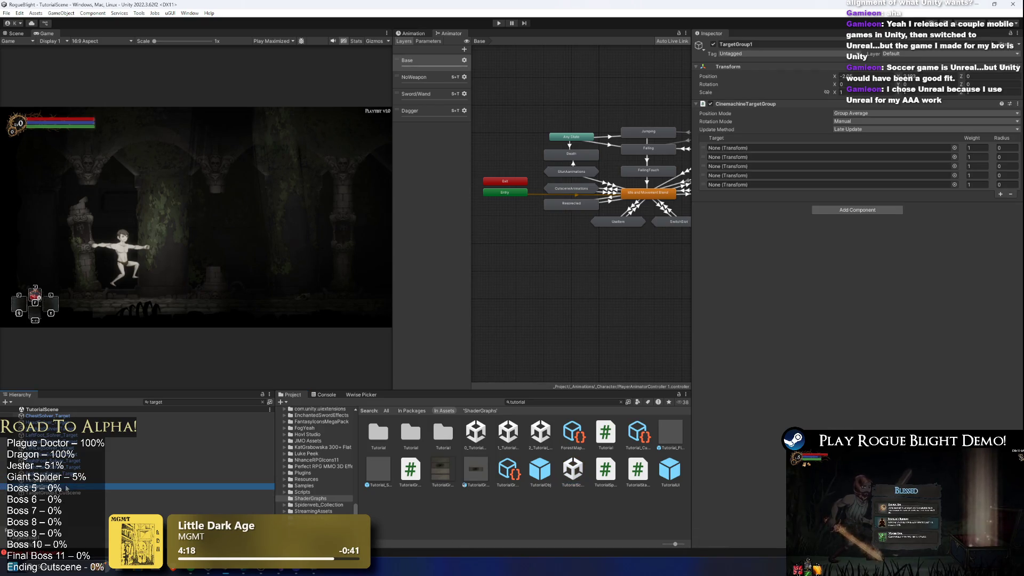
pyautogui.click(67, 495)
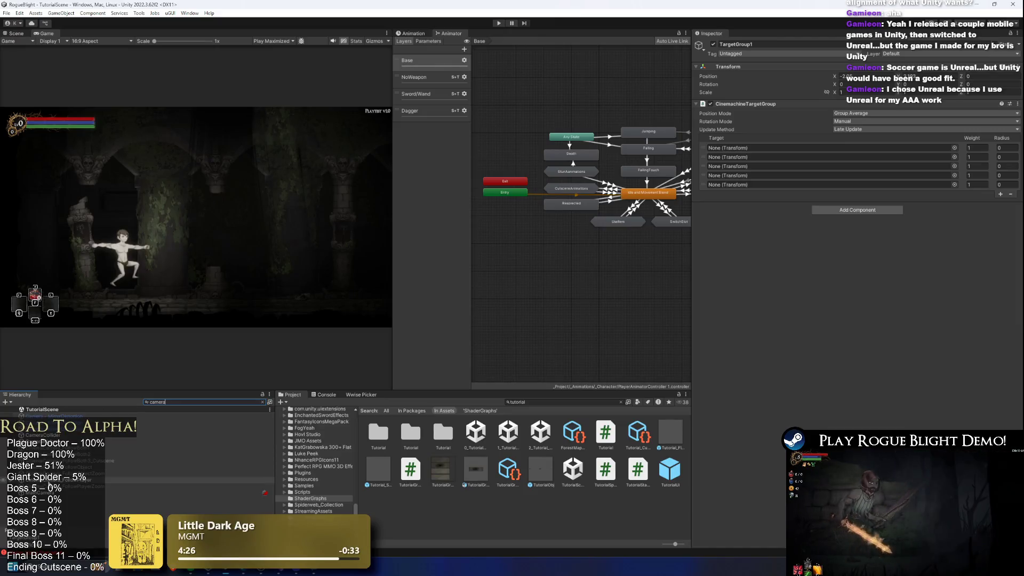
pyautogui.click(68, 477)
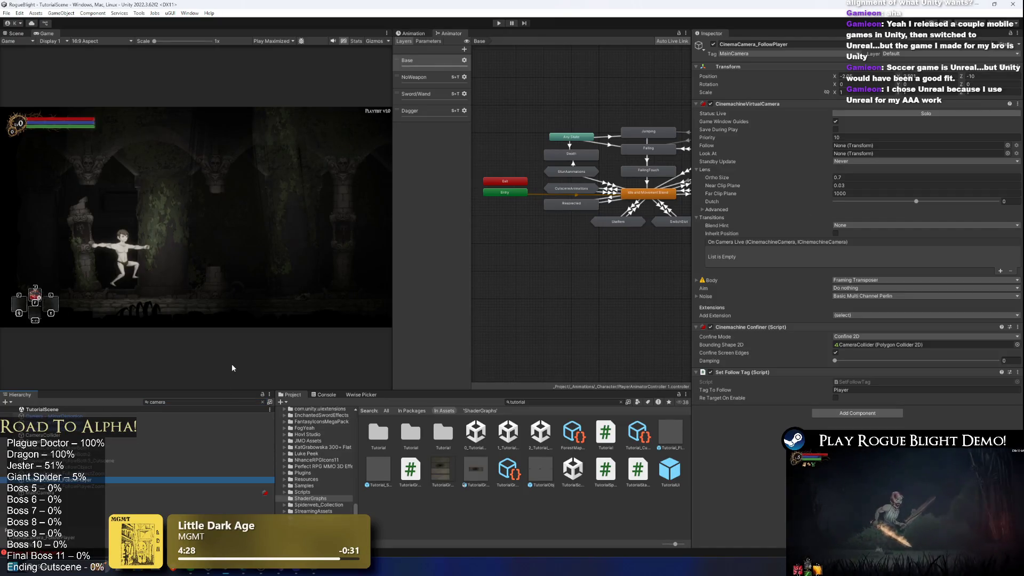
# Step: Set the Main Camera's CinemachineBrain update timing to Late Update
pyautogui.press('Down')
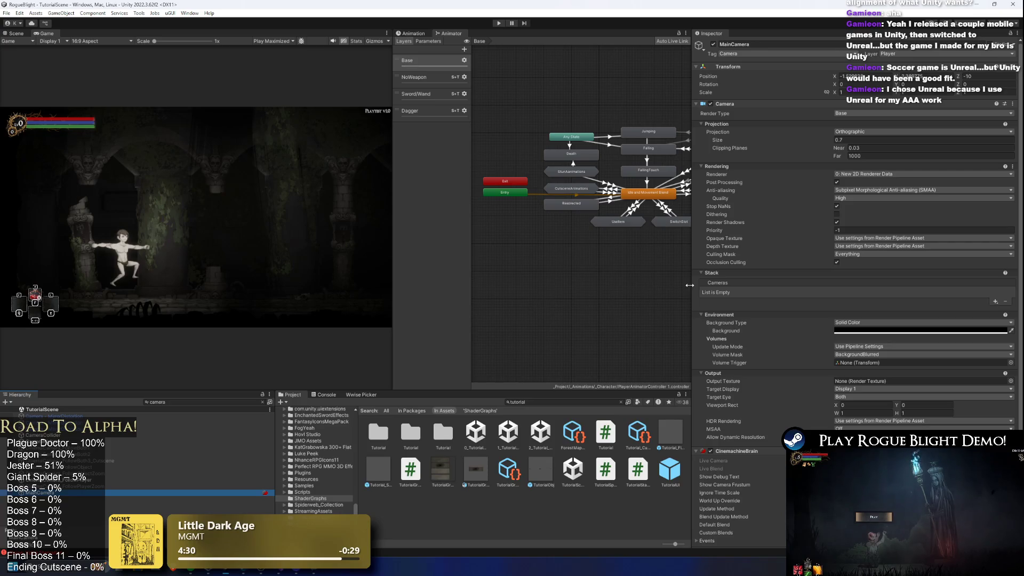
pyautogui.scroll(-2, 806, 274)
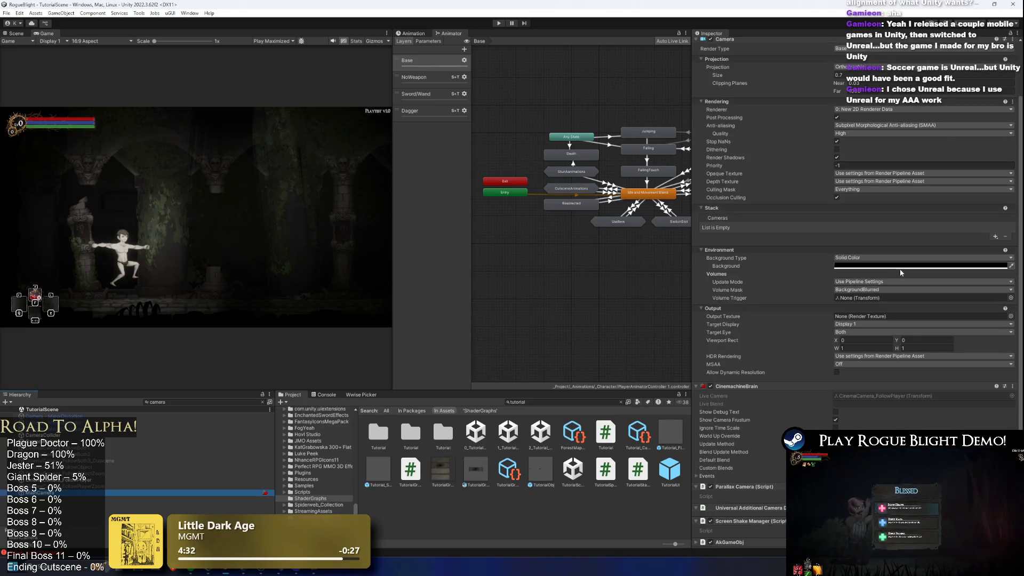
pyautogui.moveTo(895, 277)
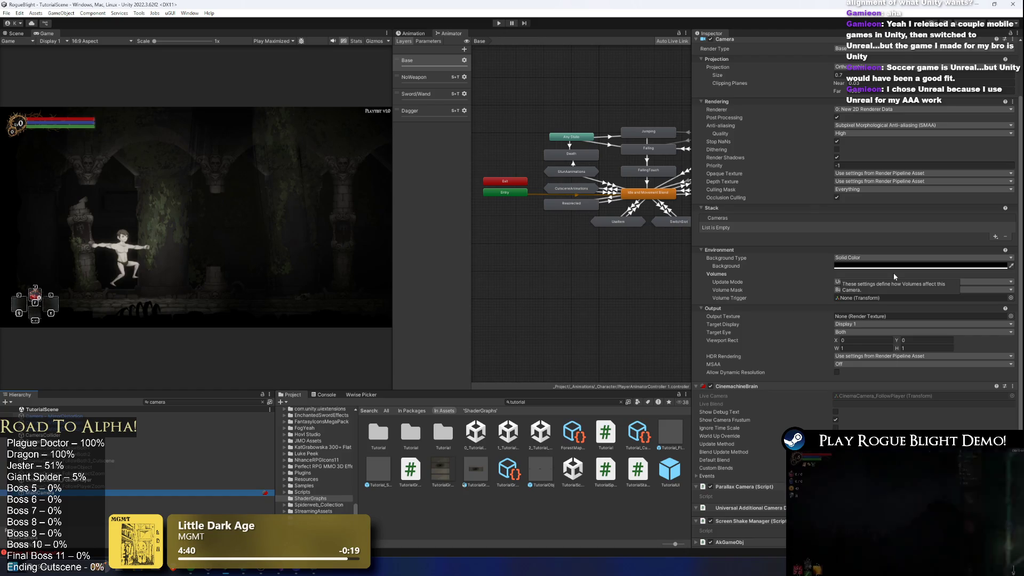
pyautogui.scroll(-1, 919, 283)
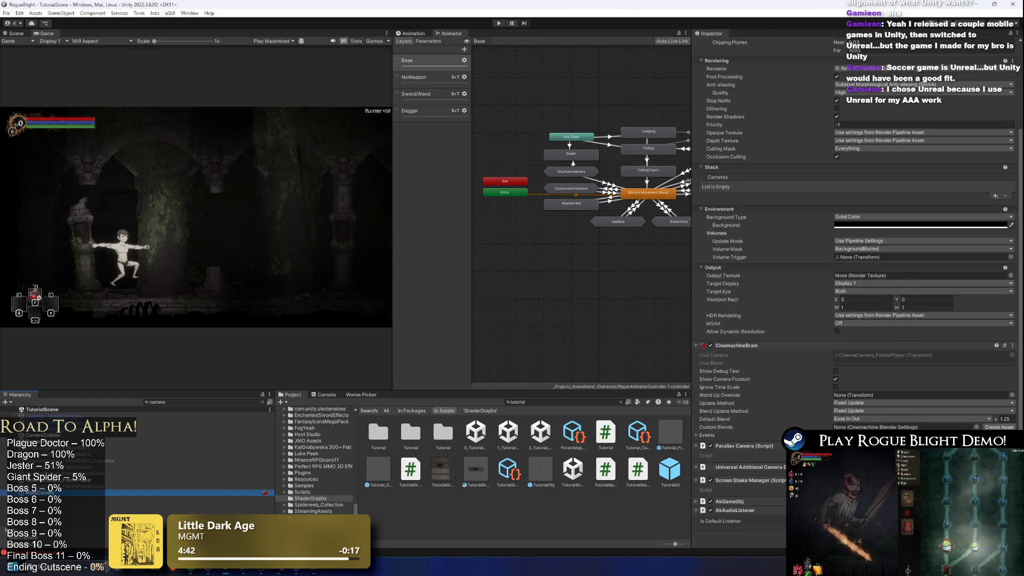
pyautogui.click(858, 395)
pyautogui.click(861, 404)
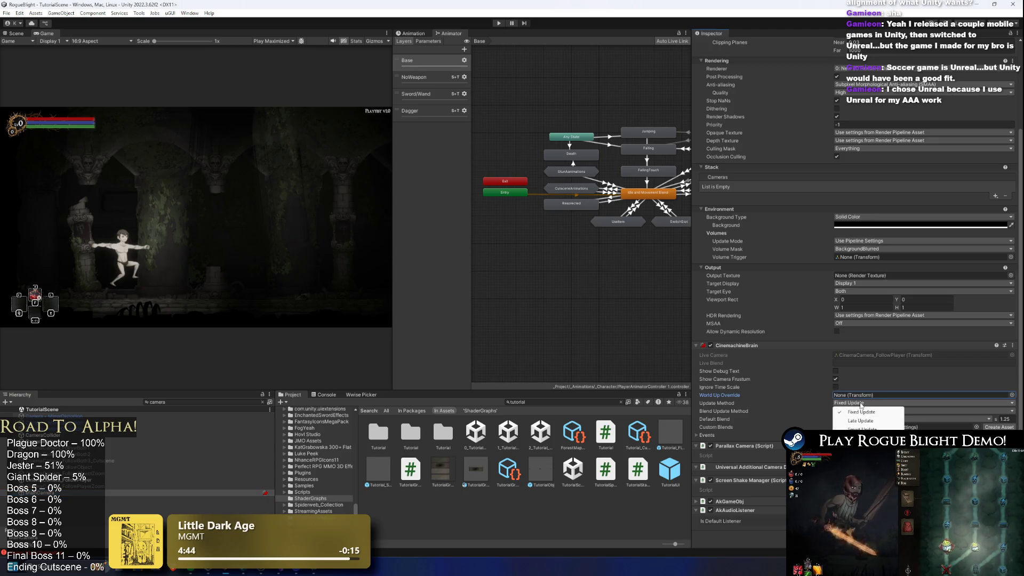
pyautogui.click(865, 420)
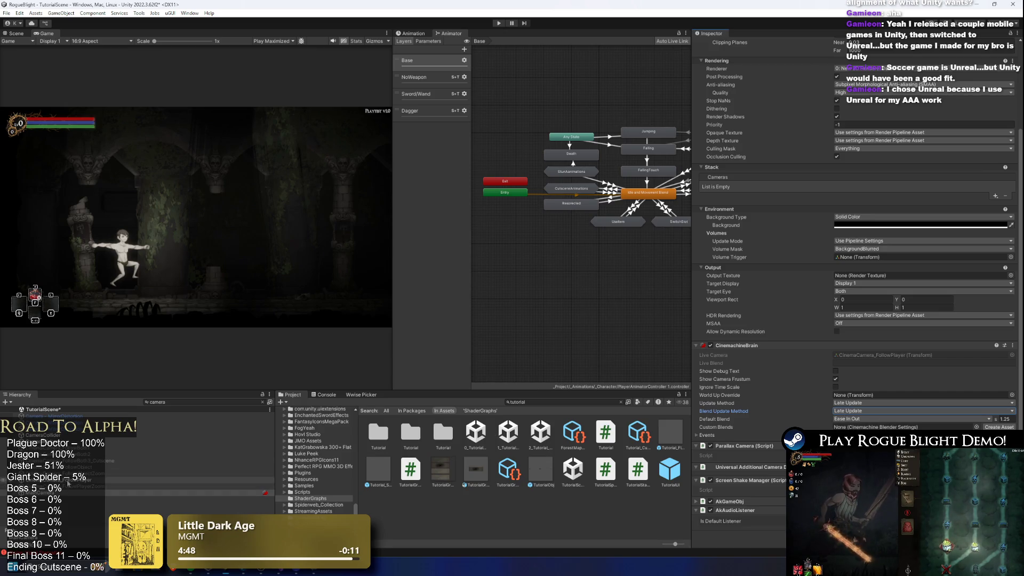
# Step: Browse the FollowPlayer, FollowBoth and CameraPicker camera objects, then save the Tutorial scene
pyautogui.click(152, 477)
pyautogui.press('Down')
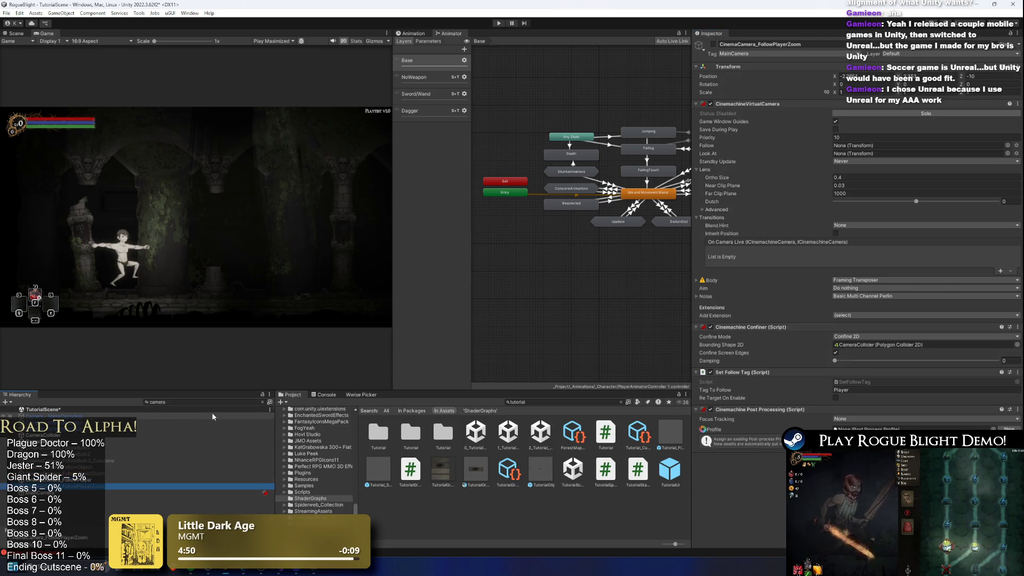
pyautogui.press('Up')
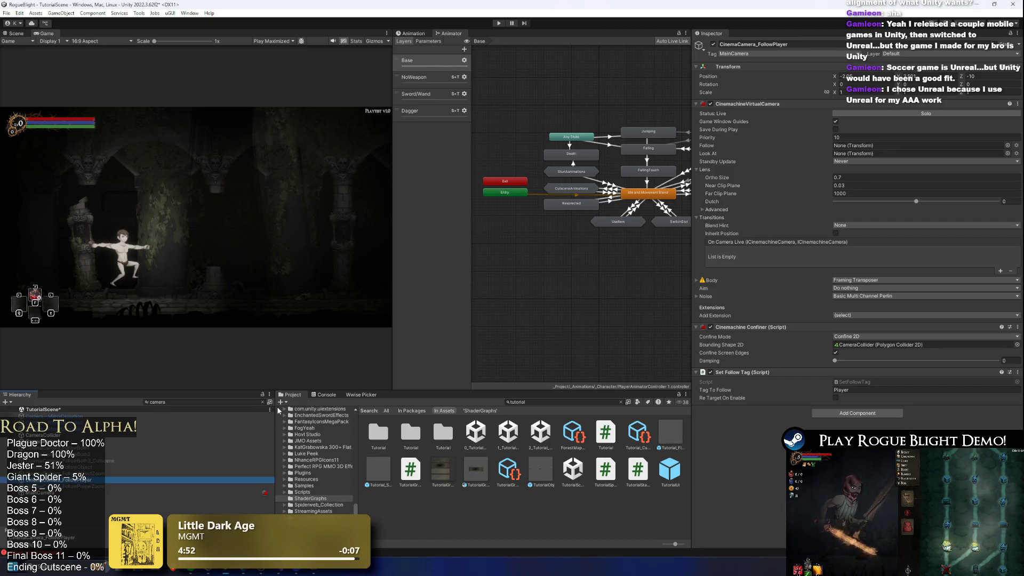
pyautogui.press('Up')
pyautogui.press('Up')
pyautogui.press('Up')
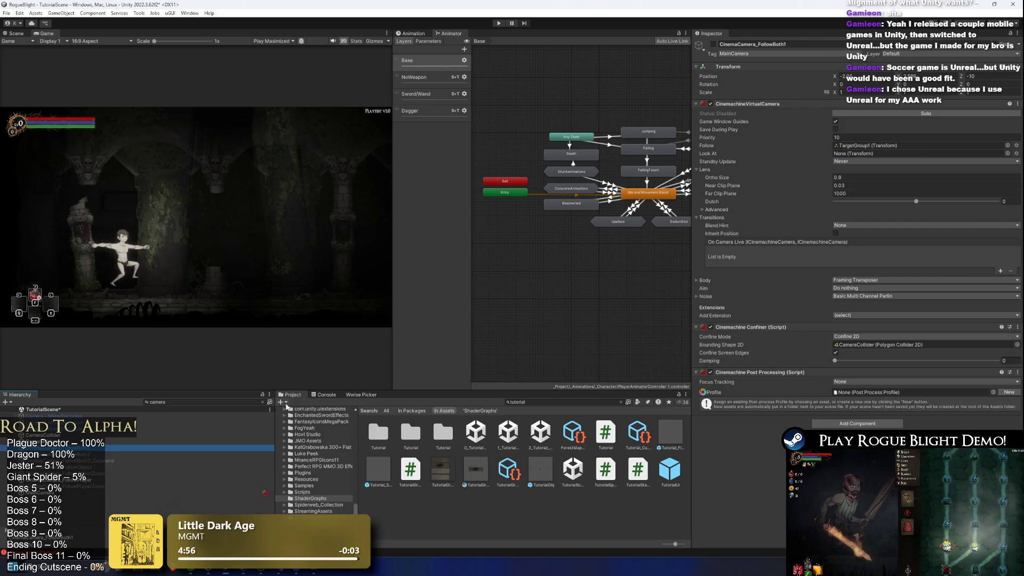
pyautogui.press('Up')
pyautogui.press('Up')
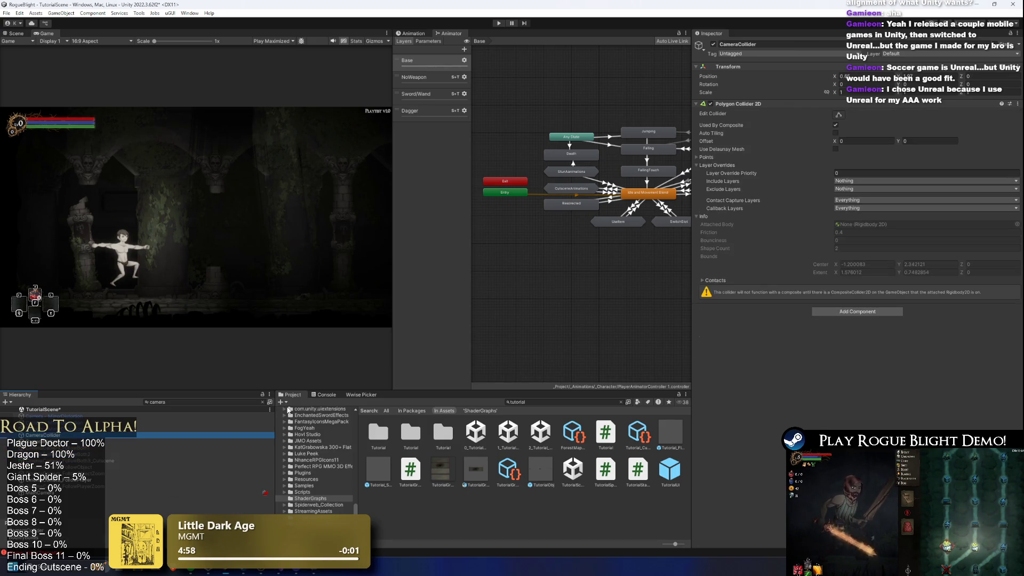
pyautogui.press('Down')
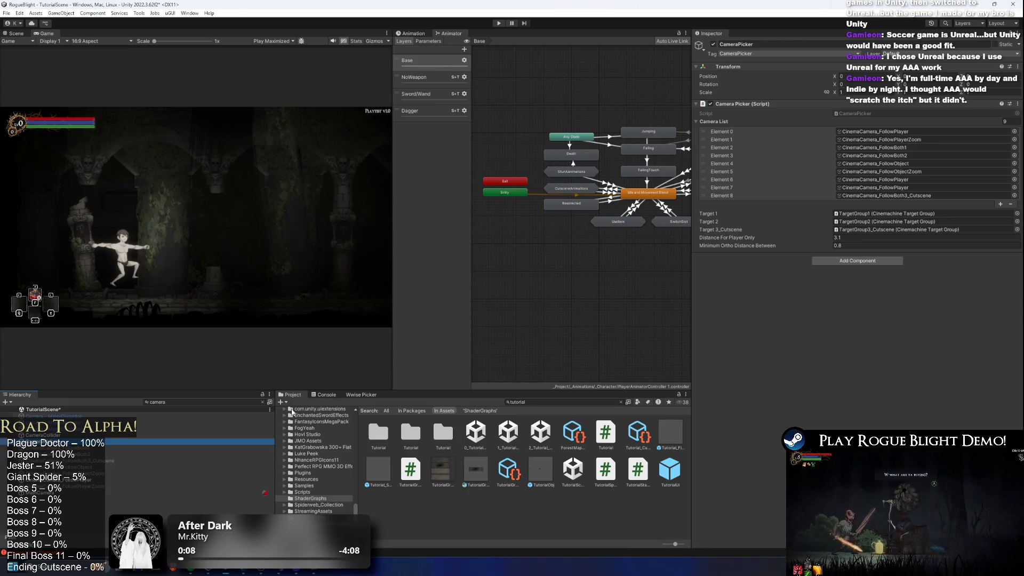
pyautogui.press('Down')
pyautogui.press('Down')
pyautogui.press('Down')
pyautogui.press('Down')
pyautogui.press('Down')
pyautogui.press('Down')
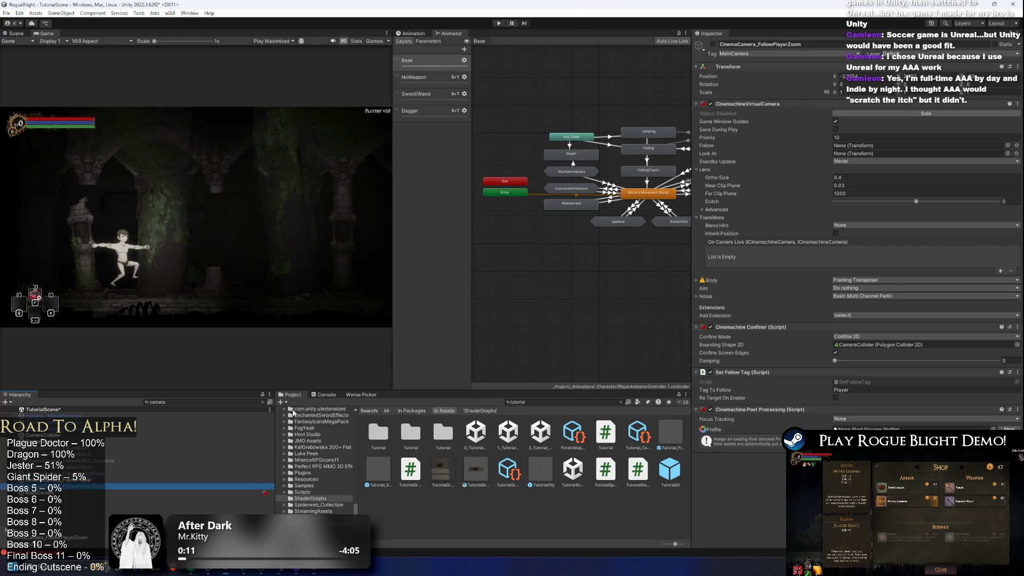
pyautogui.hotkey('ctrl', 's')
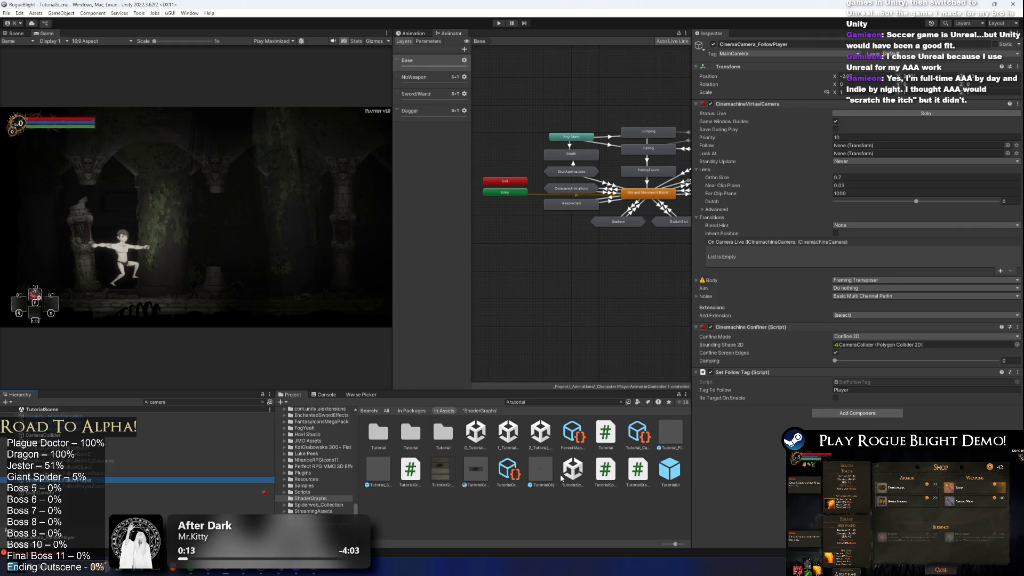
pyautogui.click(574, 401)
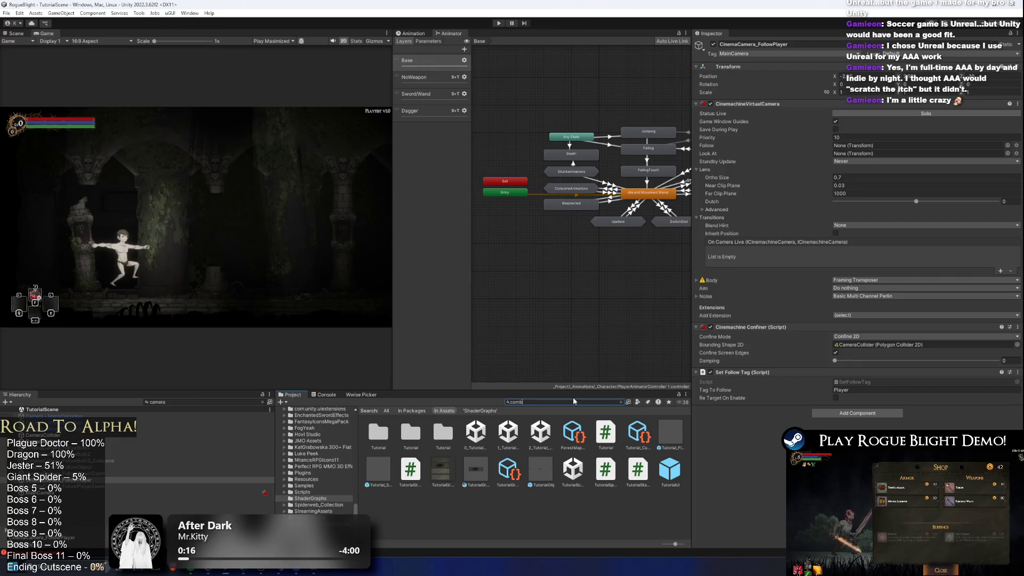
pyautogui.write('t')
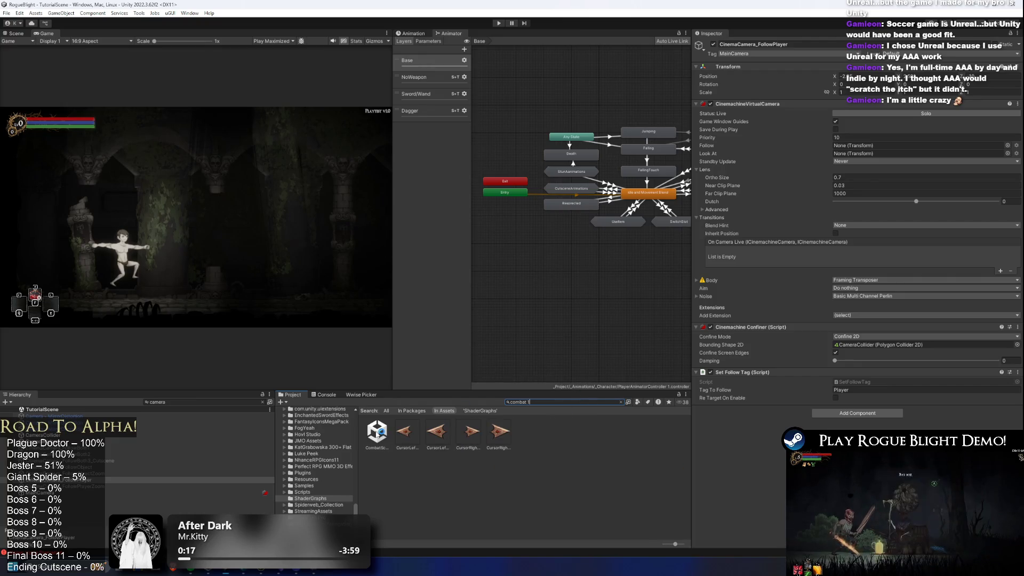
# Step: Open the CombatScene1 scene from the 'combat 1' asset search
pyautogui.click(376, 433)
pyautogui.press('Return')
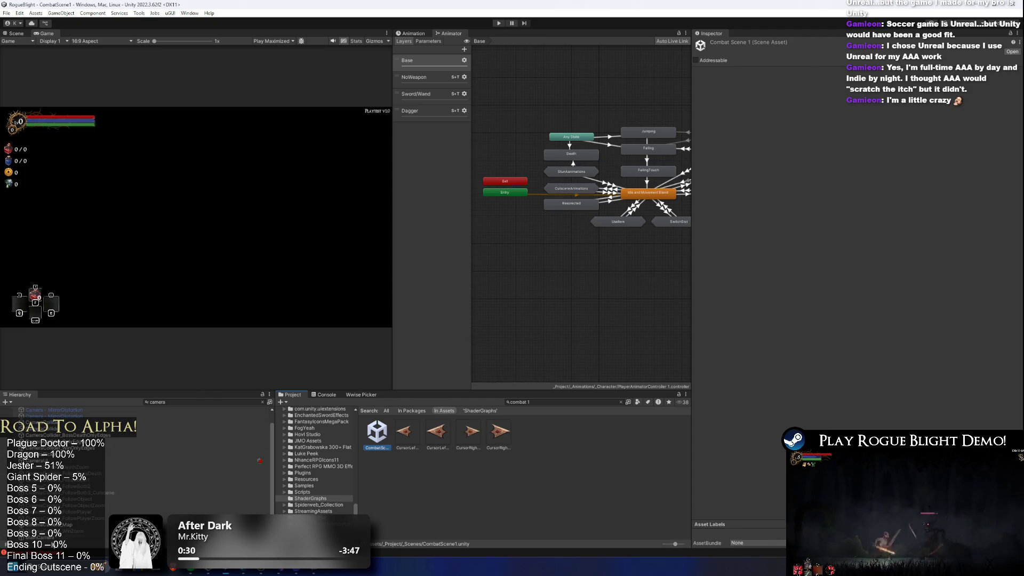
pyautogui.scroll(-5, 893, 334)
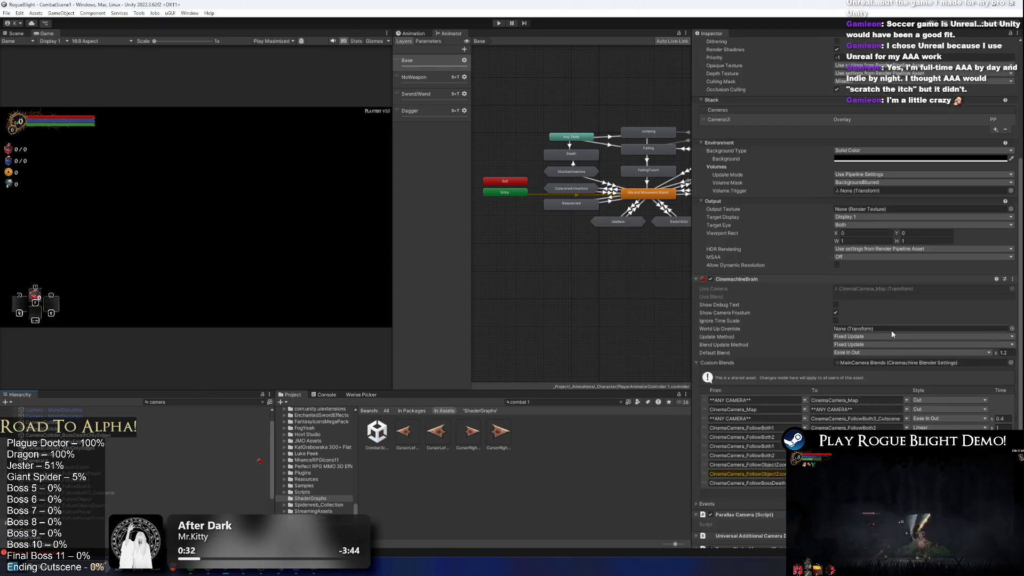
# Step: Set the main camera brain's Update Method and Blend Update Method to Late Update
pyautogui.click(867, 337)
pyautogui.click(866, 358)
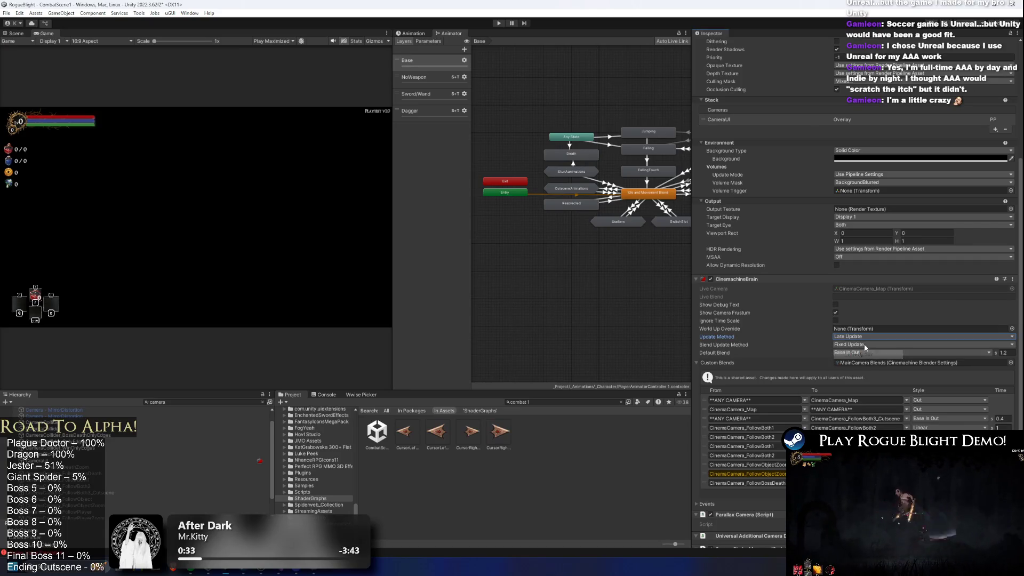
pyautogui.click(866, 360)
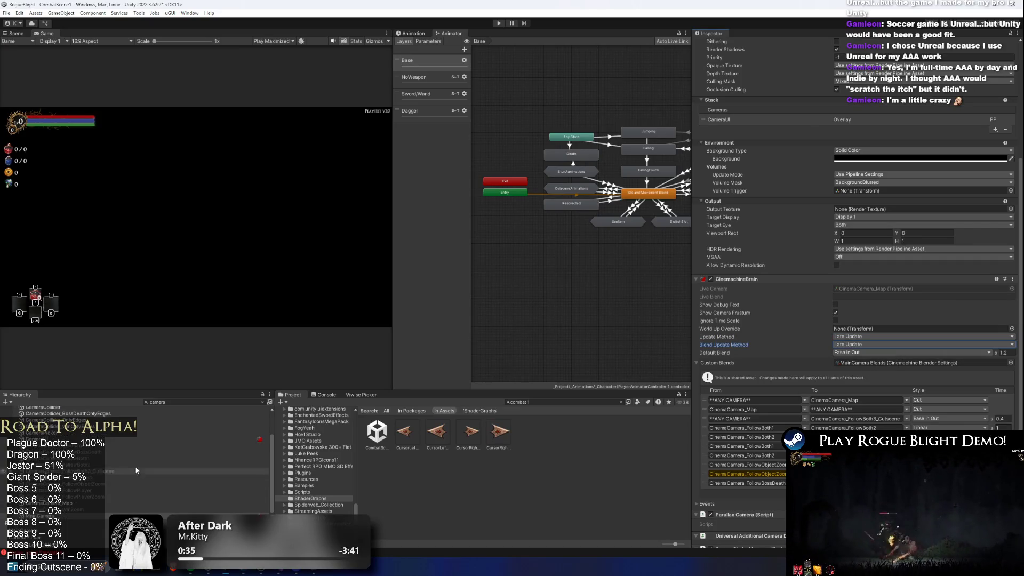
# Step: Review the WinZoom, Map and FollowPlayerZoom virtual cameras, then select CameraUI
pyautogui.press('Down')
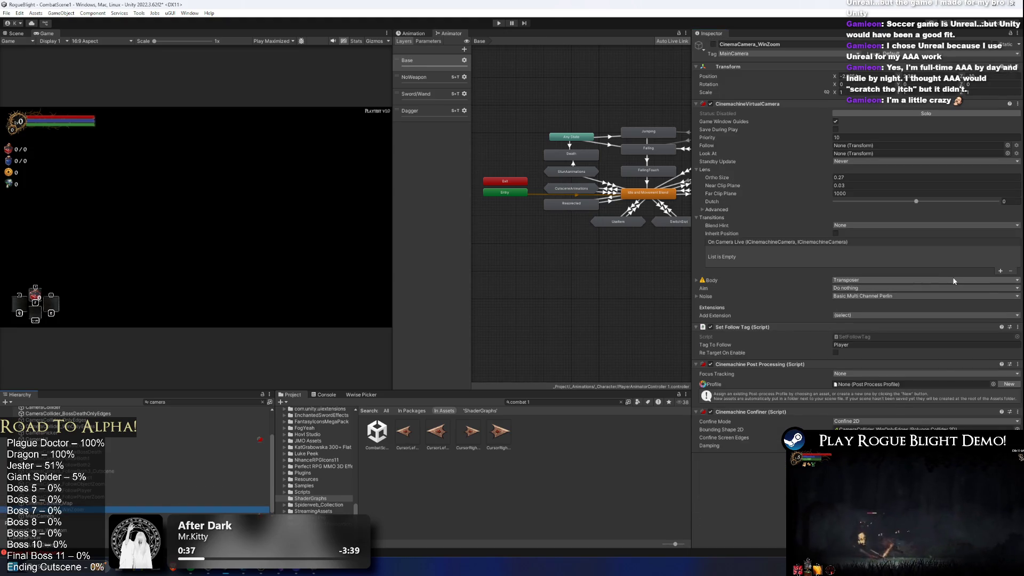
pyautogui.press('Down')
pyautogui.press('Down')
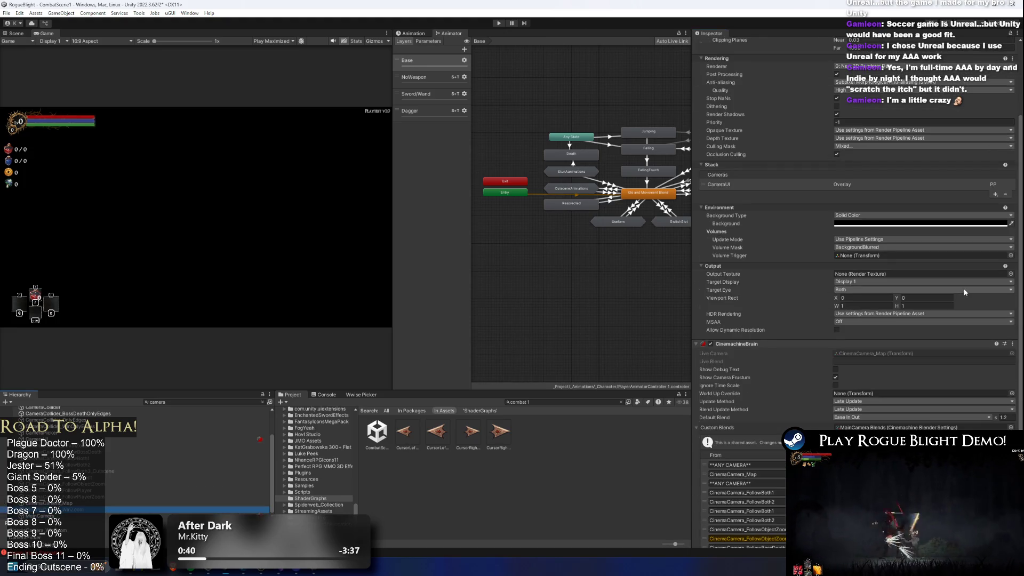
pyautogui.press('Up')
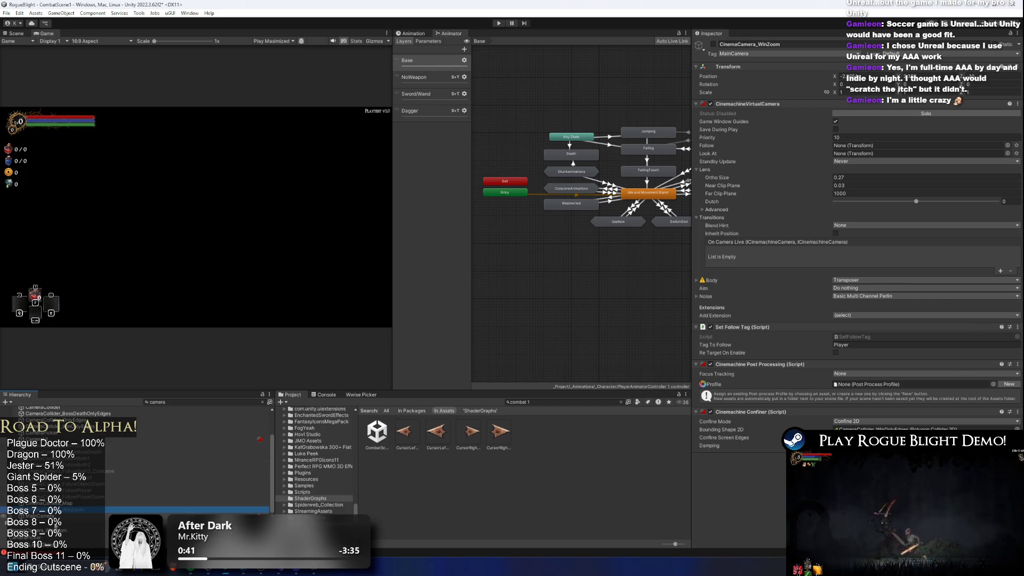
pyautogui.press('Up')
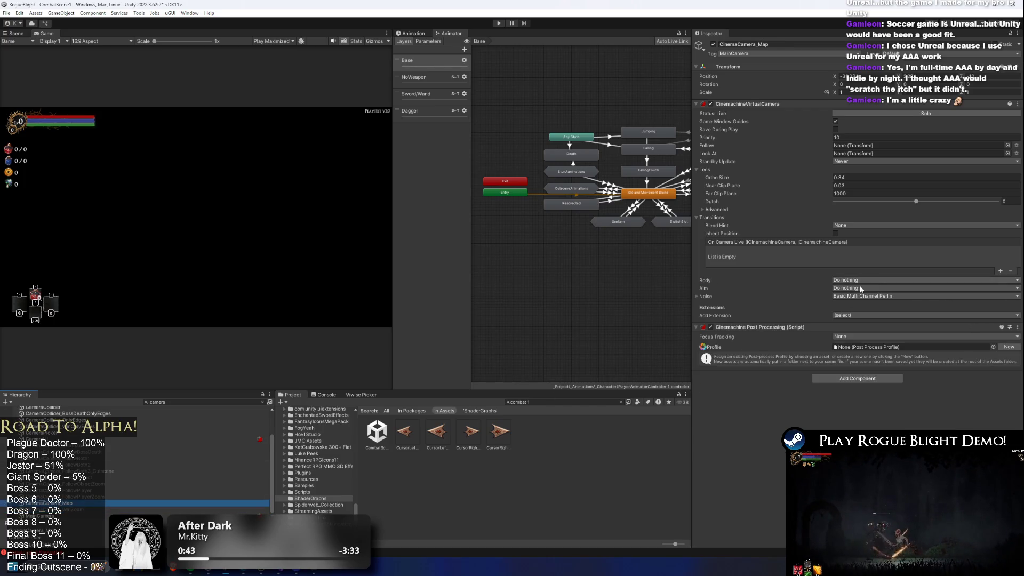
pyautogui.click(153, 477)
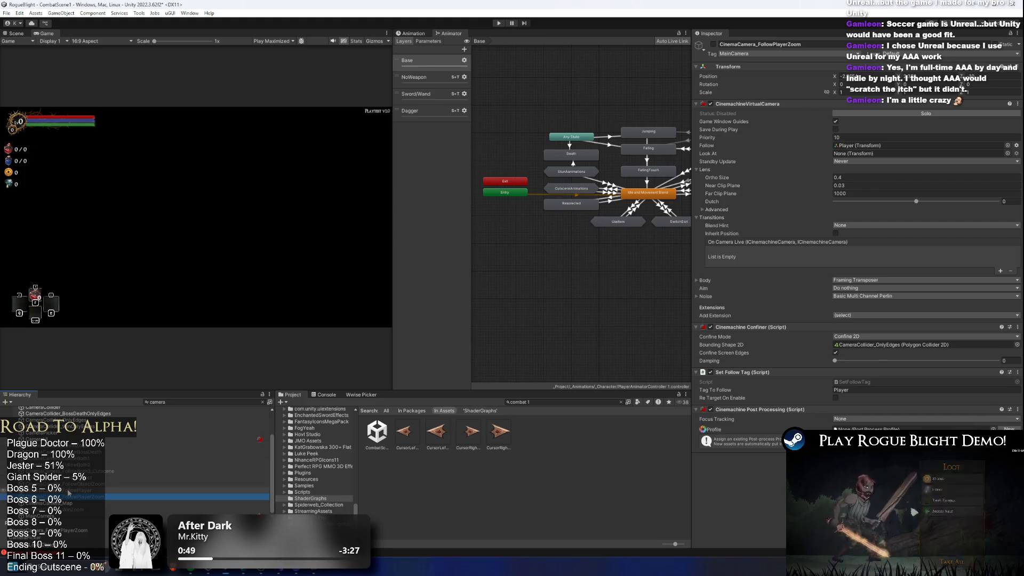
pyautogui.click(97, 483)
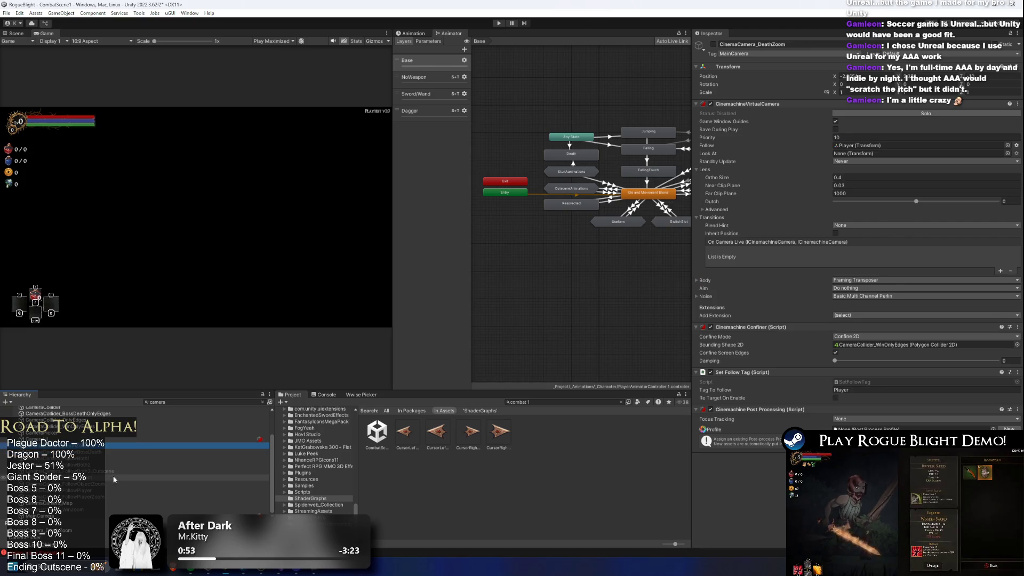
pyautogui.scroll(3, 117, 467)
pyautogui.click(152, 449)
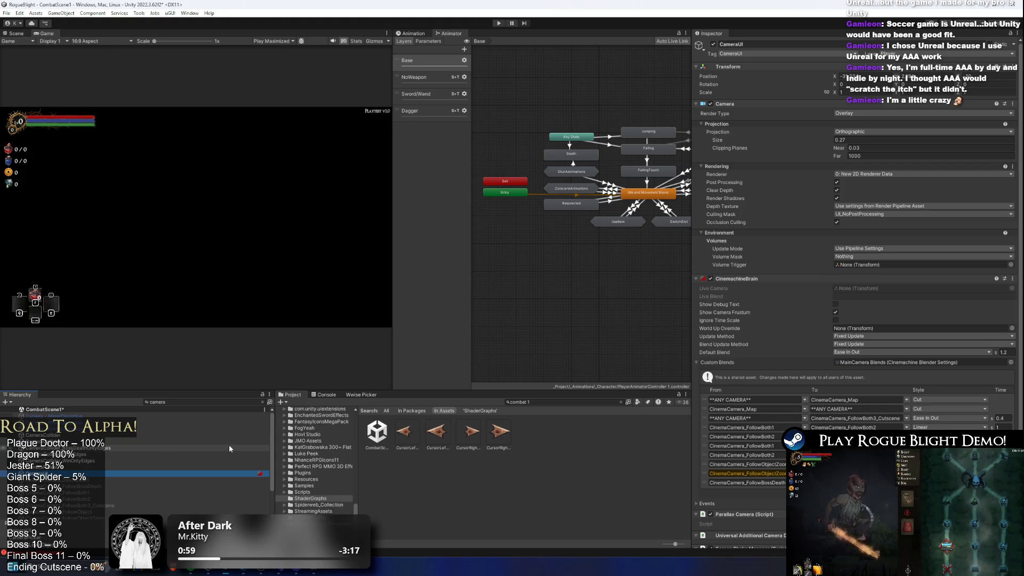
# Step: Set the CameraUI brain's Update Method and Blend Update Method to Late Update
pyautogui.click(863, 337)
pyautogui.click(866, 345)
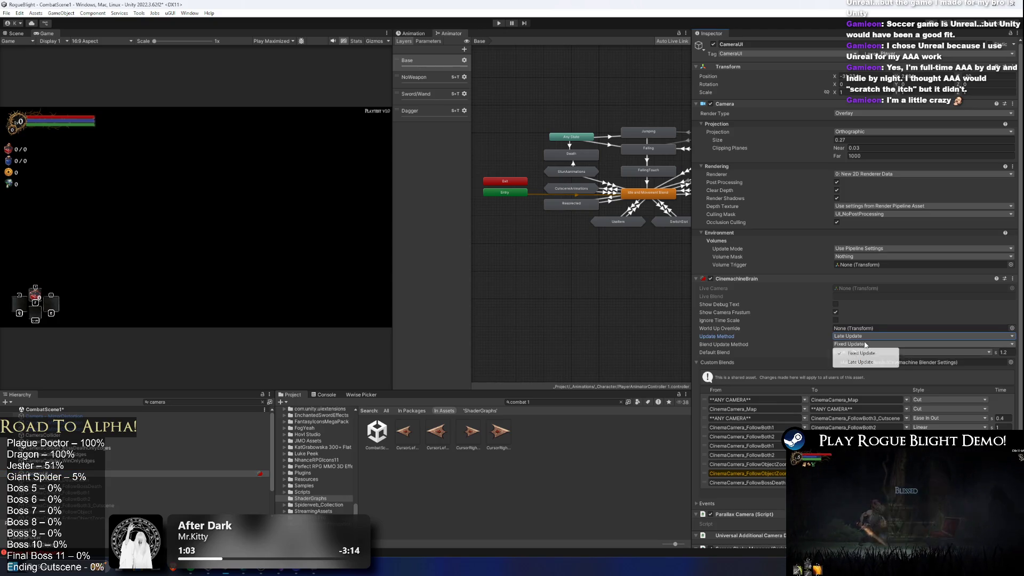
pyautogui.click(863, 363)
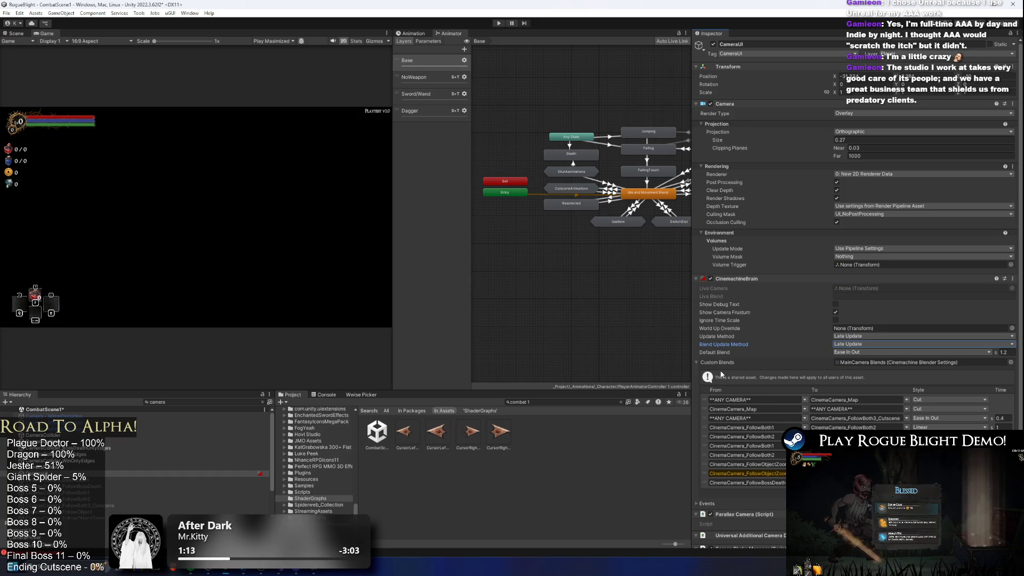
# Step: Inspect the CameraCollider_WinOnlyEdges, CameraCollider_OnlyEdges and CameraPicker objects
pyautogui.click(192, 467)
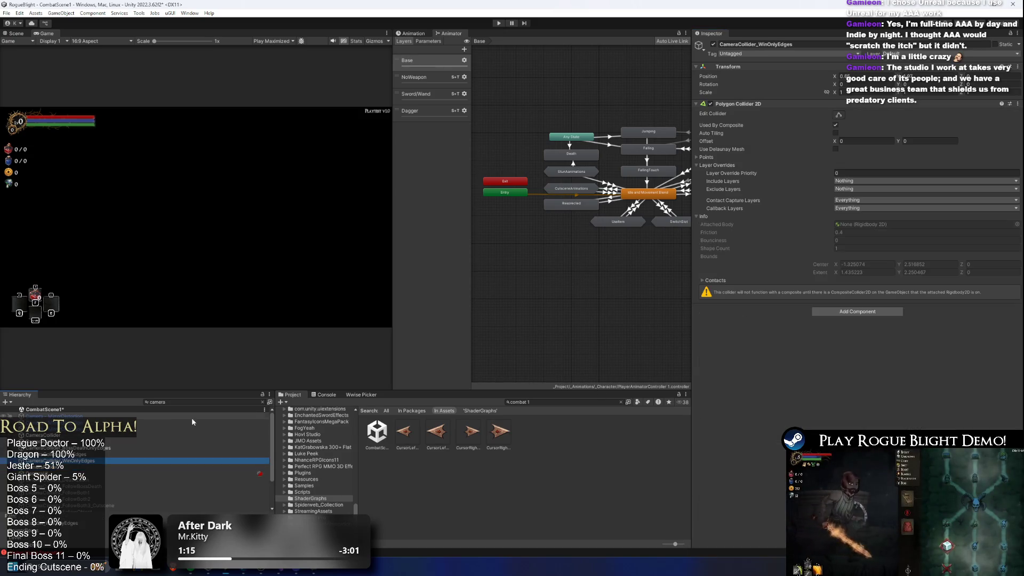
pyautogui.press('Up')
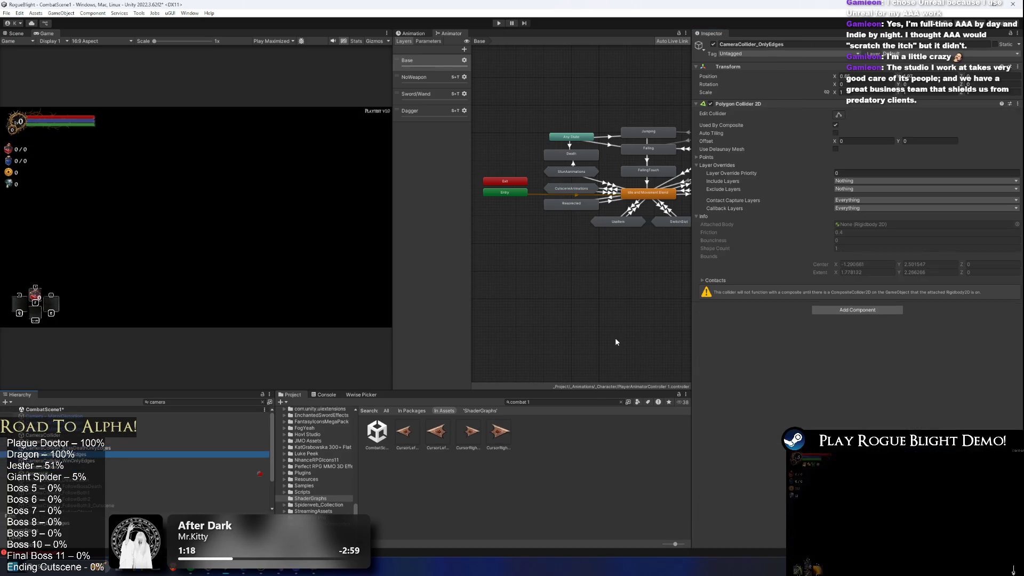
pyautogui.press('Up')
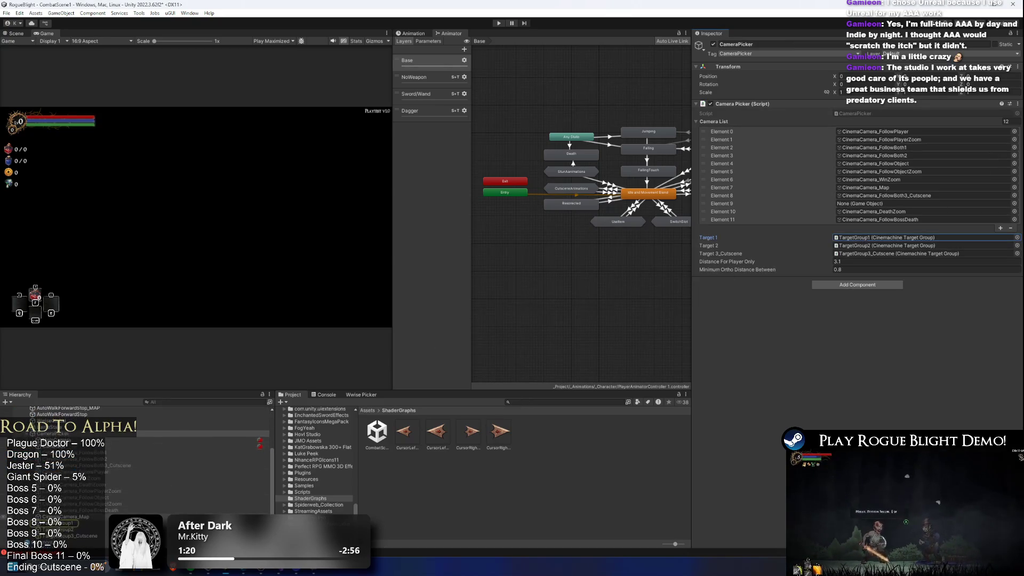
# Step: Set TargetGroup1 and TargetGroup2 CinemachineTargetGroups to the Late Update update method
pyautogui.press('Down')
pyautogui.click(860, 128)
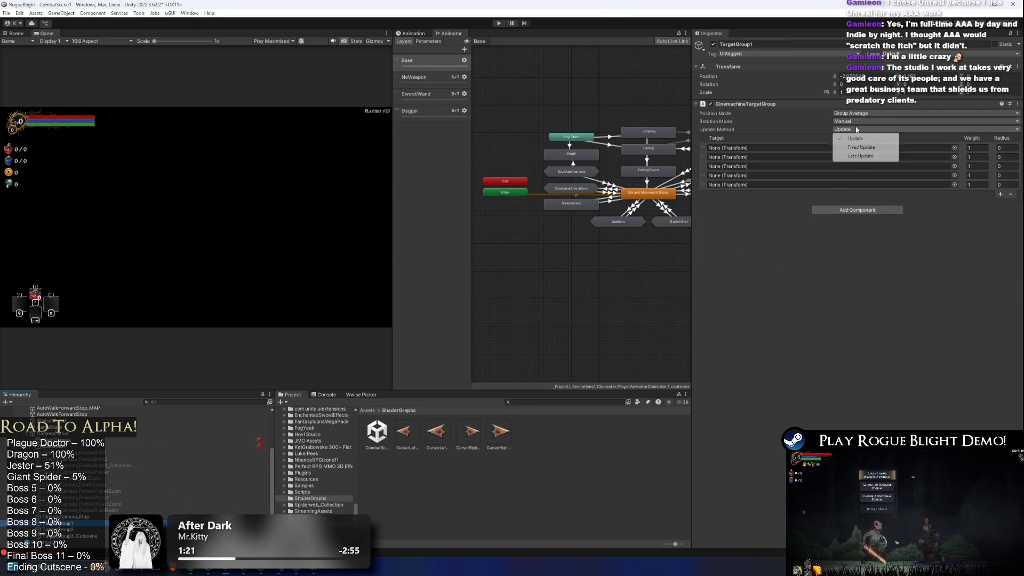
pyautogui.click(864, 156)
pyautogui.press('Down')
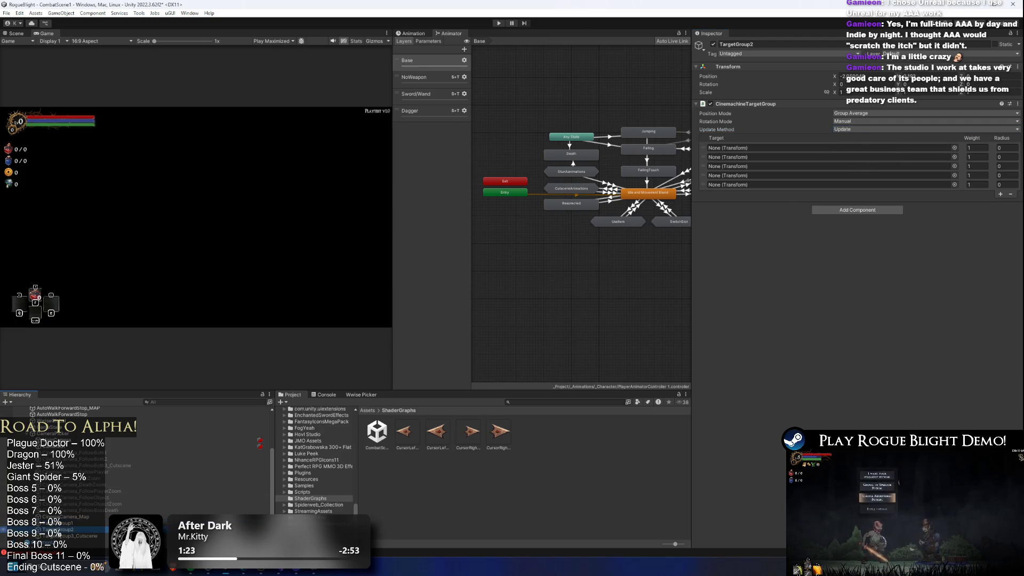
pyautogui.click(860, 129)
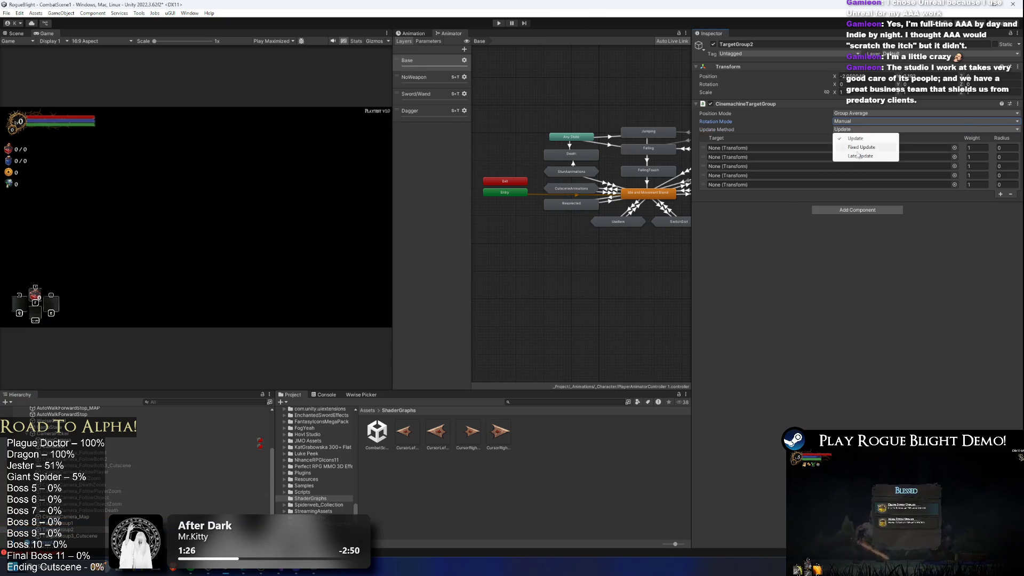
pyautogui.click(864, 156)
# Step: Set TargetGroup3_Cutscene to Late Update and select the CinemaCamera_Map virtual camera
pyautogui.click(80, 534)
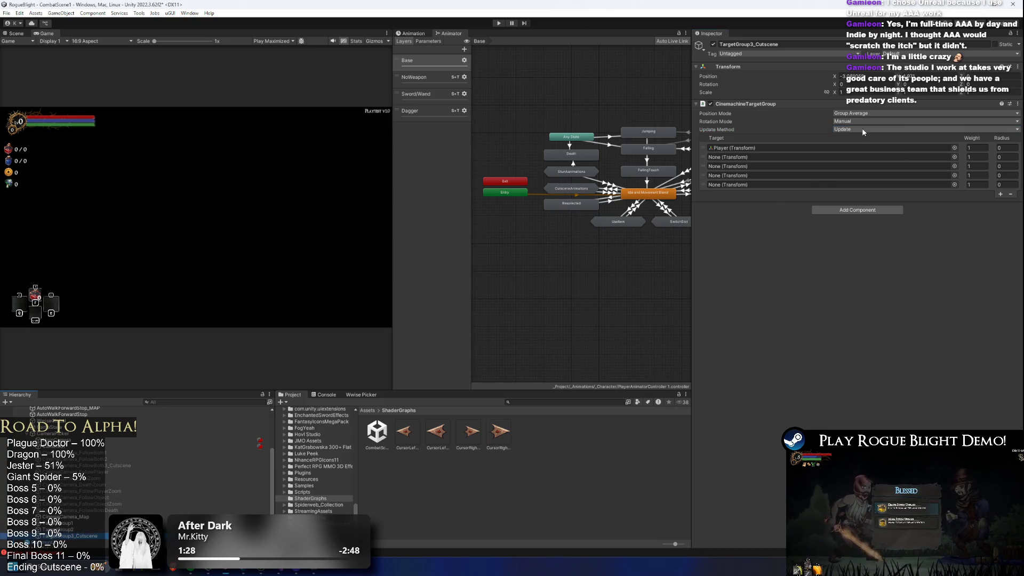
pyautogui.click(862, 156)
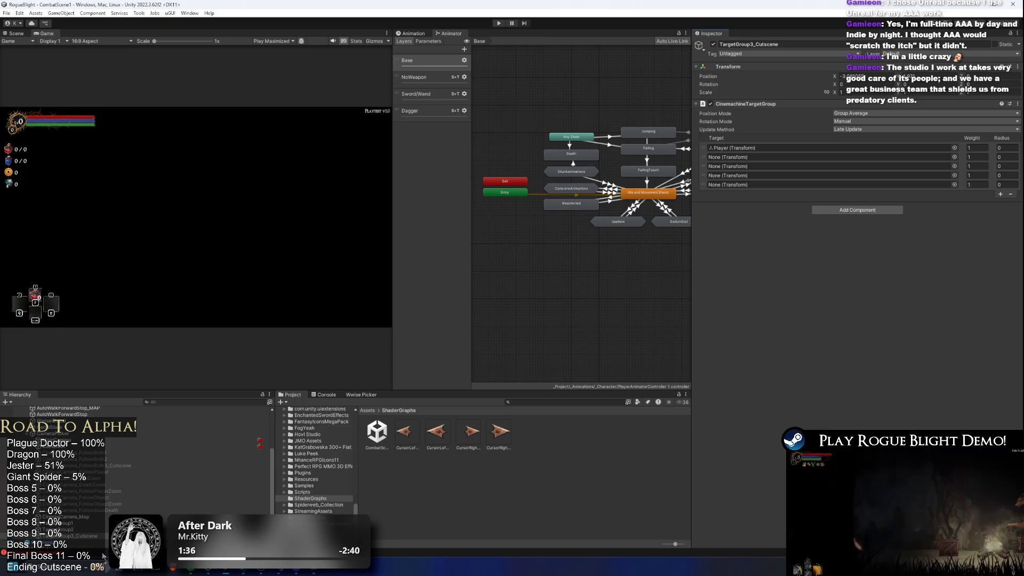
pyautogui.click(76, 517)
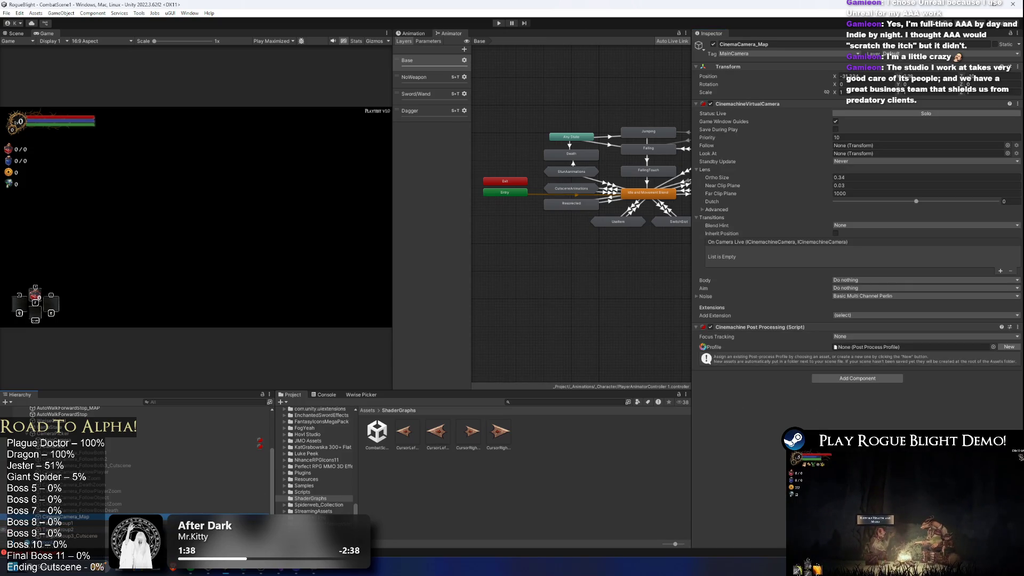
pyautogui.click(121, 510)
pyautogui.click(123, 502)
pyautogui.press('Up')
pyautogui.press('Up')
pyautogui.press('Up')
pyautogui.press('Up')
pyautogui.press('Up')
pyautogui.press('Up')
pyautogui.press('Up')
pyautogui.press('Up')
pyautogui.press('Up')
pyautogui.press('Down')
pyautogui.press('Up')
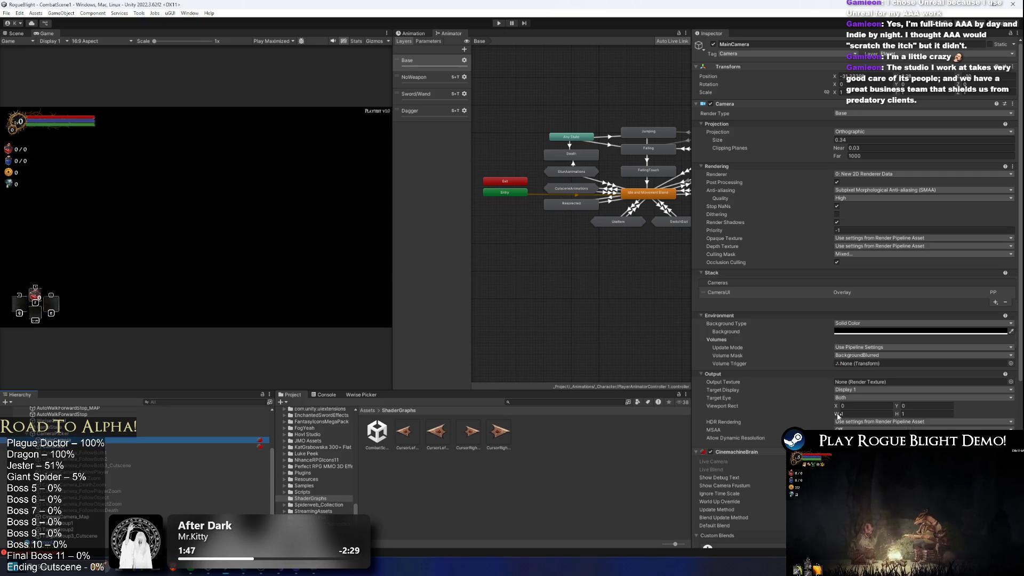
pyautogui.scroll(-4, 838, 415)
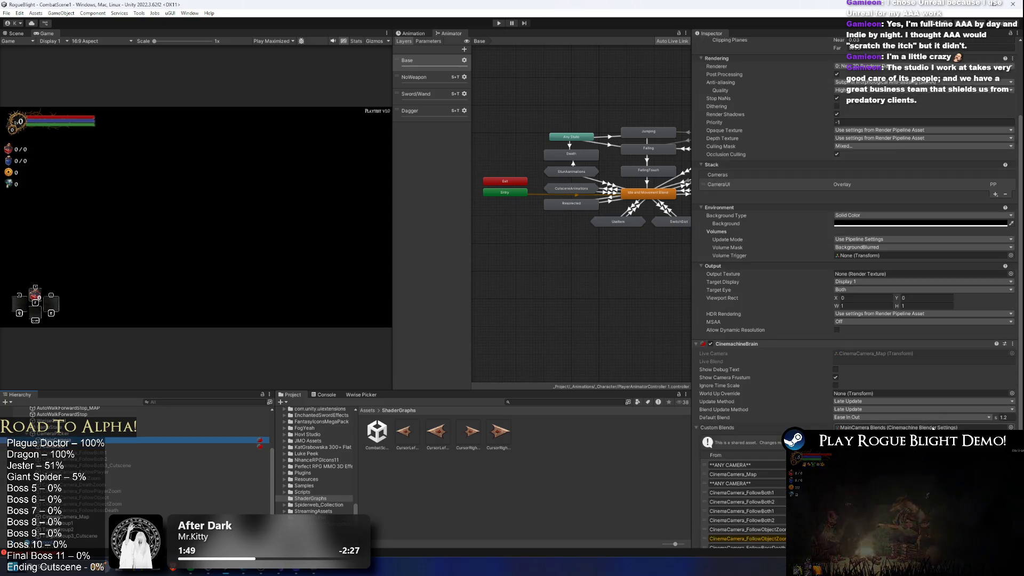
pyautogui.press('Down')
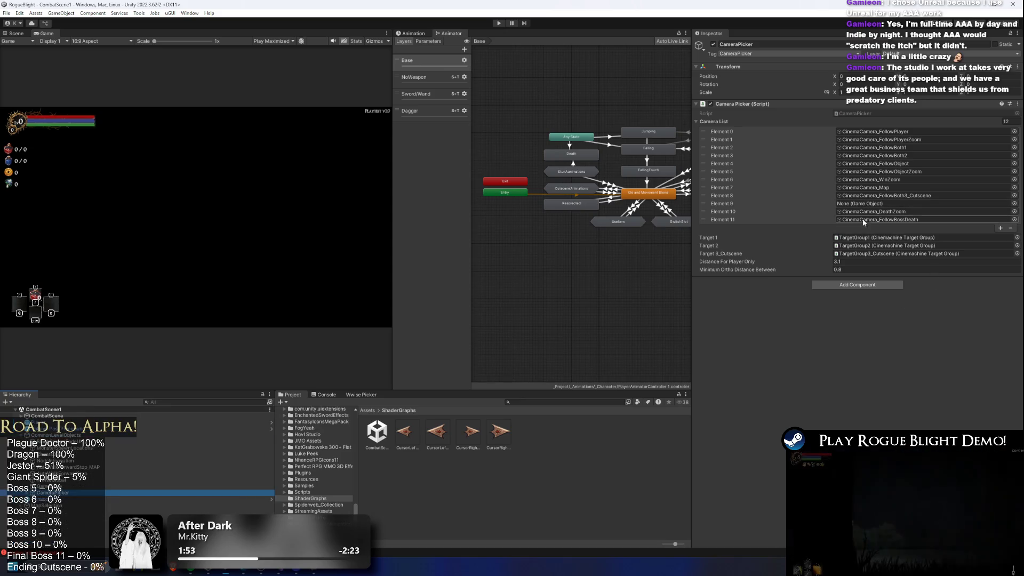
pyautogui.click(83, 508)
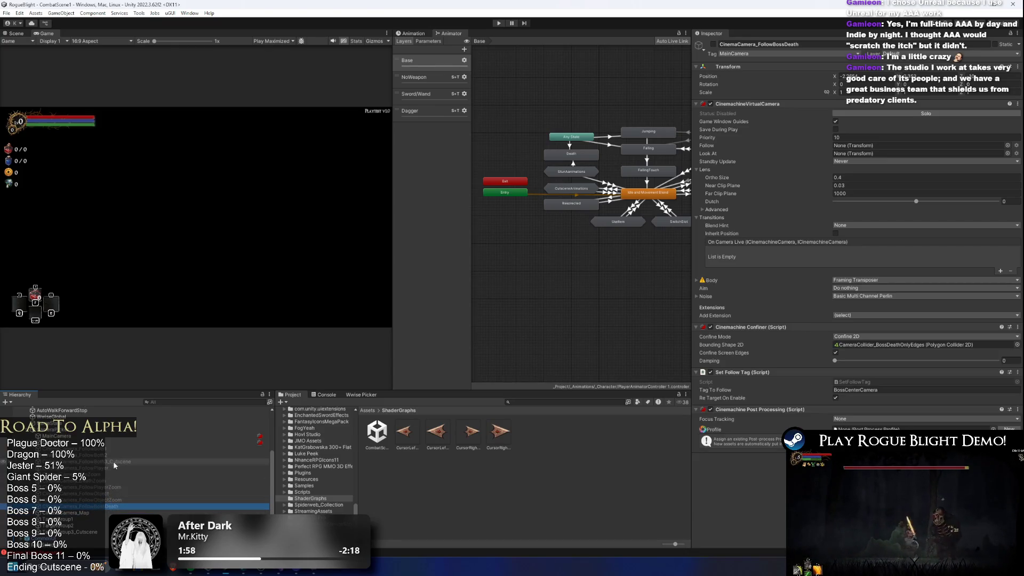
pyautogui.scroll(5, 113, 461)
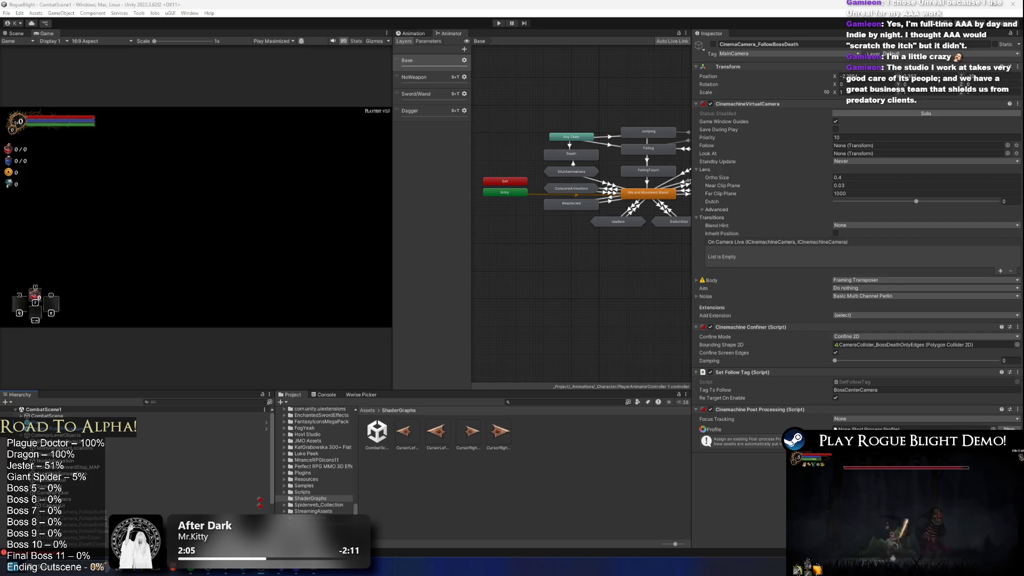
pyautogui.click(185, 493)
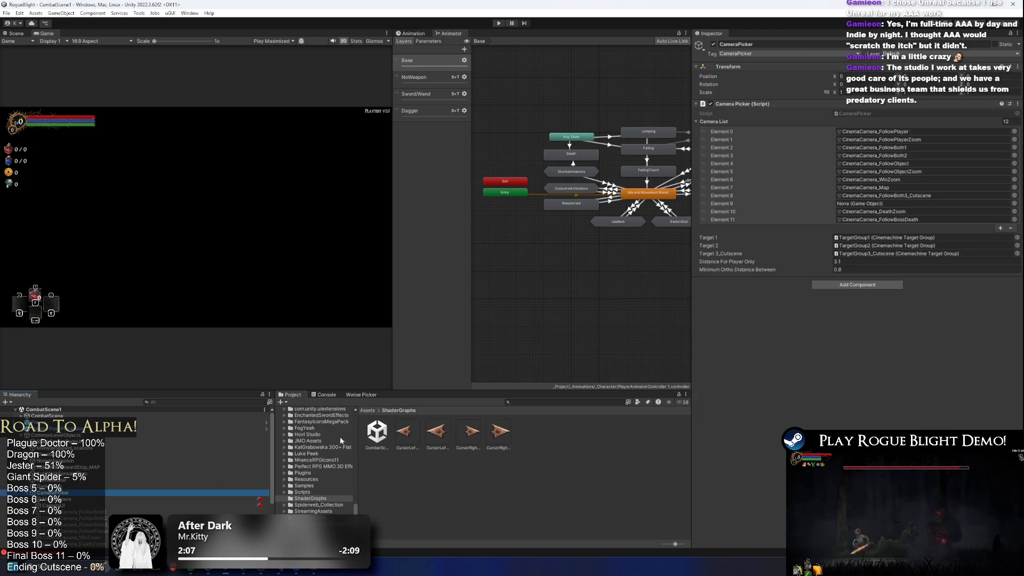
pyautogui.click(768, 131)
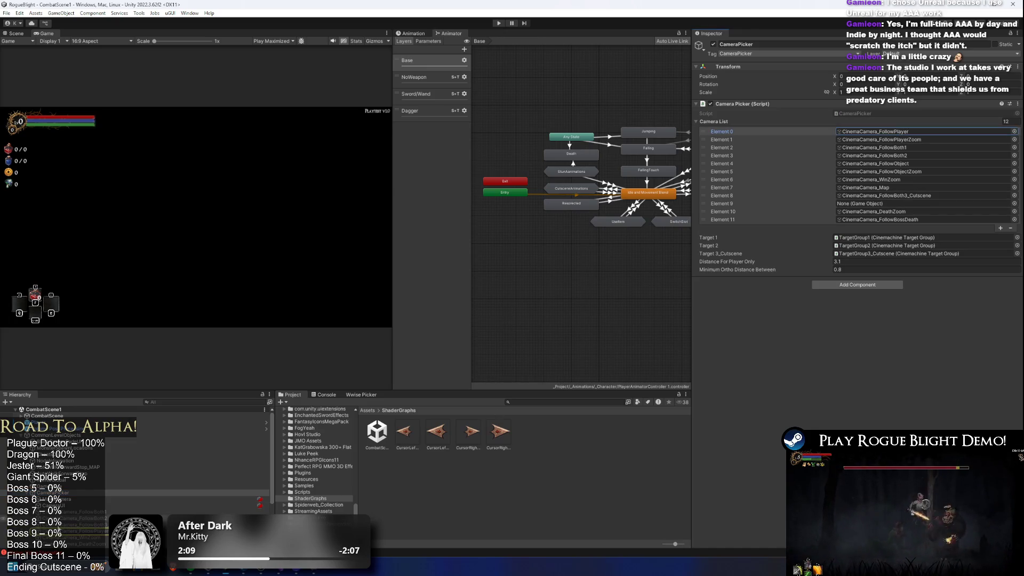
pyautogui.click(70, 531)
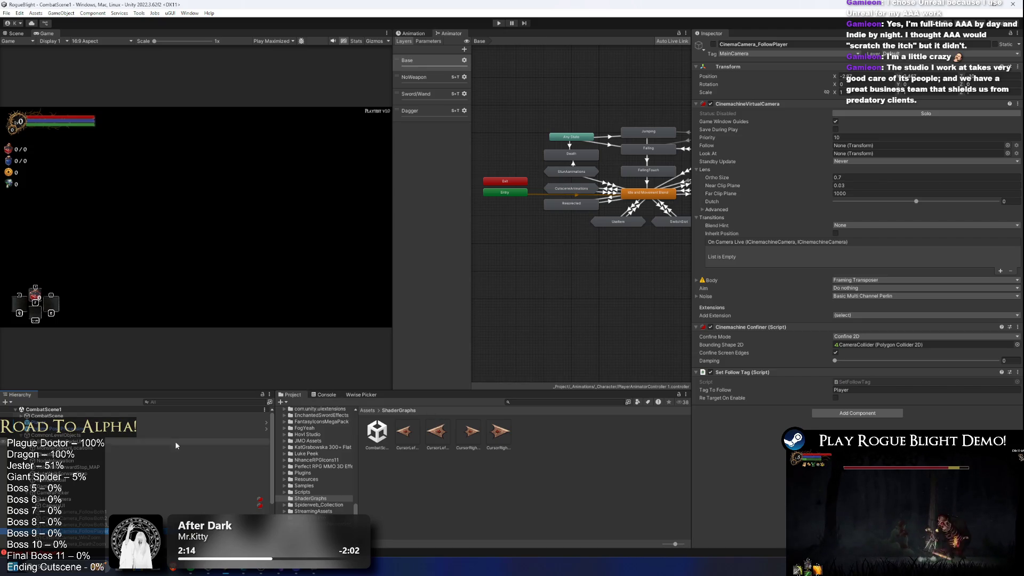
pyautogui.scroll(-2, 175, 440)
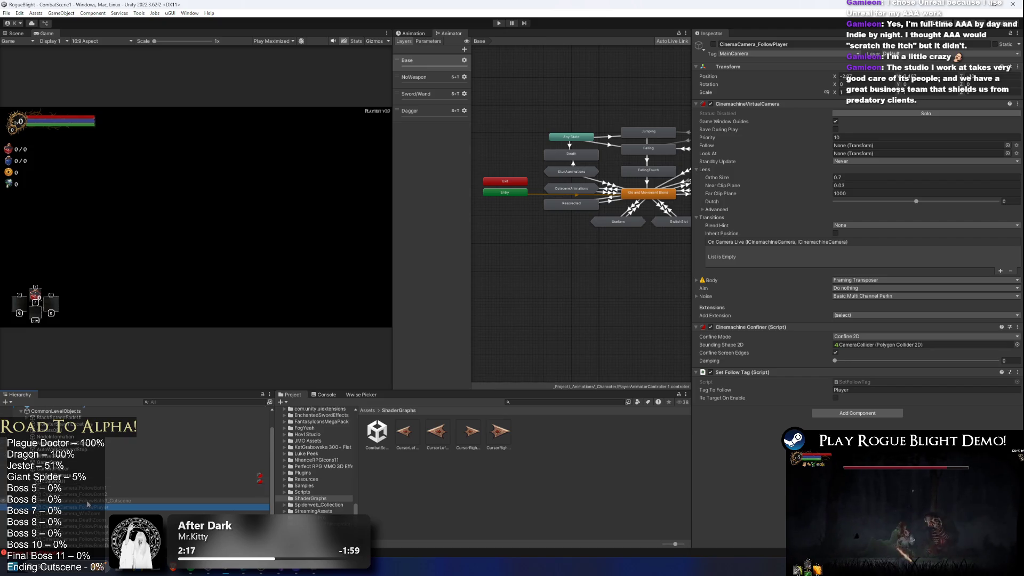
pyautogui.click(121, 491)
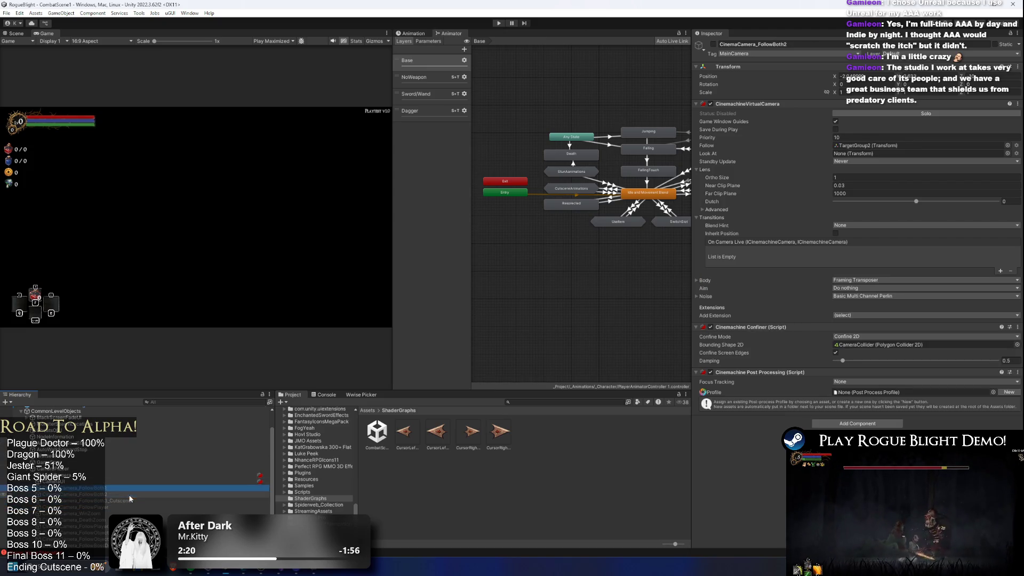
pyautogui.click(137, 501)
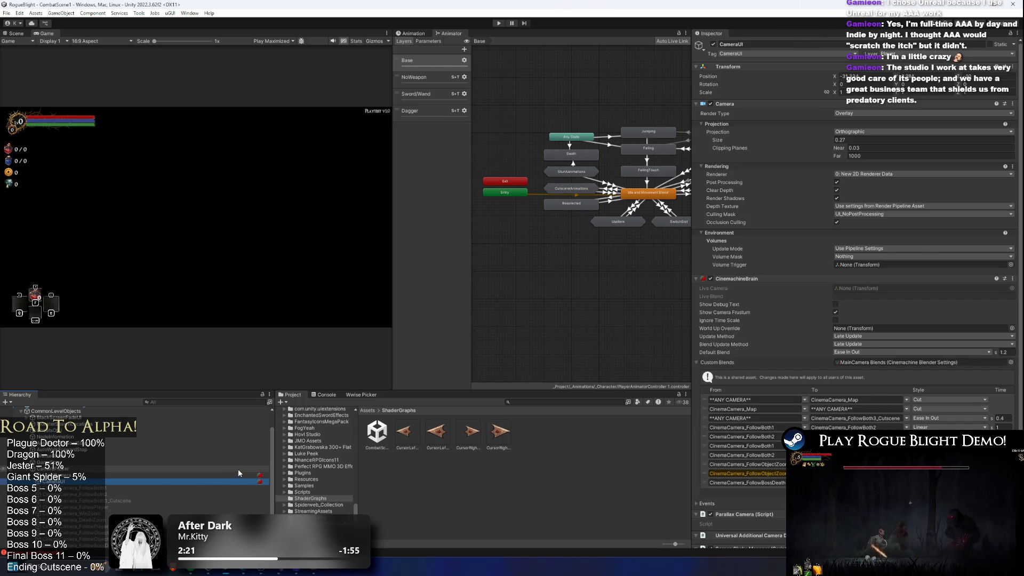
pyautogui.click(128, 475)
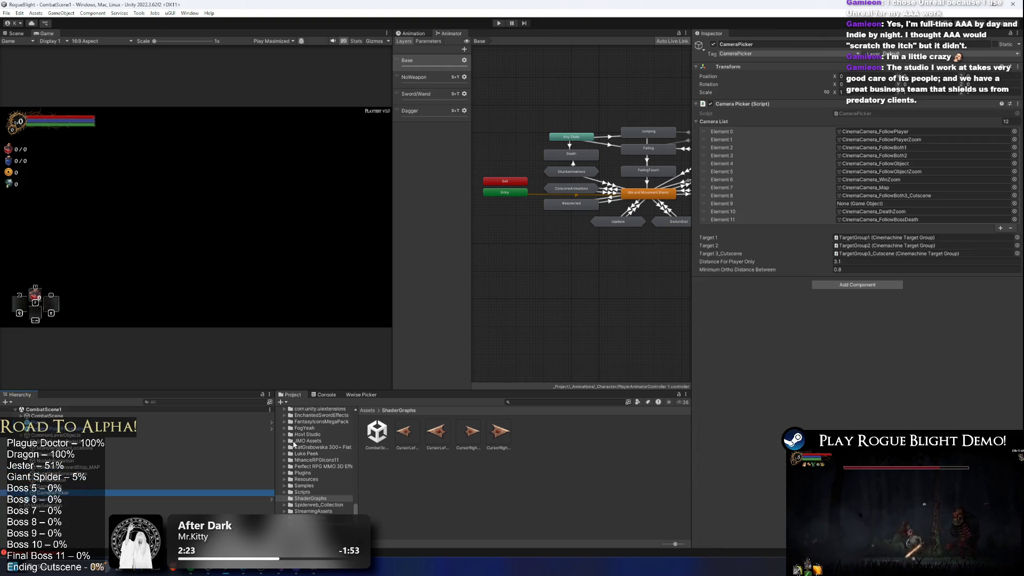
# Step: Find CombatScene2 via a 'combat 2' asset search and open it, then begin a camera hierarchy filter
pyautogui.click(543, 402)
pyautogui.write('combat 2')
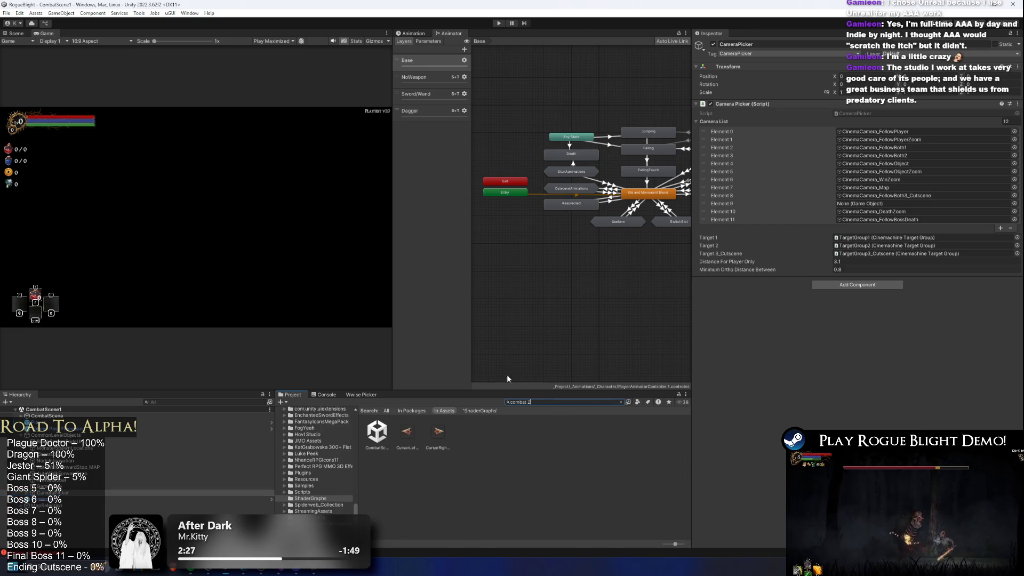
pyautogui.click(377, 432)
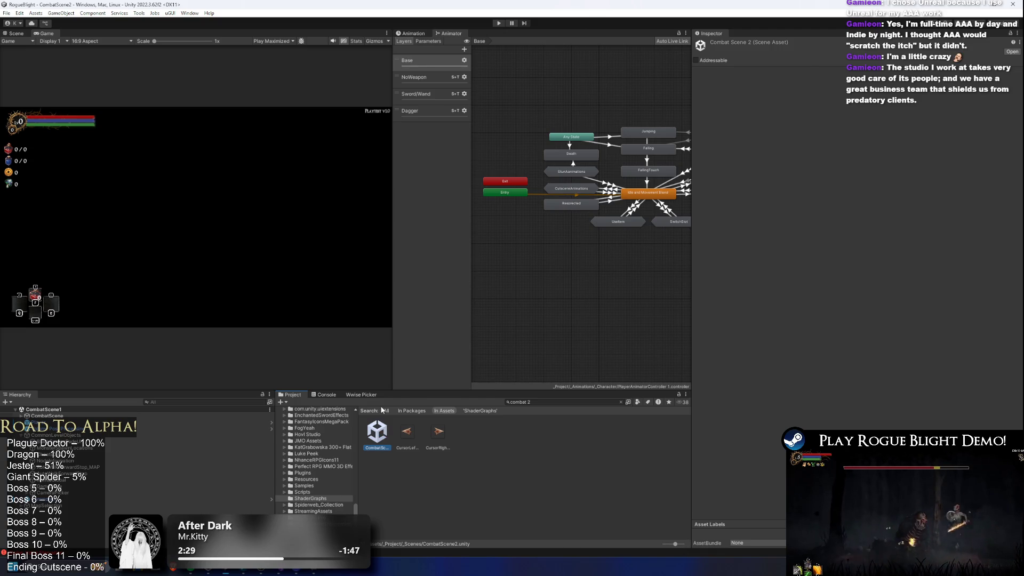
pyautogui.press('Return')
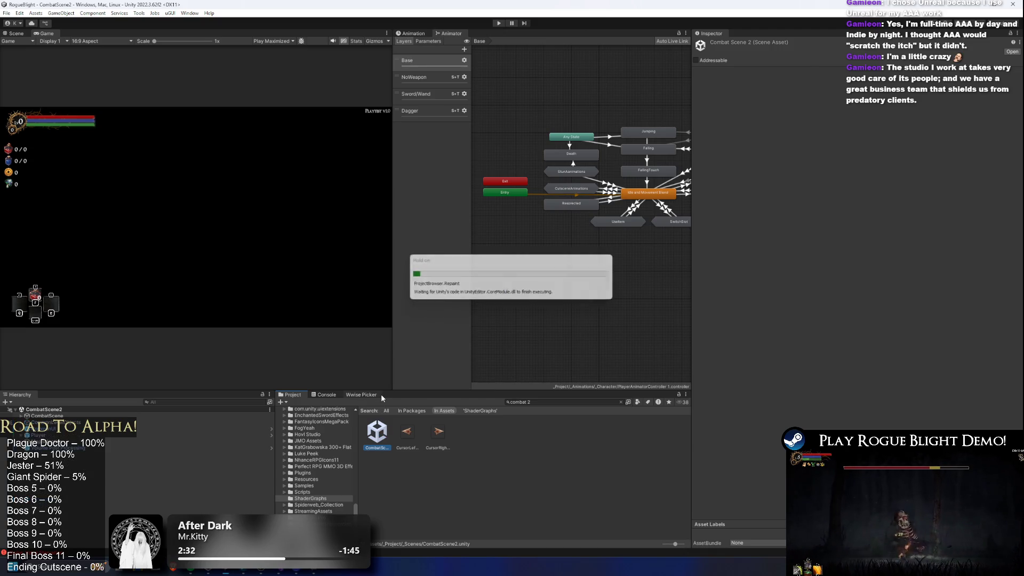
pyautogui.click(190, 441)
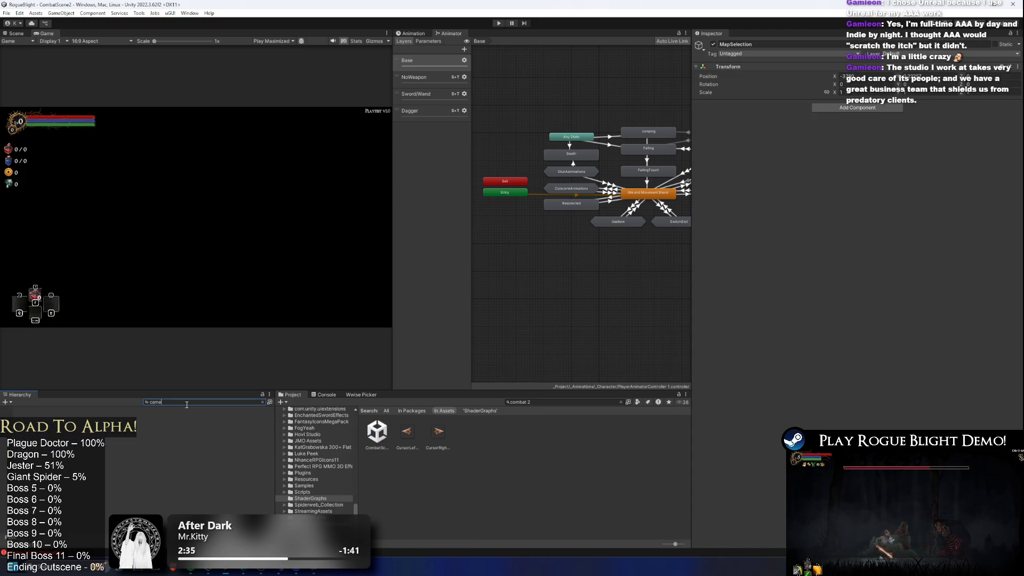
pyautogui.write('ra')
# Step: Step through the filtered camera objects (CameraCollider_BossDeathOnlyEdges, DeathZoom, Map) down to MainCamera
pyautogui.click(94, 449)
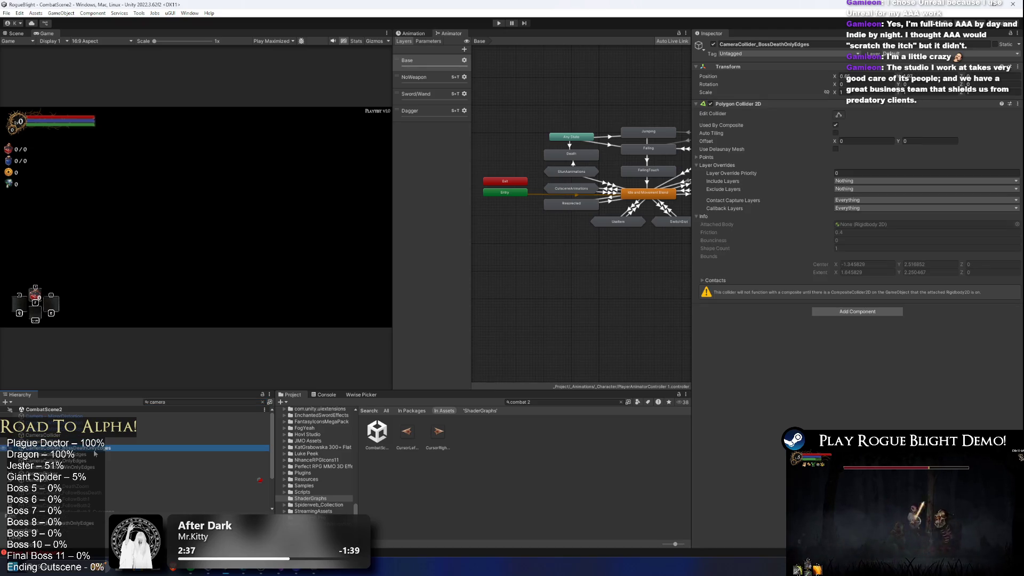
pyautogui.press('Down')
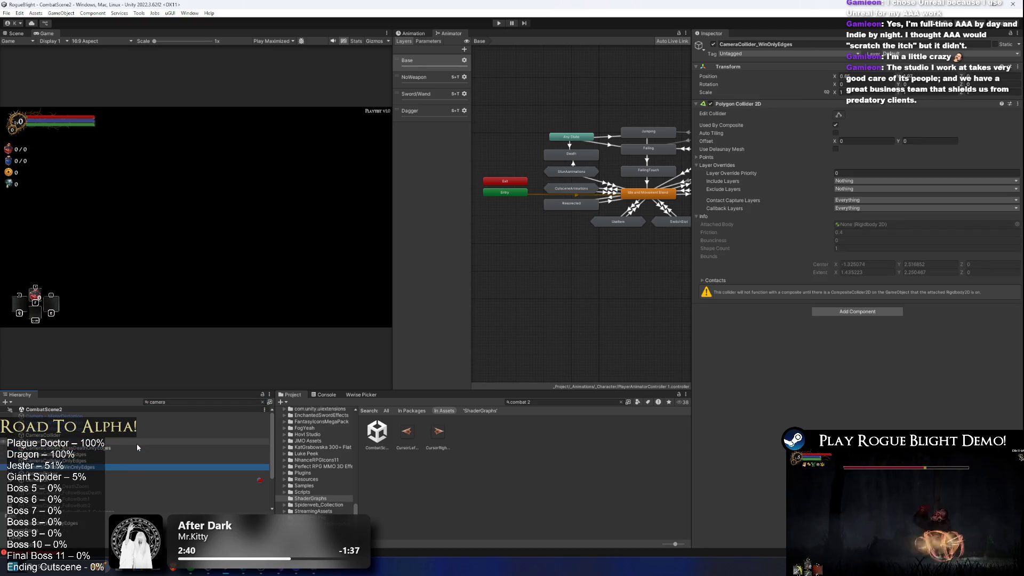
pyautogui.click(123, 444)
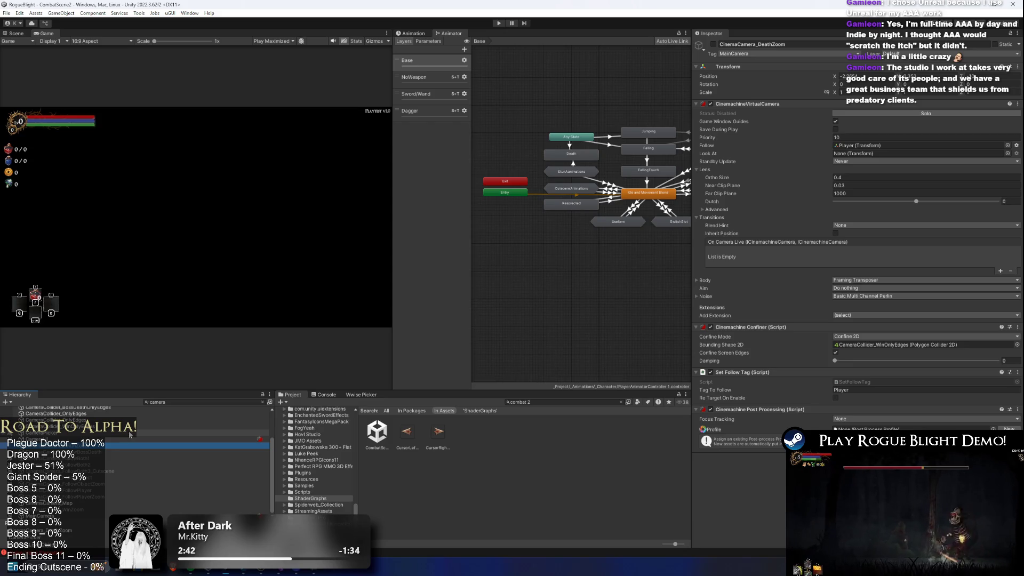
pyautogui.press('Down')
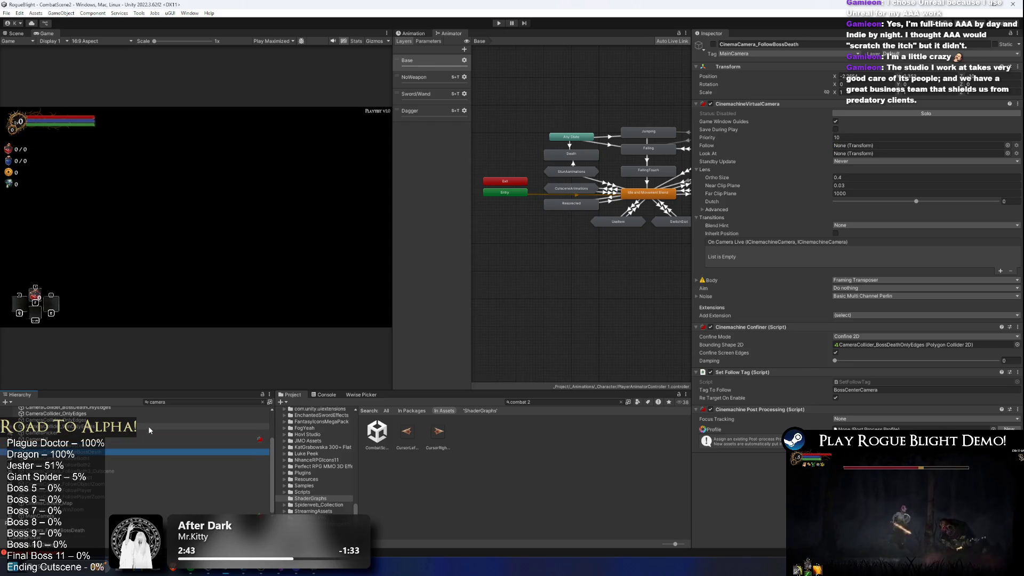
pyautogui.press('Down')
pyautogui.press('Down')
pyautogui.press('Down')
pyautogui.press('Down')
pyautogui.press('Down')
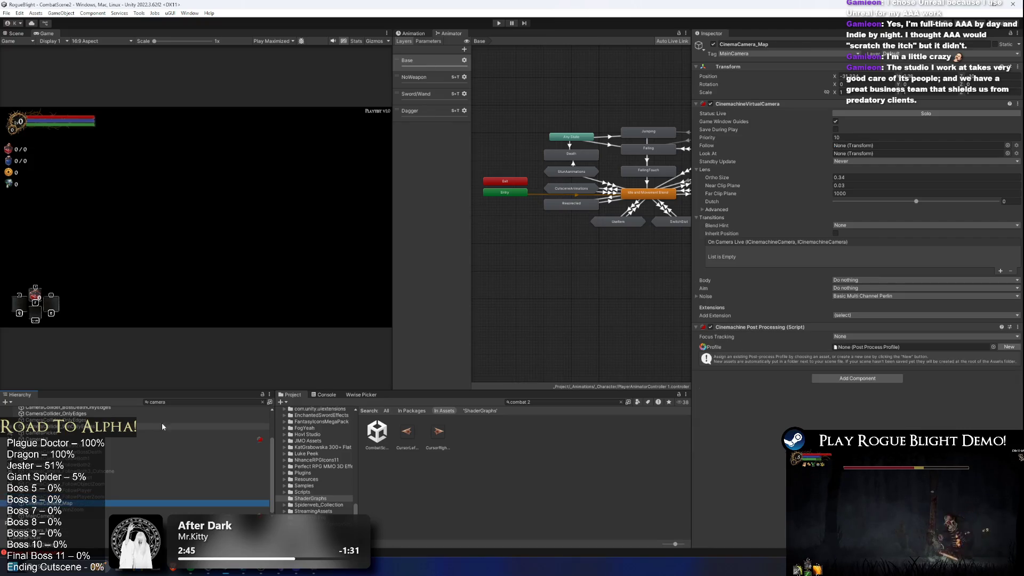
pyautogui.press('Down')
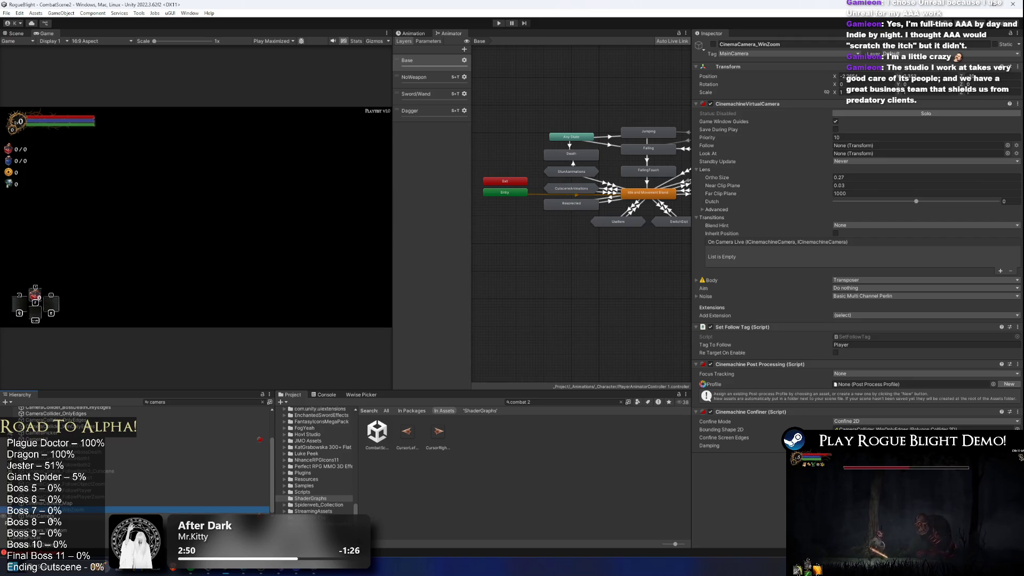
pyautogui.press('Down')
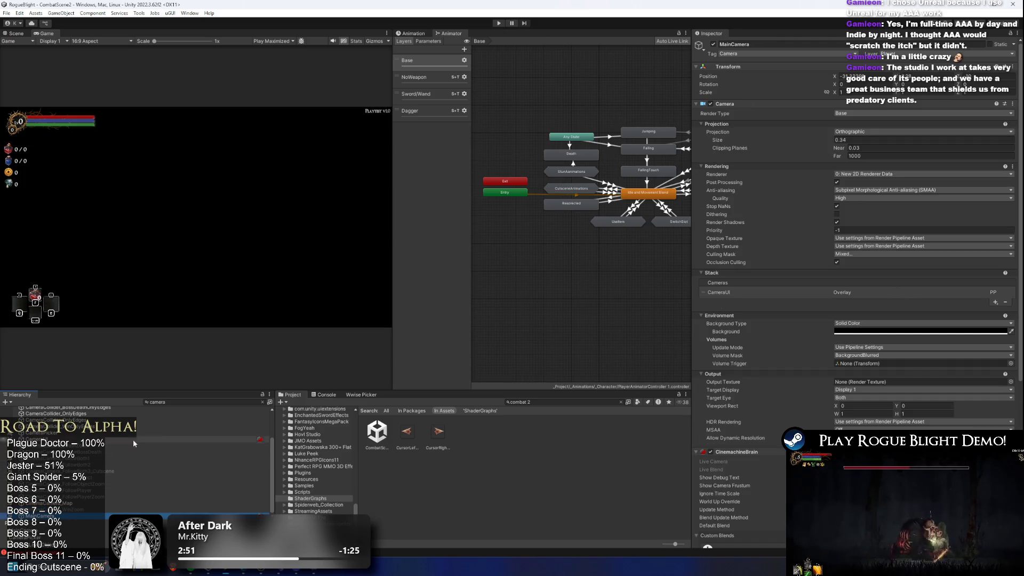
pyautogui.scroll(-2, 848, 240)
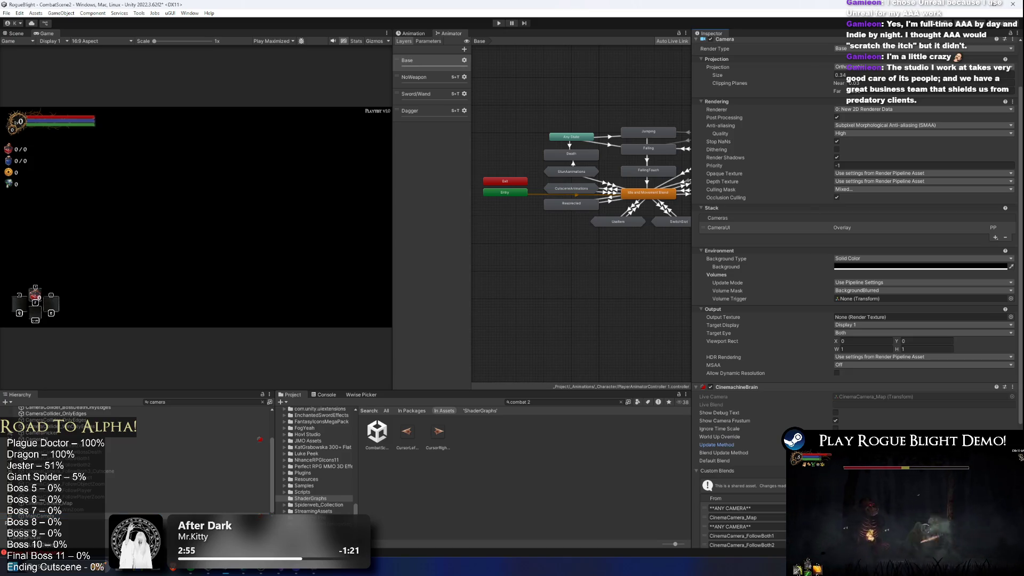
pyautogui.scroll(-3, 745, 478)
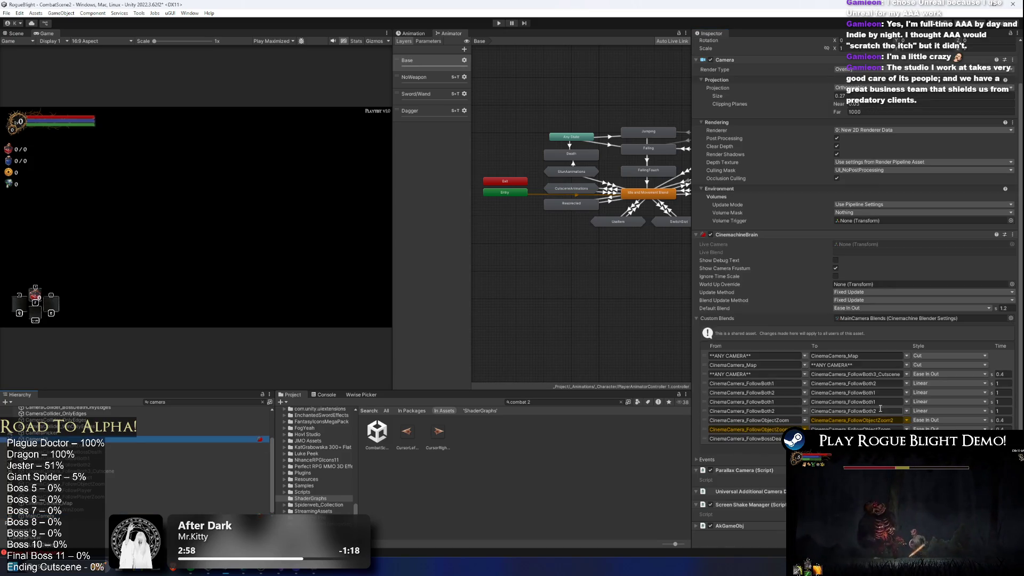
pyautogui.scroll(1, 861, 293)
# Step: Set MainCamera's Cinemachine Brain to update and blend in Late Update, then move to CinemaCamera_Map and TargetGroup1
pyautogui.click(861, 313)
pyautogui.click(863, 336)
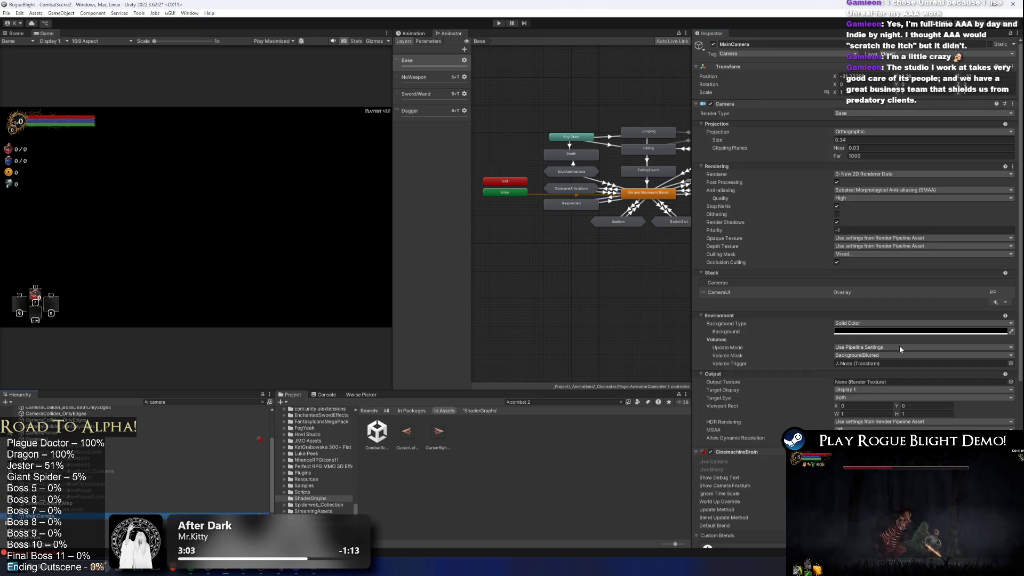
pyautogui.scroll(-2, 880, 360)
pyautogui.scroll(-1, 903, 400)
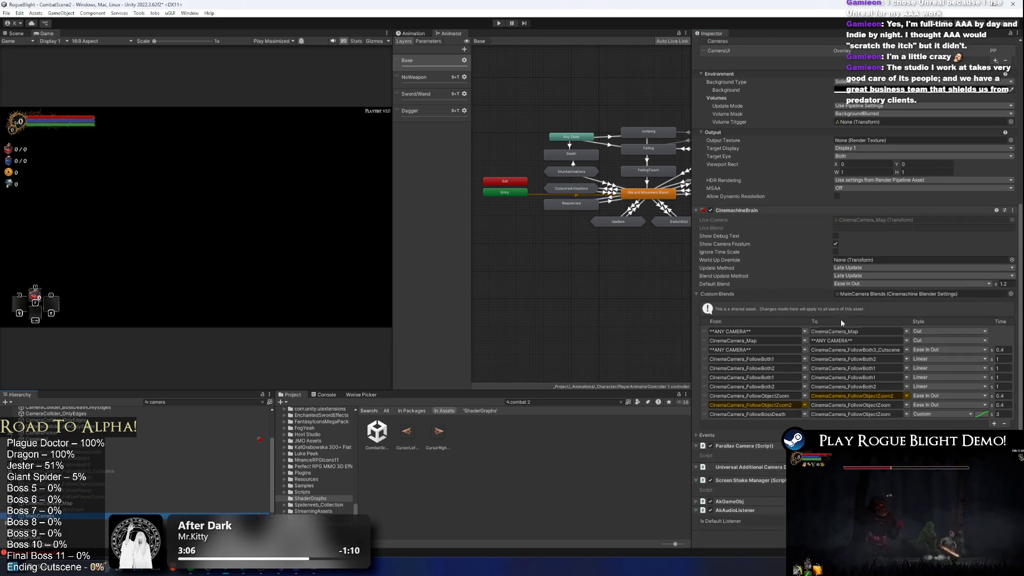
pyautogui.scroll(8, 842, 322)
pyautogui.scroll(3, 125, 464)
pyautogui.scroll(-3, 126, 478)
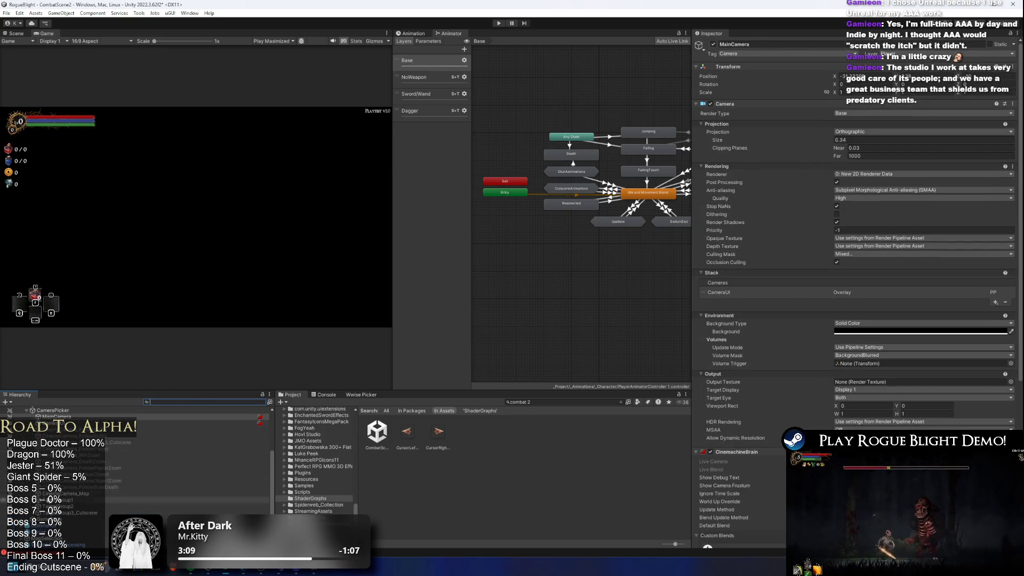
pyautogui.click(72, 494)
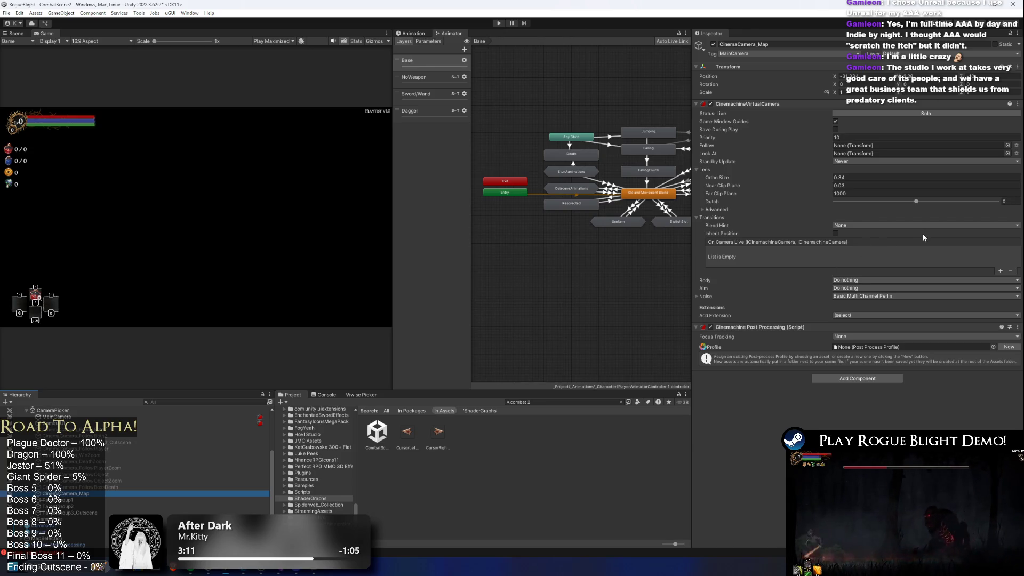
pyautogui.press('Down')
# Step: Try Fixed Update on TargetGroup1's update method and revert it to Update
pyautogui.click(859, 128)
pyautogui.click(864, 147)
pyautogui.click(856, 138)
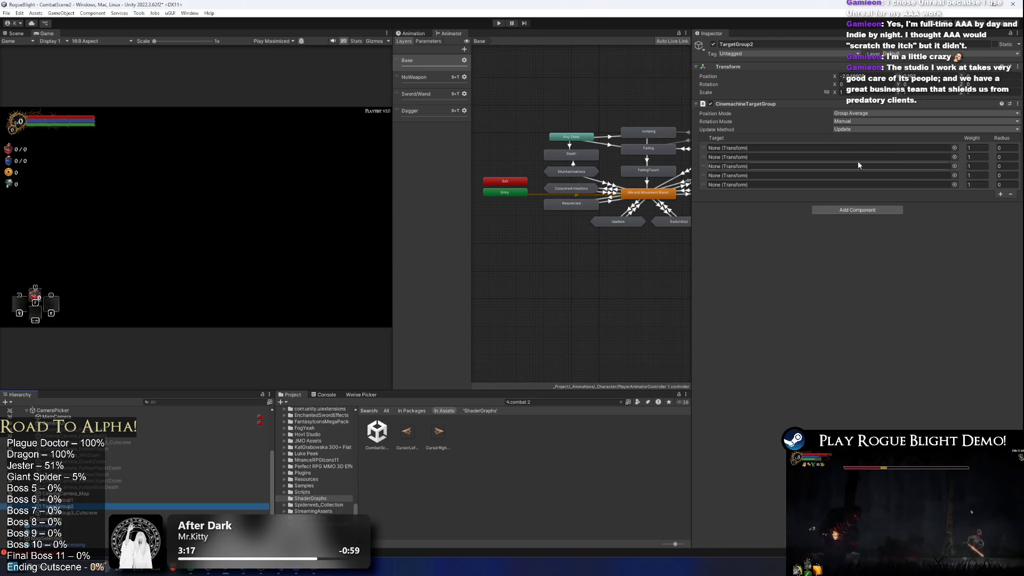
# Step: Set TargetGroup2 and TargetGroup3_Cutscene target groups to the Late Update update method
pyautogui.click(858, 129)
pyautogui.click(862, 148)
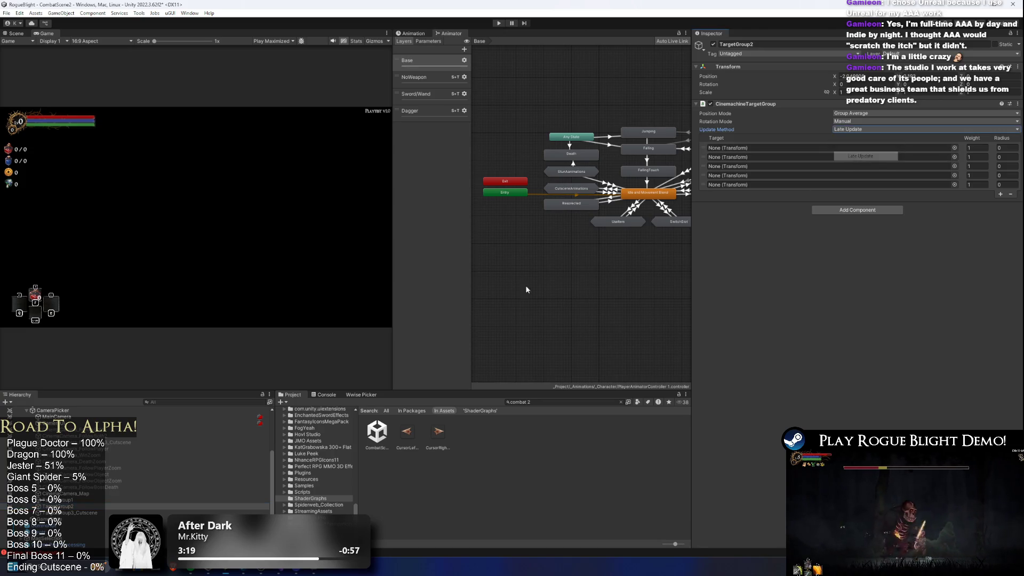
pyautogui.click(128, 490)
pyautogui.click(873, 130)
pyautogui.click(868, 158)
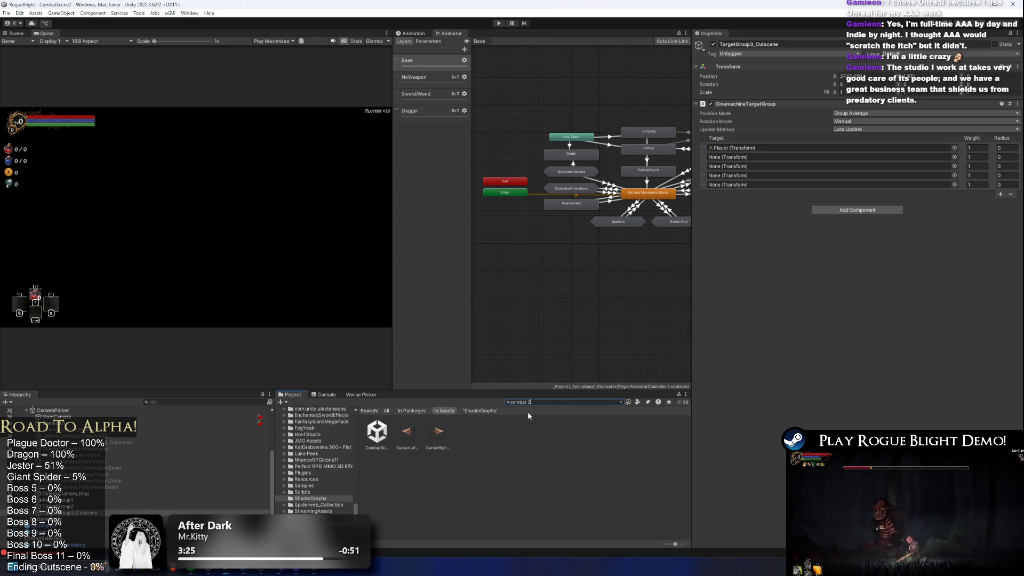
# Step: Open the CombatScene3 scene asset from the 'combat 3' project search results
pyautogui.click(376, 433)
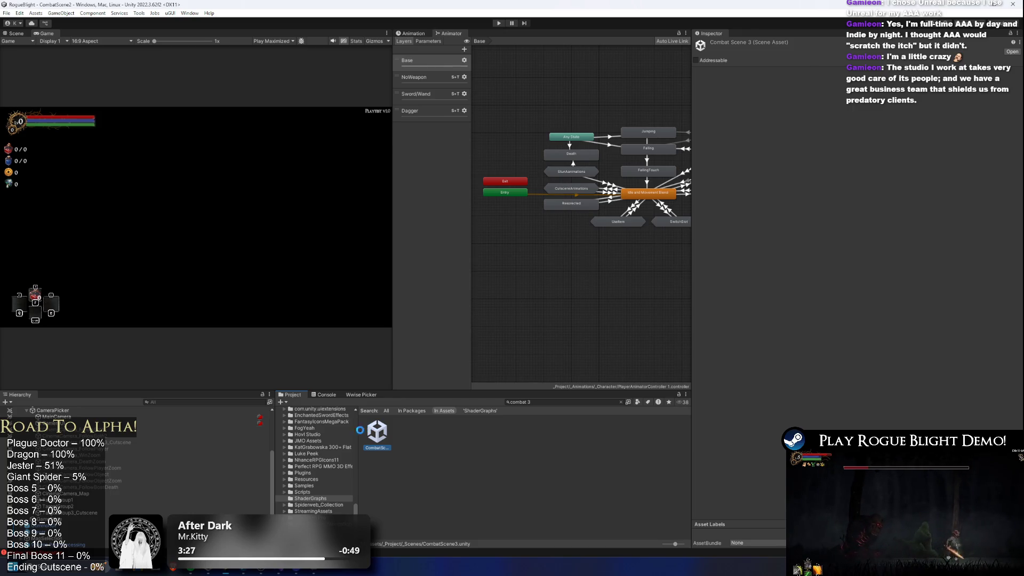
pyautogui.doubleClick(376, 433)
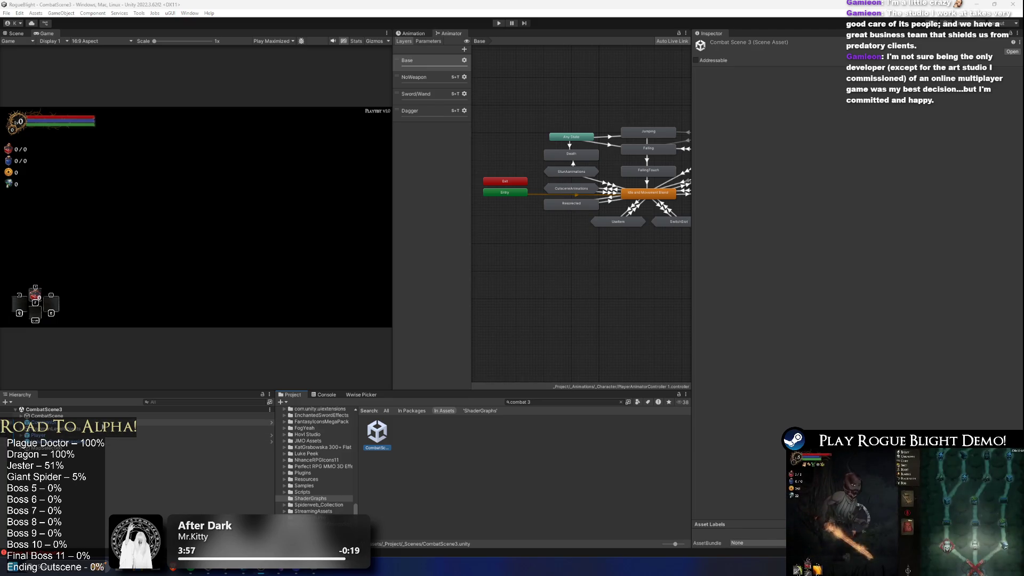
# Step: Browse CombatScene3's Level and CommonLevelObjects, filter the hierarchy by 'camera' and select MainCamera
pyautogui.click(88, 454)
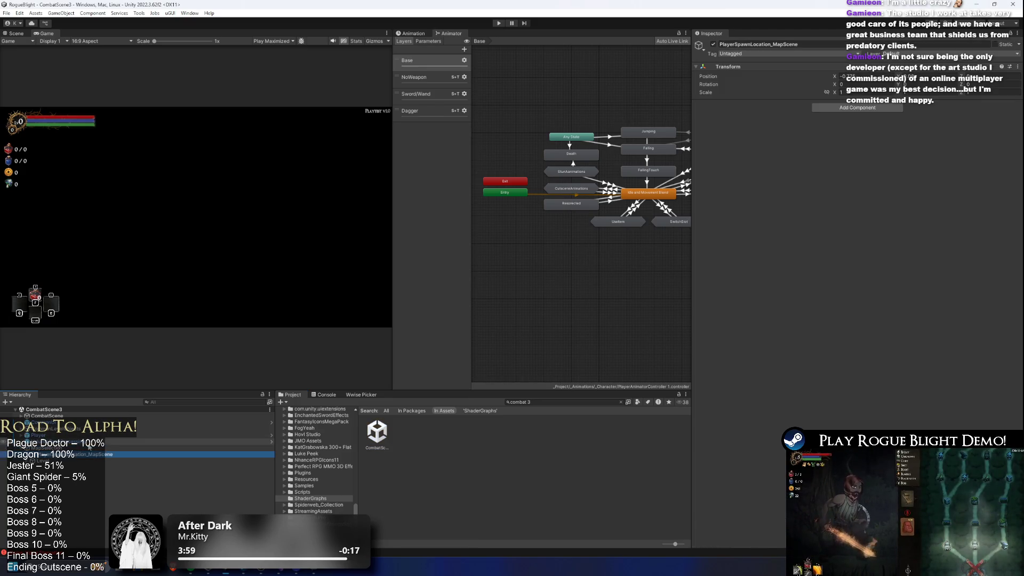
pyautogui.press('Down')
pyautogui.press('Down')
pyautogui.press('Up')
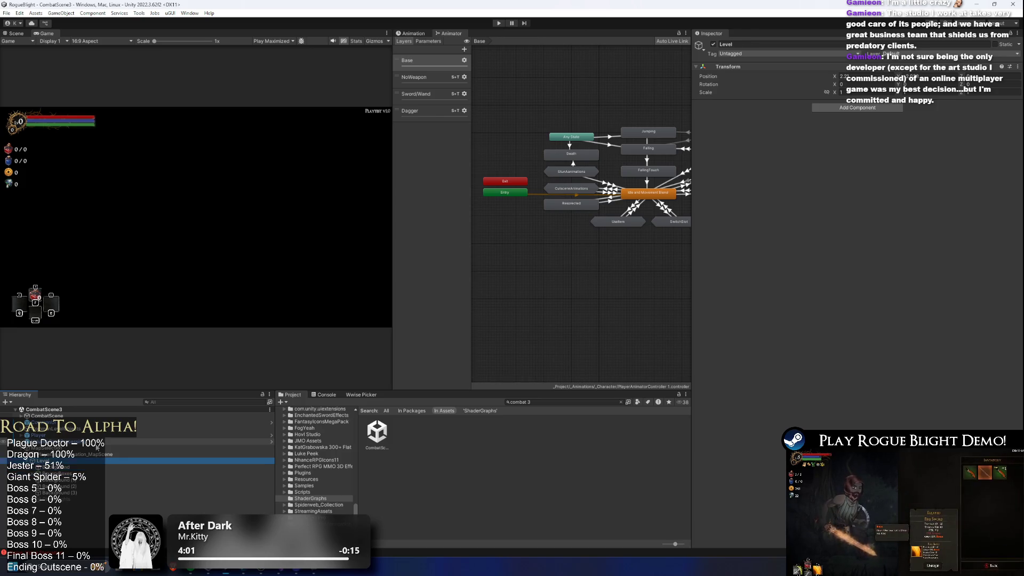
pyautogui.click(114, 442)
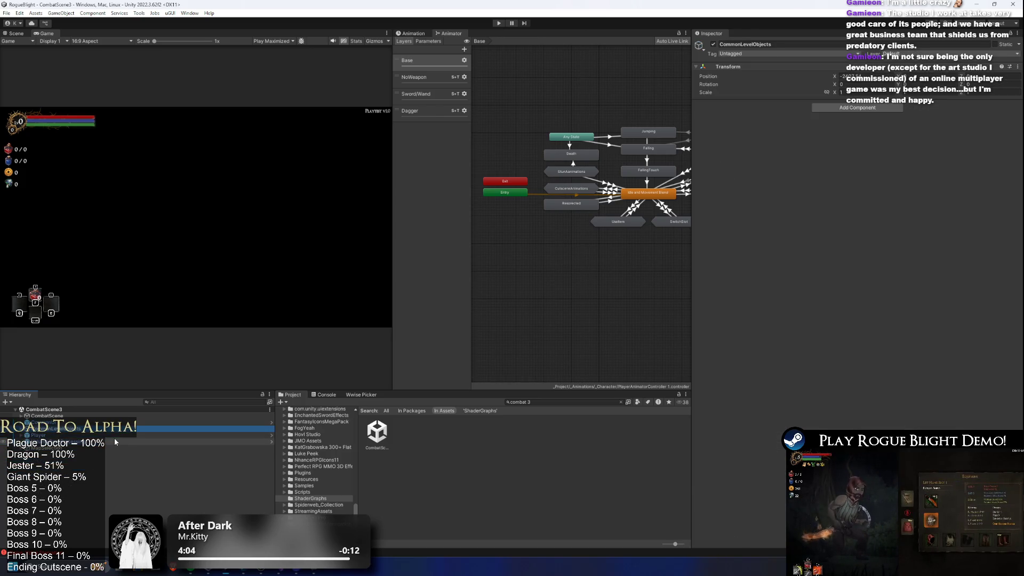
pyautogui.click(114, 437)
pyautogui.click(196, 398)
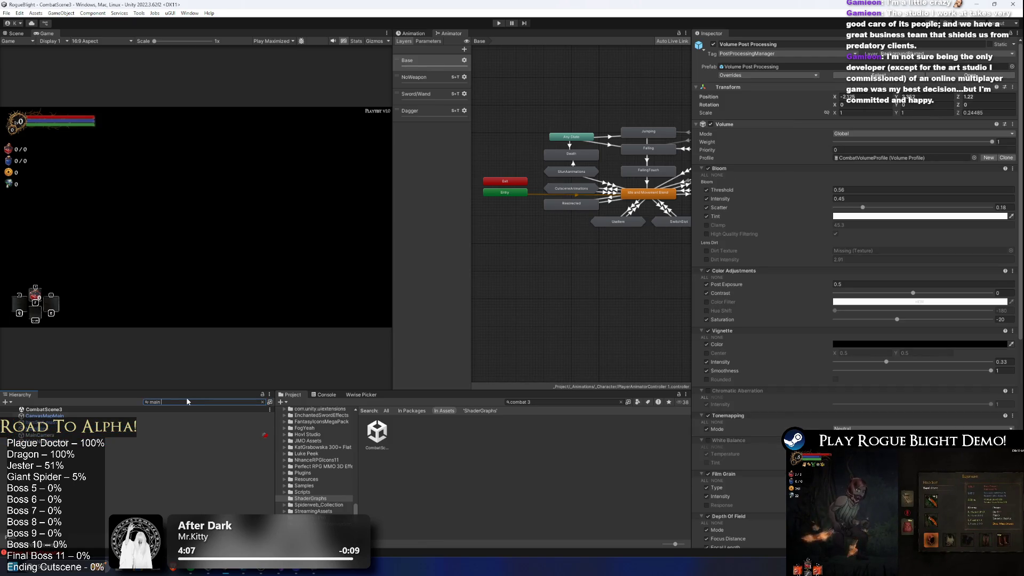
pyautogui.click(120, 430)
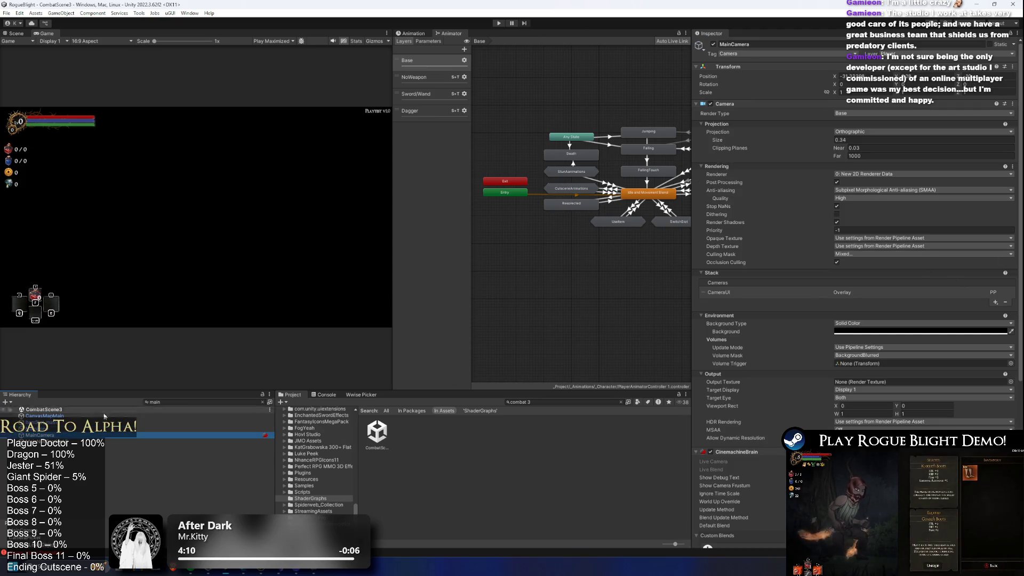
pyautogui.write('camera')
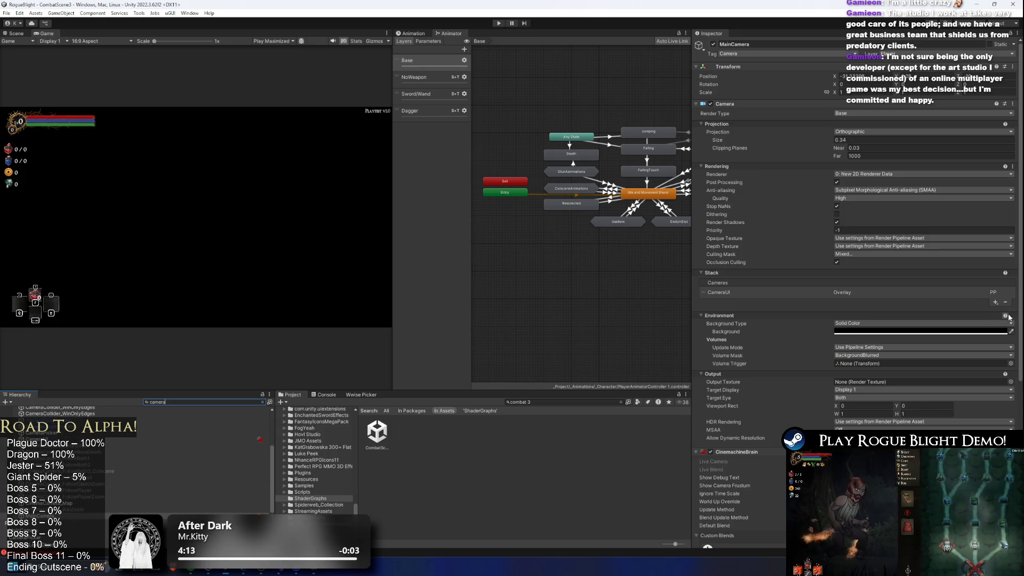
pyautogui.scroll(-4, 896, 339)
# Step: Set MainCamera's Cinemachine Brain update and blend update methods to Late Update
pyautogui.click(865, 384)
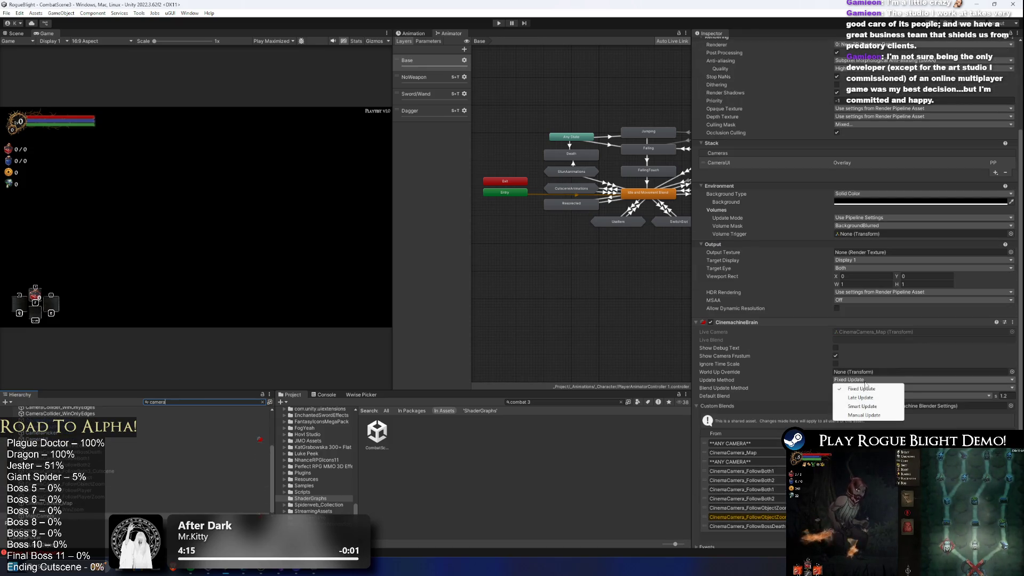
pyautogui.click(871, 407)
pyautogui.click(867, 389)
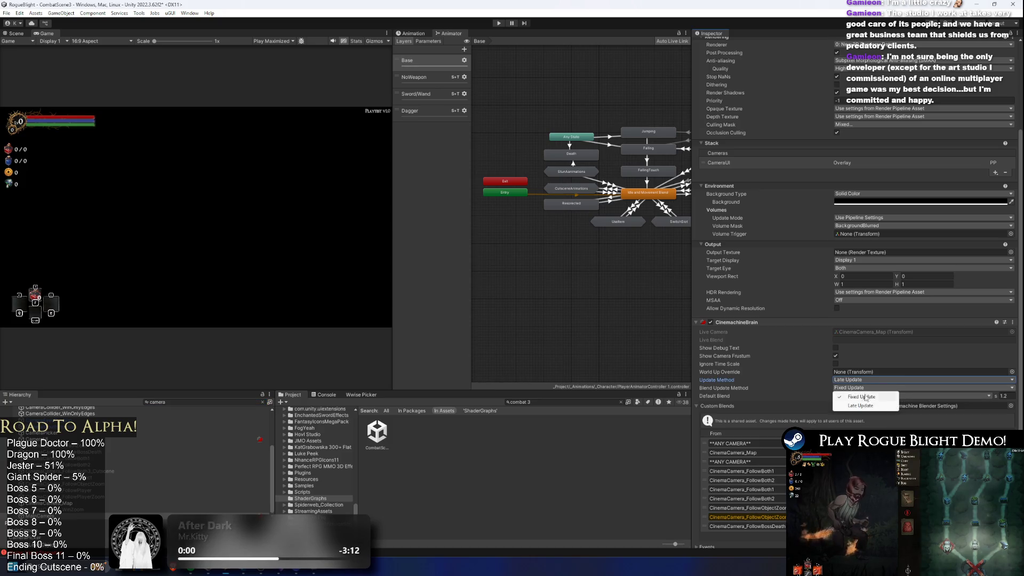
pyautogui.click(873, 407)
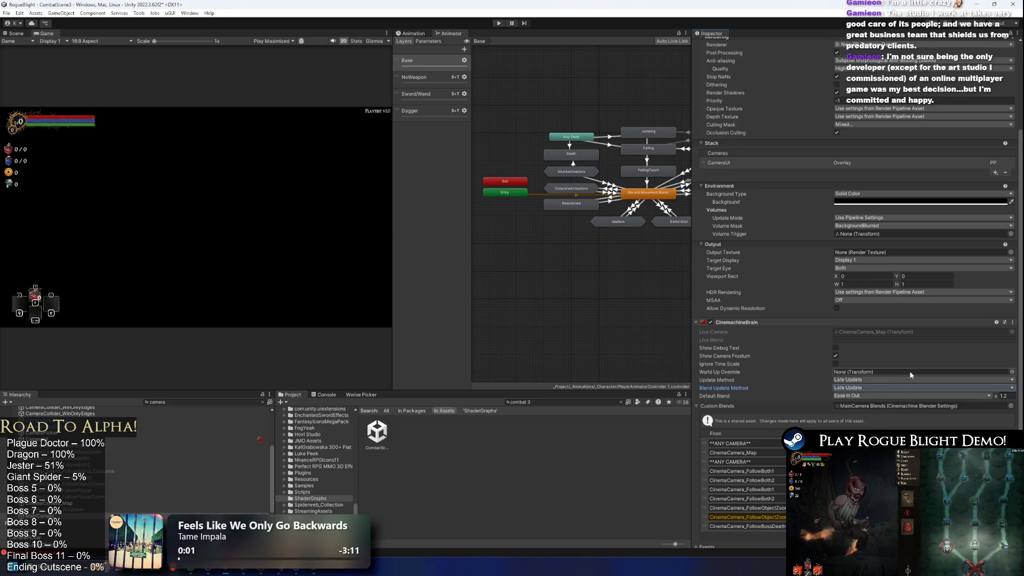
# Step: Set CameraUI's Cinemachine Brain update and blend update methods to Late Update
pyautogui.click(126, 458)
pyautogui.click(120, 438)
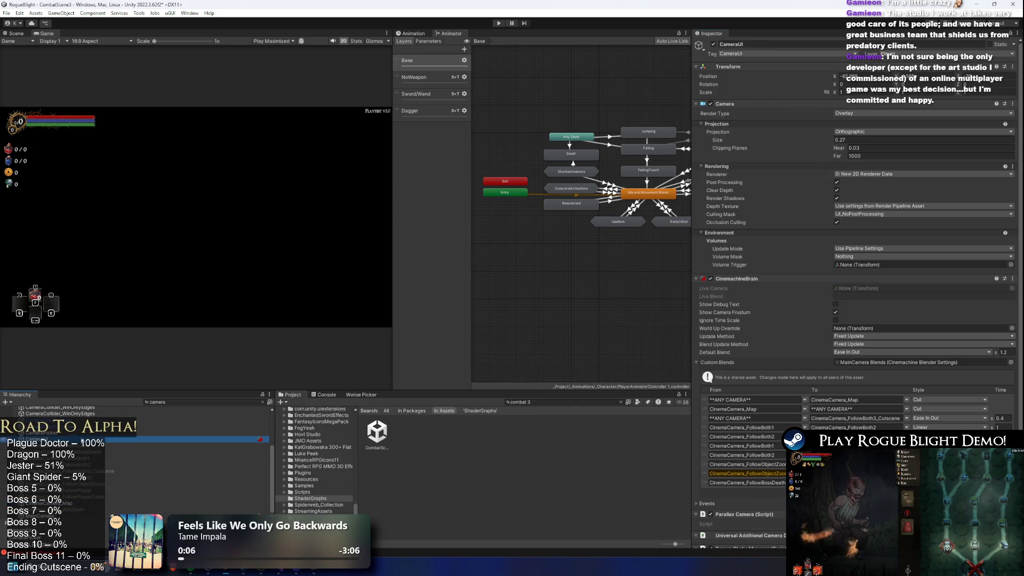
pyautogui.click(139, 443)
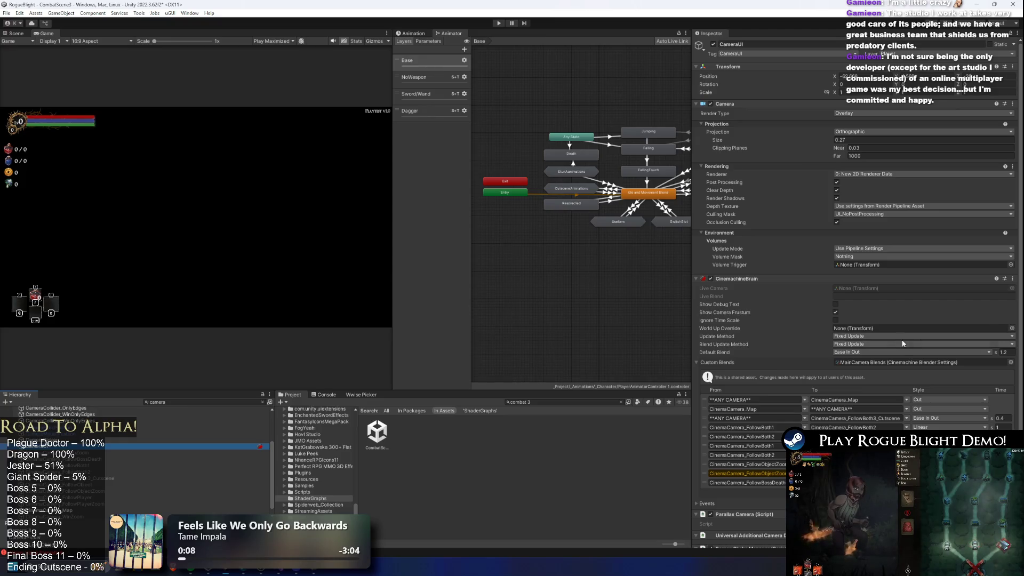
pyautogui.click(863, 337)
pyautogui.click(866, 353)
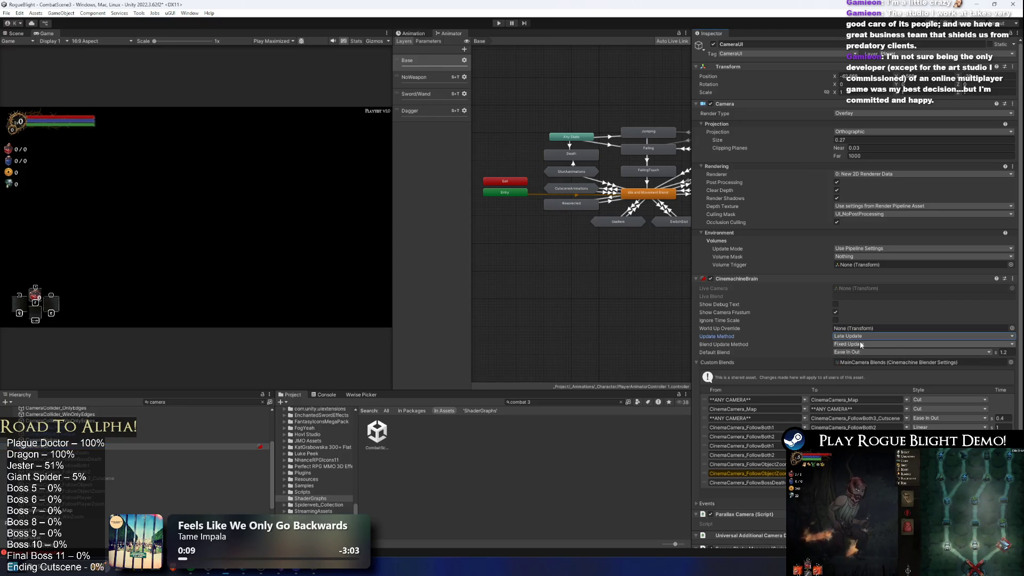
pyautogui.click(866, 362)
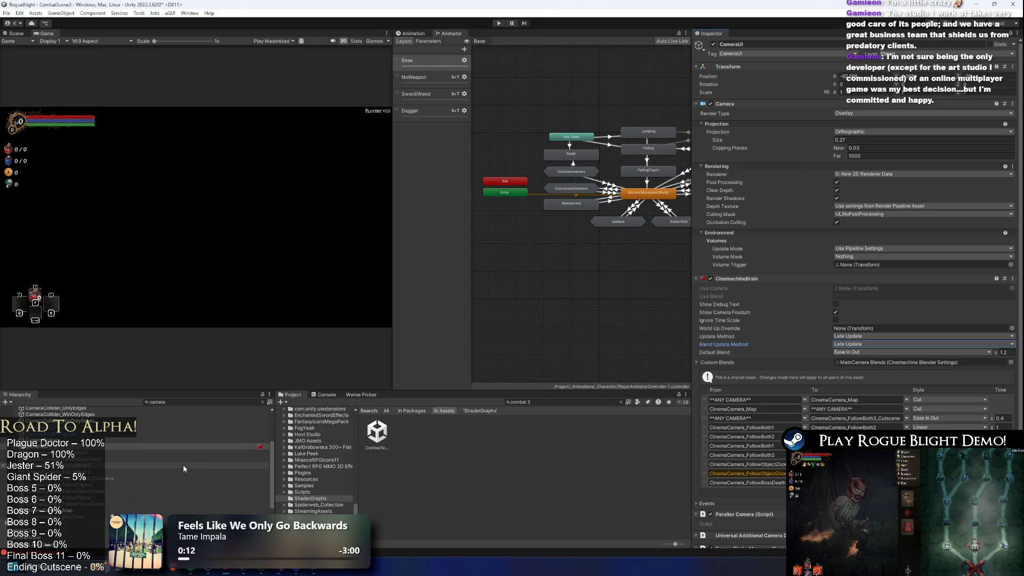
# Step: Clear the hierarchy camera filter and set TargetGroup1's update method to Late Update
pyautogui.click(184, 403)
pyautogui.hotkey('ctrl', 'a')
pyautogui.press('BackSpace')
pyautogui.click(96, 506)
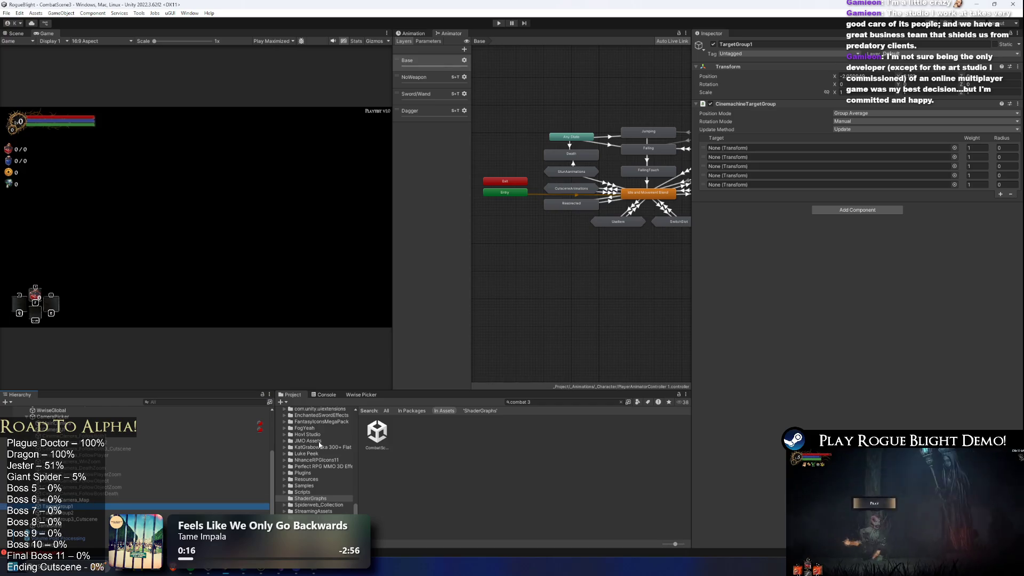
pyautogui.click(857, 131)
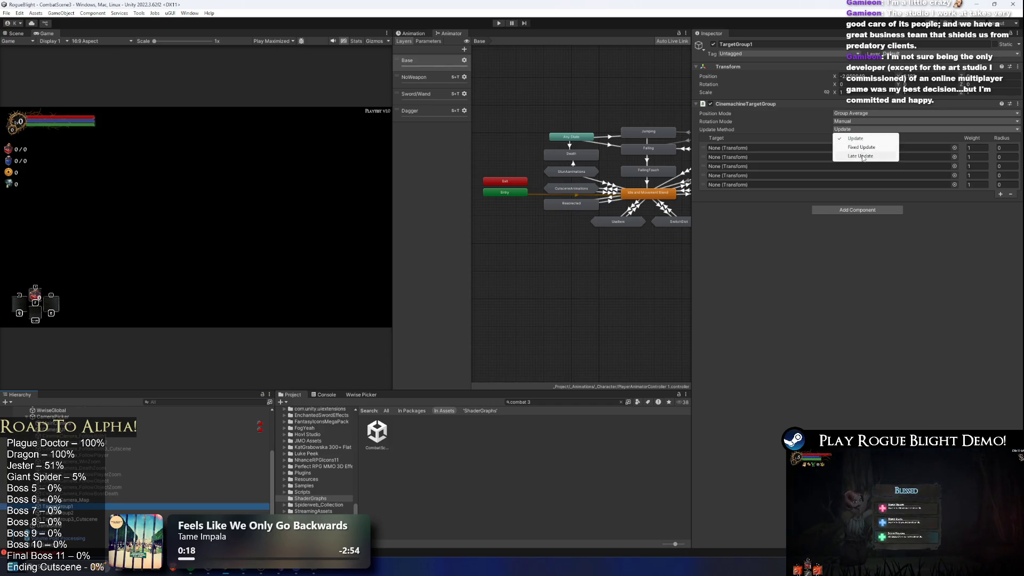
pyautogui.click(853, 137)
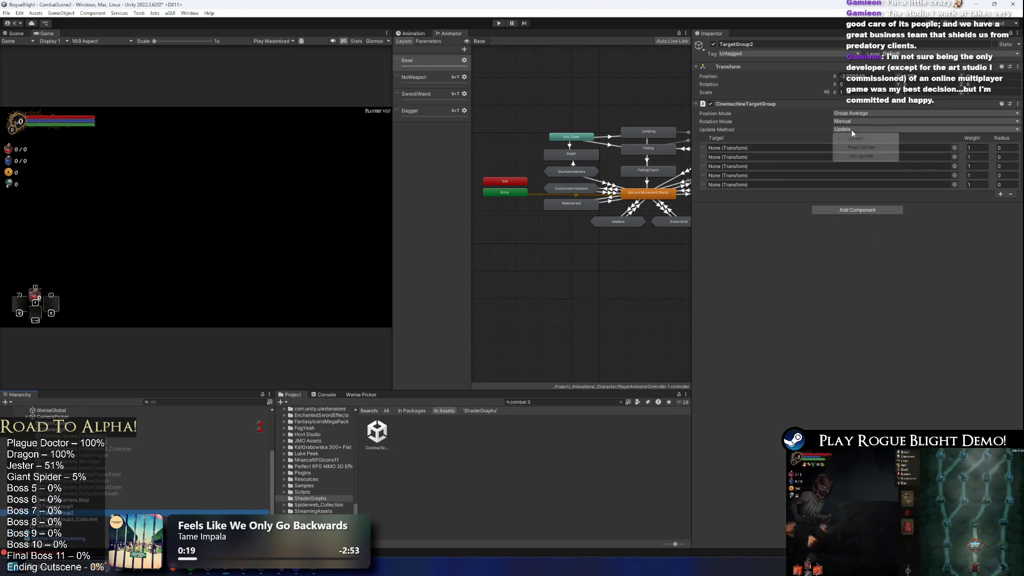
# Step: Recheck TargetGroup1's timing and step through the CinemaCamera_FollowBossDeath virtual cameras
pyautogui.click(102, 524)
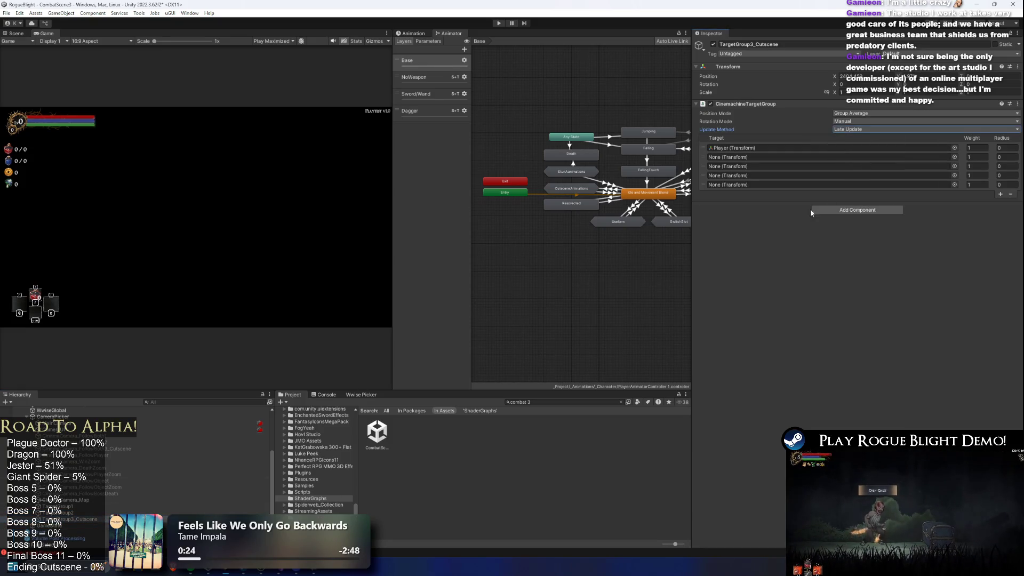
pyautogui.click(152, 508)
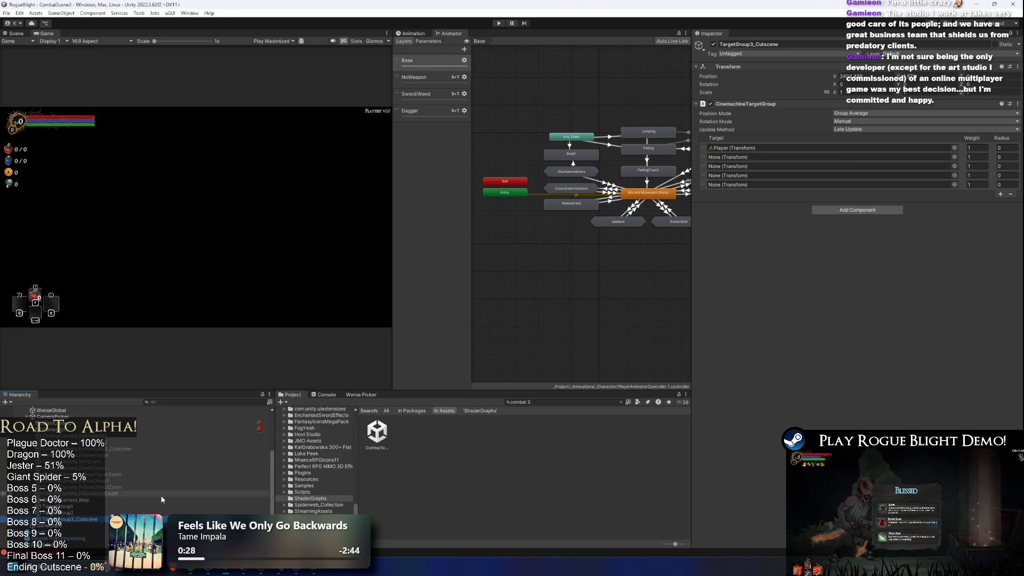
pyautogui.click(213, 499)
pyautogui.press('Up')
pyautogui.press('Up')
pyautogui.press('Up')
pyautogui.press('Up')
pyautogui.press('Up')
# Step: Step through CinemaCamera_FollowPlayer, FollowBoth2 and TargetGroup2 to review the CameraPicker object
pyautogui.press('Up')
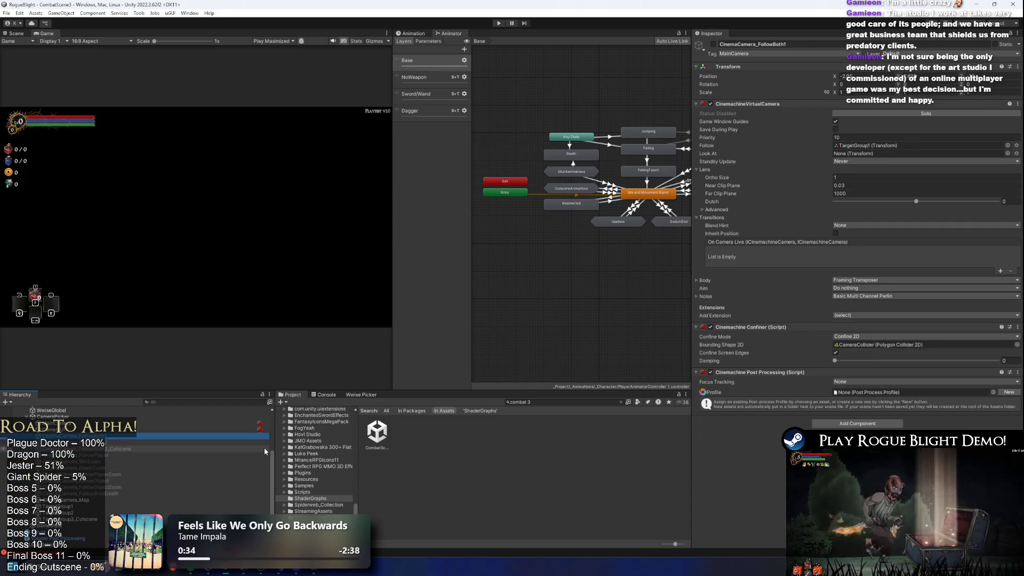
pyautogui.press('Up')
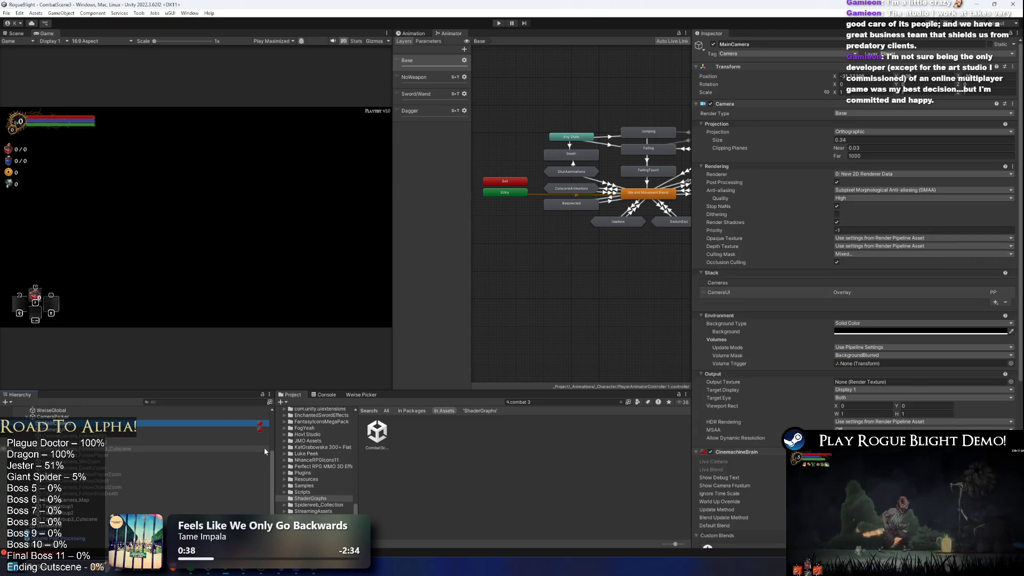
pyautogui.press('Down')
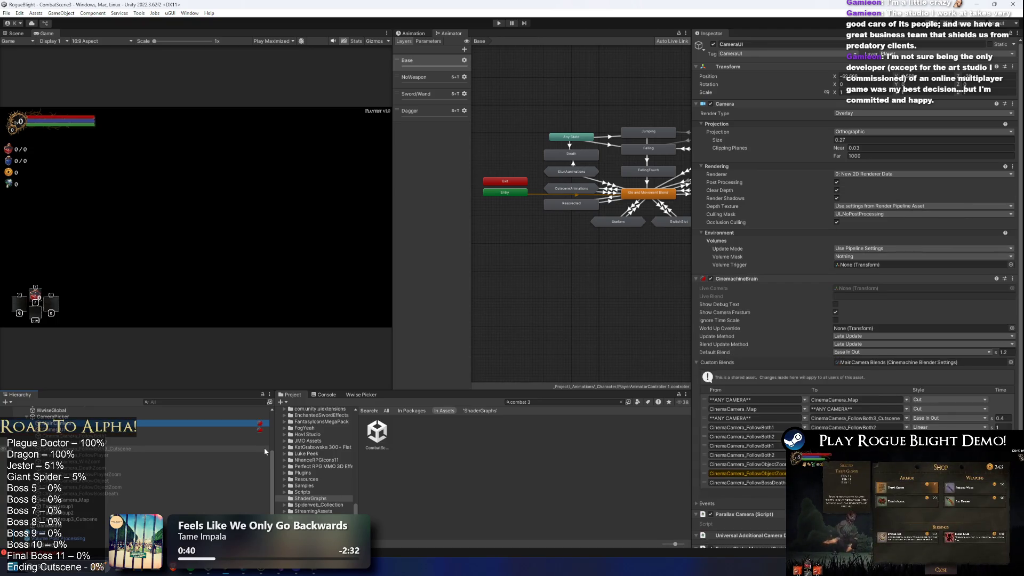
pyautogui.press('Down')
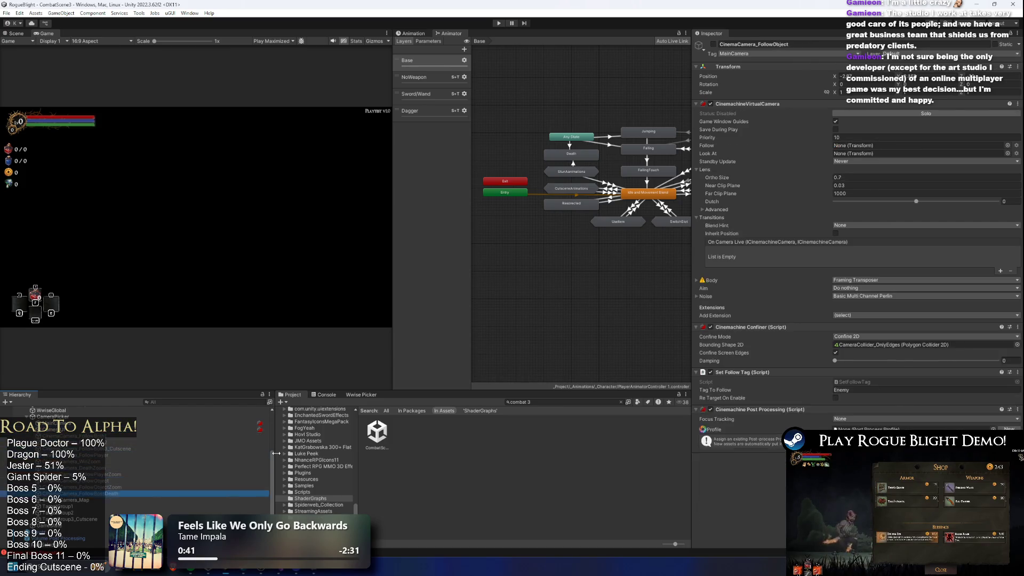
pyautogui.press('Down')
pyautogui.press('Down')
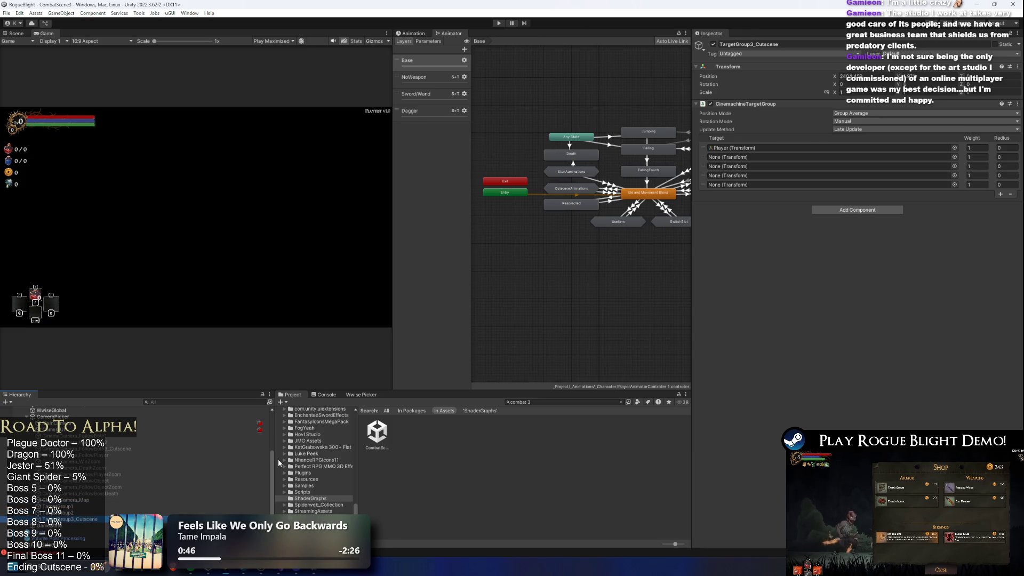
pyautogui.press('Up')
pyautogui.press('Up')
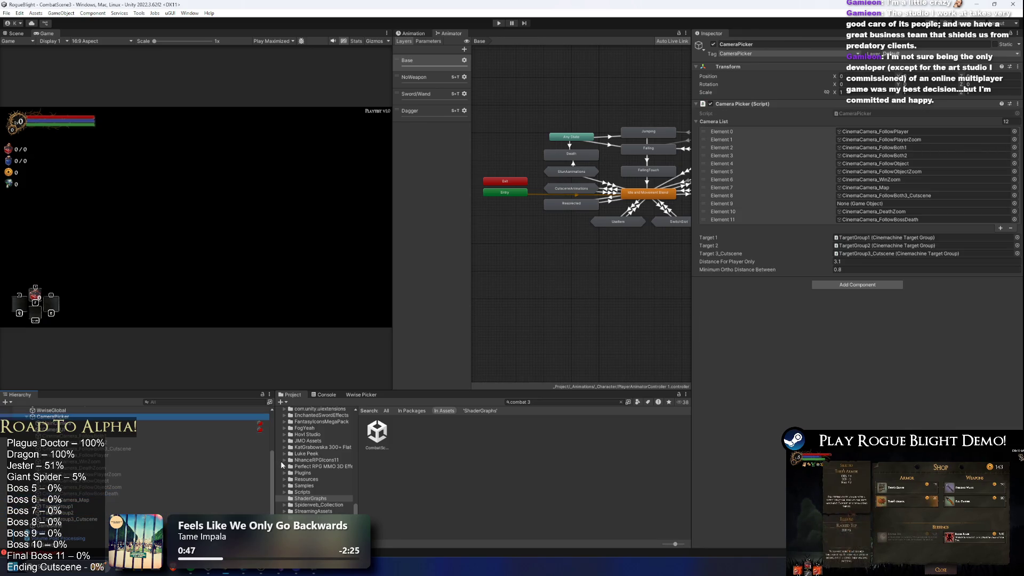
pyautogui.press('Up')
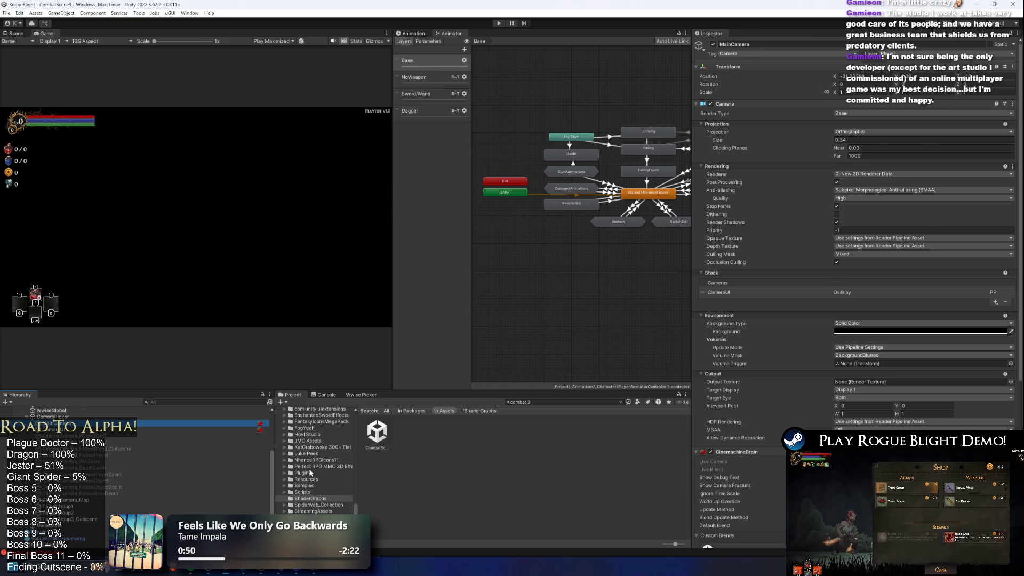
pyautogui.press('Down')
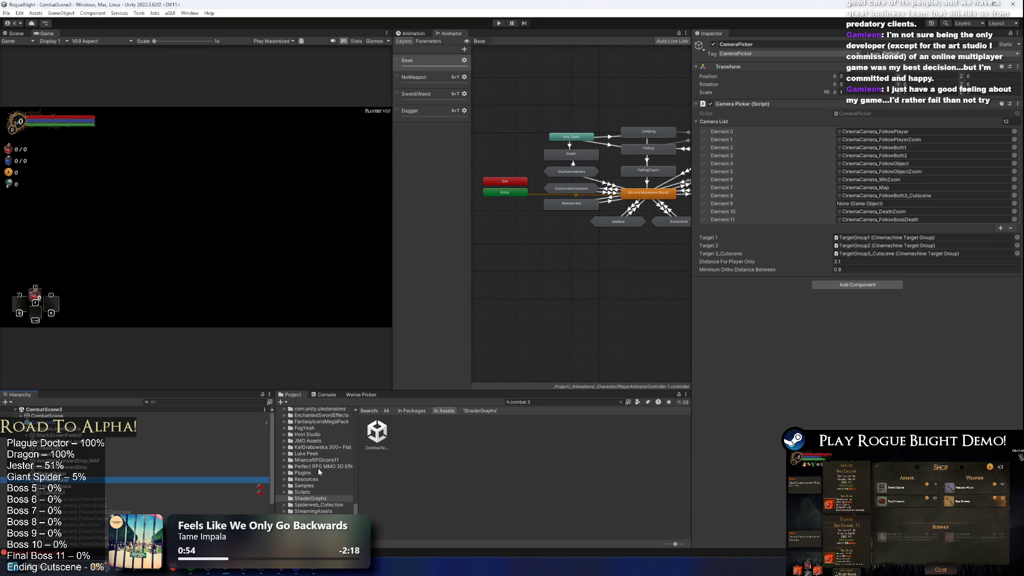
pyautogui.scroll(-3, 119, 492)
pyautogui.scroll(-2, 120, 492)
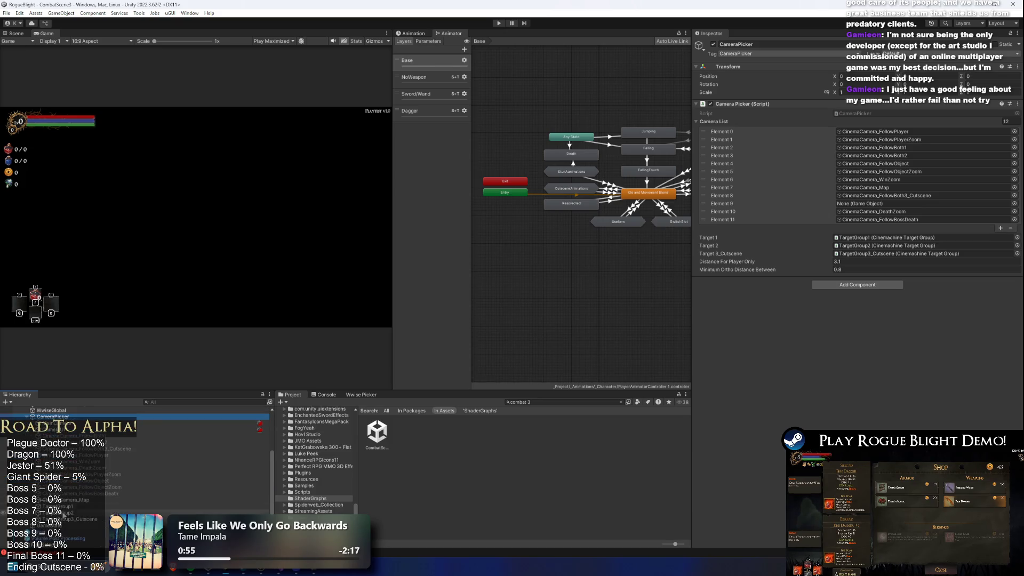
# Step: Verify TargetGroup3_Cutscene, TargetGroup2 and the MainCamera and CameraUI brains are on Late Update
pyautogui.click(113, 512)
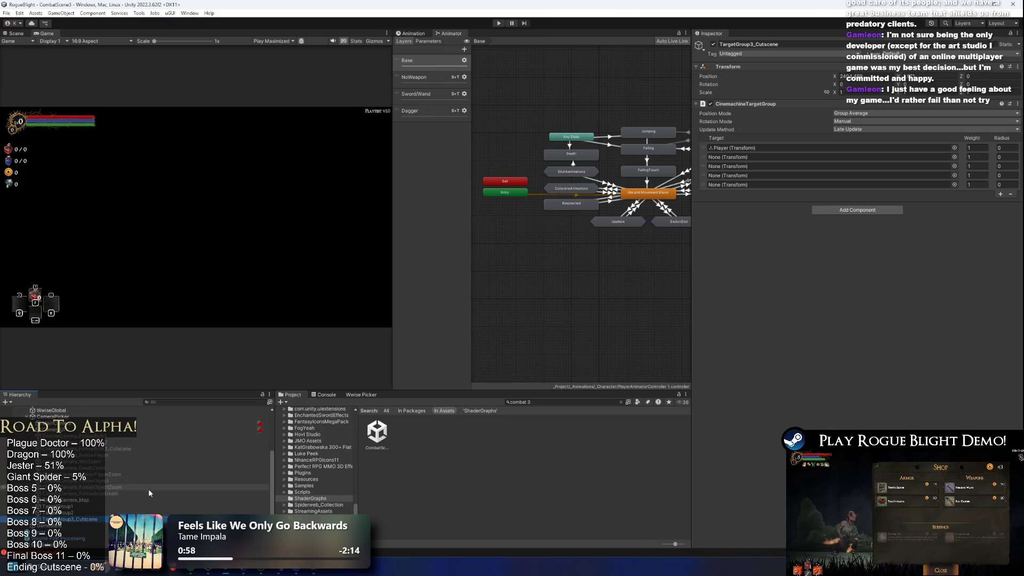
pyautogui.press('Up')
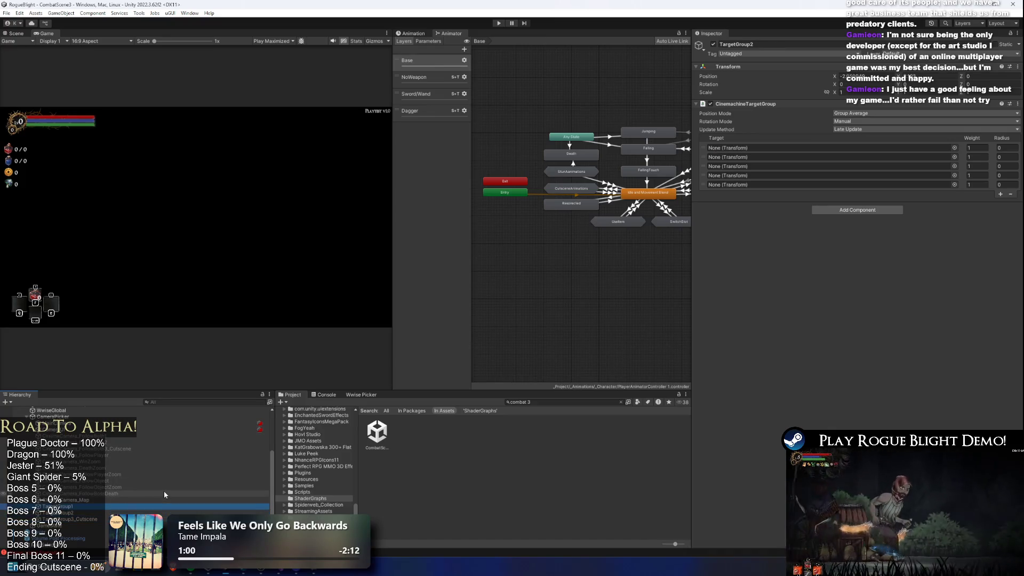
pyautogui.click(164, 490)
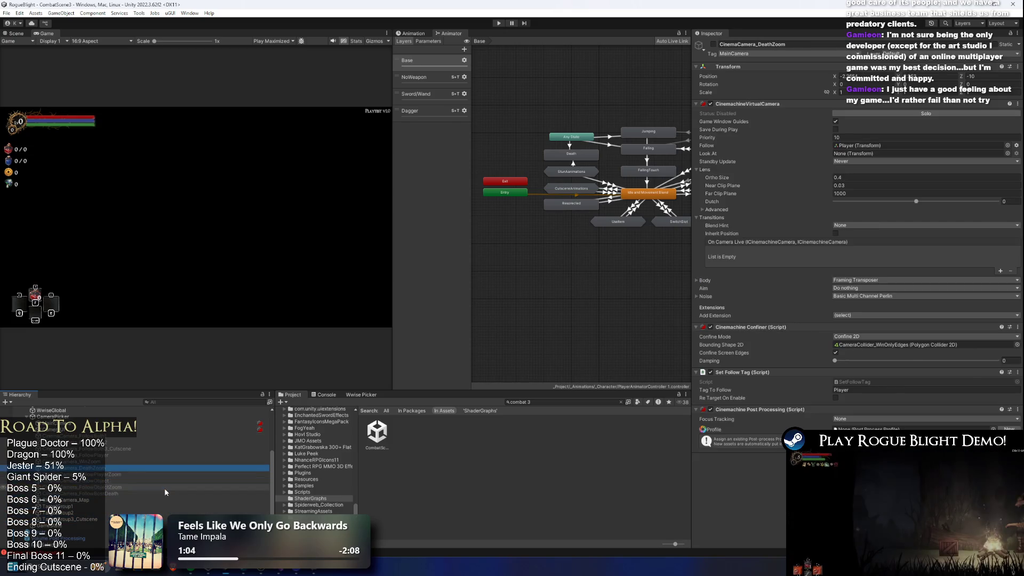
pyautogui.press('Left')
pyautogui.press('Left')
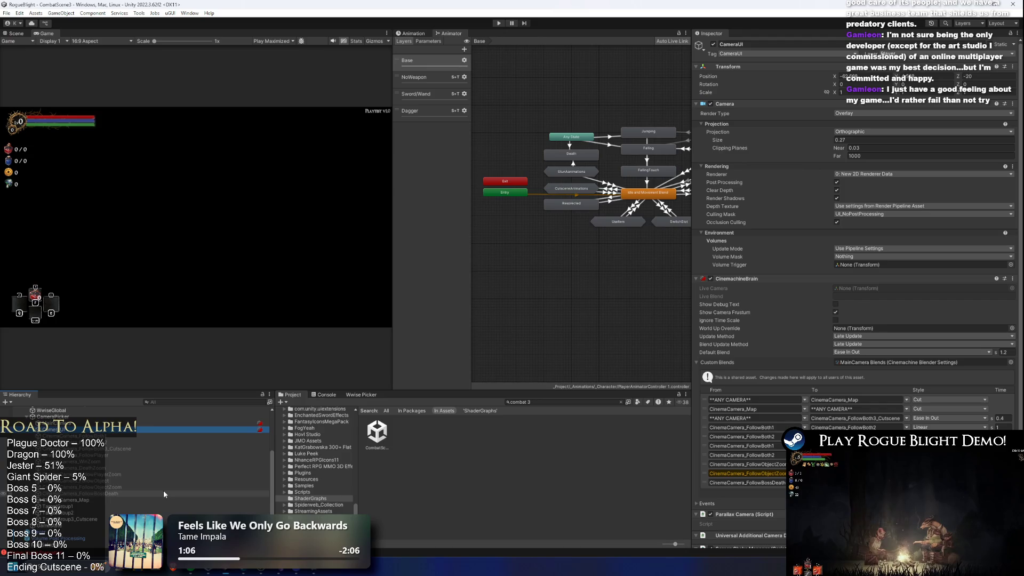
pyautogui.press('Left')
pyautogui.press('Down')
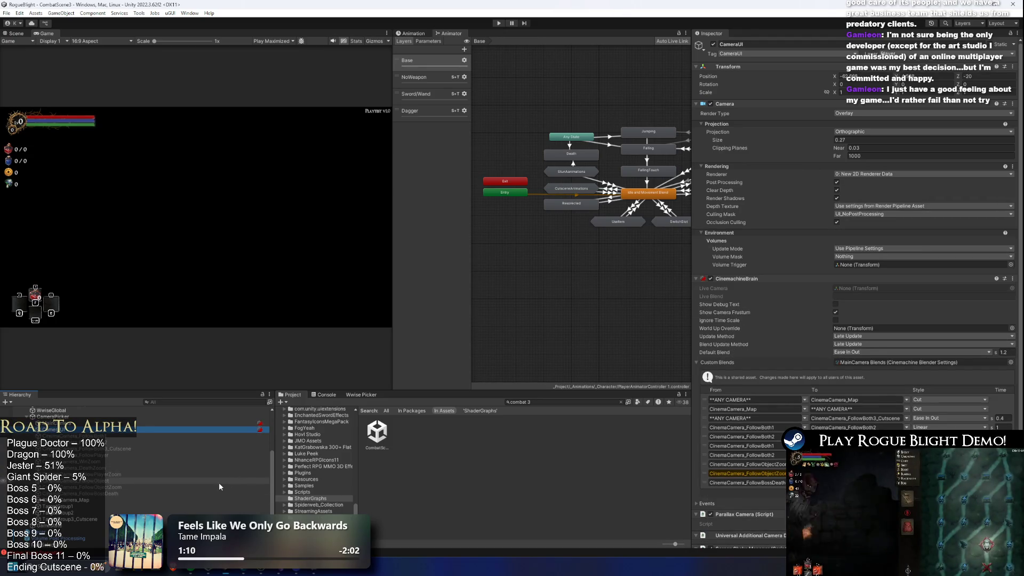
pyautogui.press('Up')
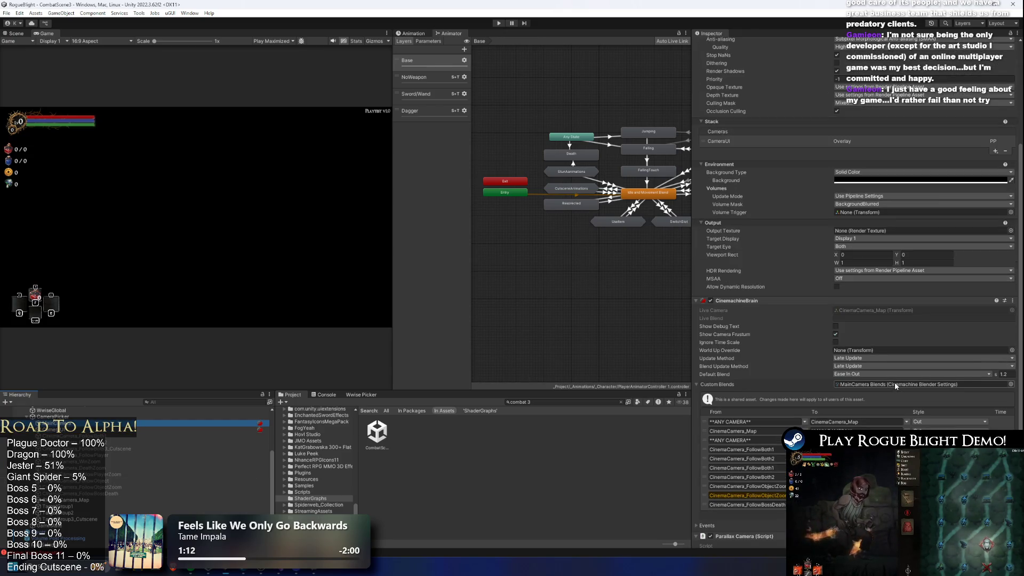
# Step: Recheck TargetGroup3_Cutscene and TargetGroup1 showing the Late Update method
pyautogui.click(80, 519)
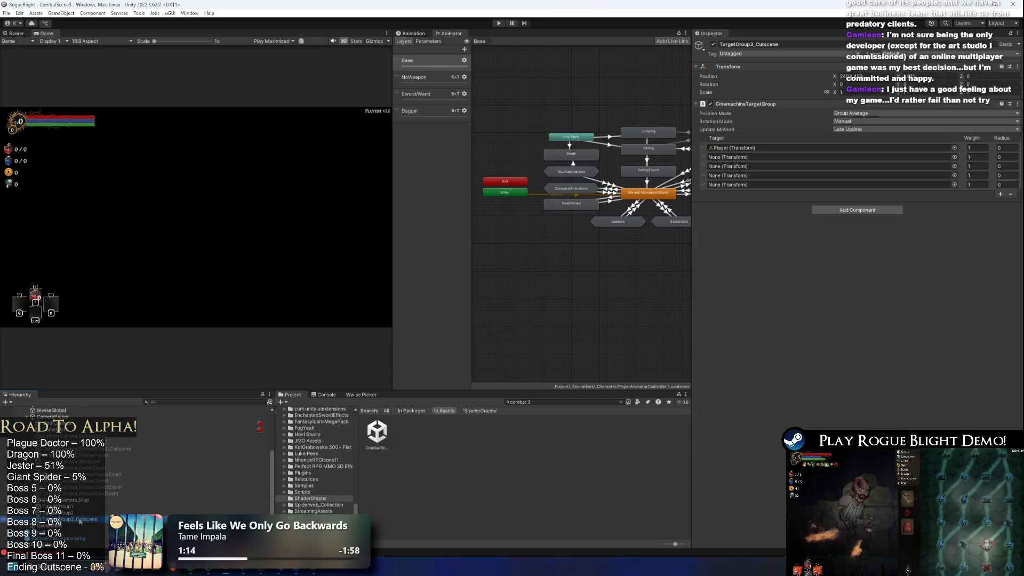
pyautogui.press('Up')
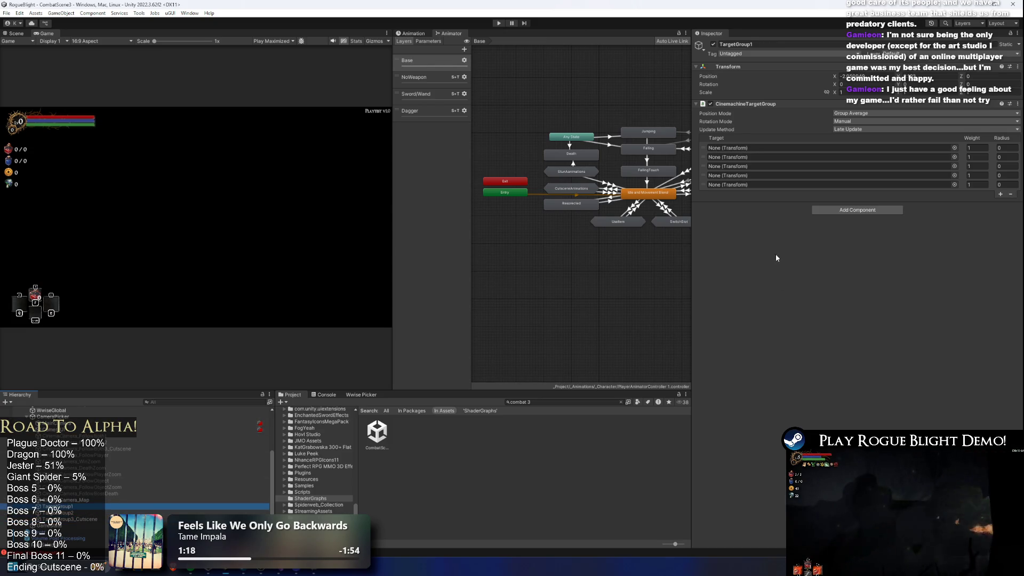
pyautogui.press('Left')
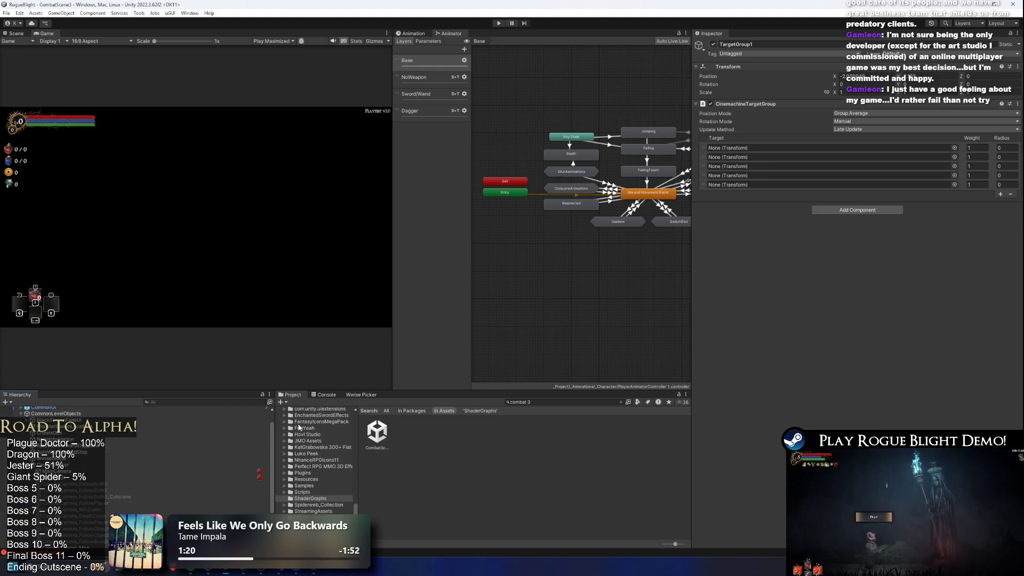
# Step: Clear the combat 3 search and step through the scene assets in the _Scenes folder
pyautogui.click(376, 436)
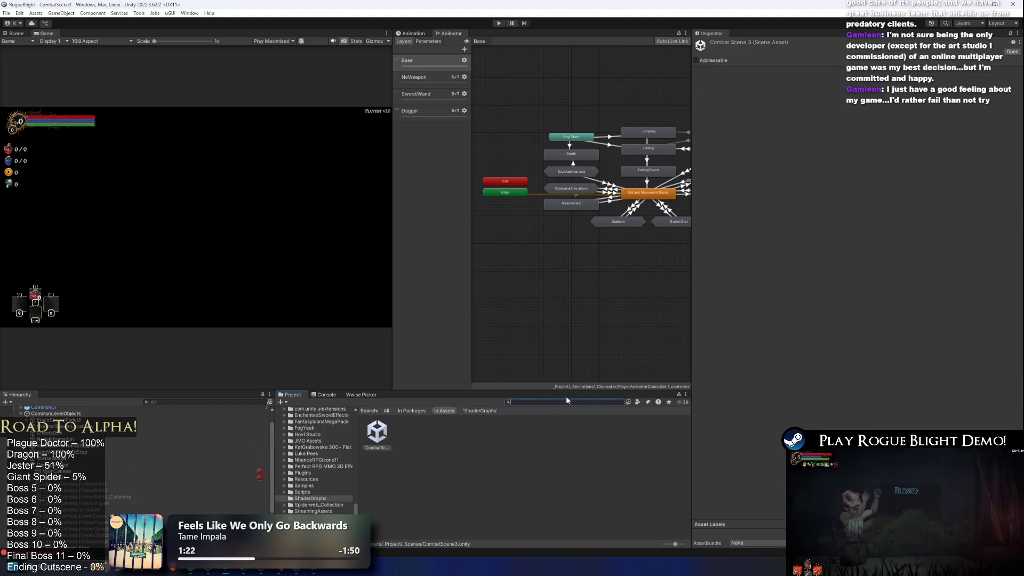
pyautogui.press('Escape')
pyautogui.press('Down')
pyautogui.press('Left')
pyautogui.press('Left')
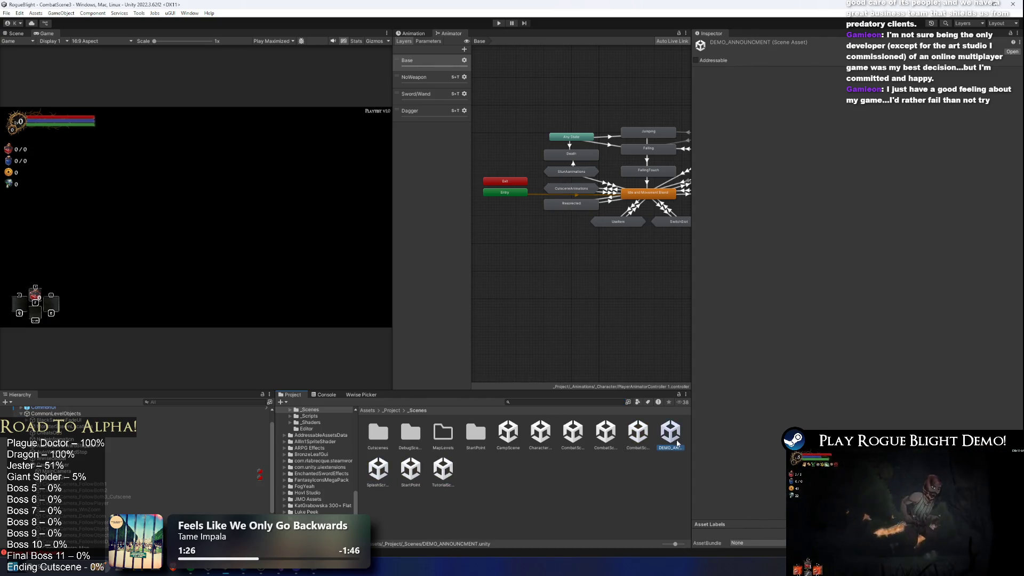
pyautogui.press('Up')
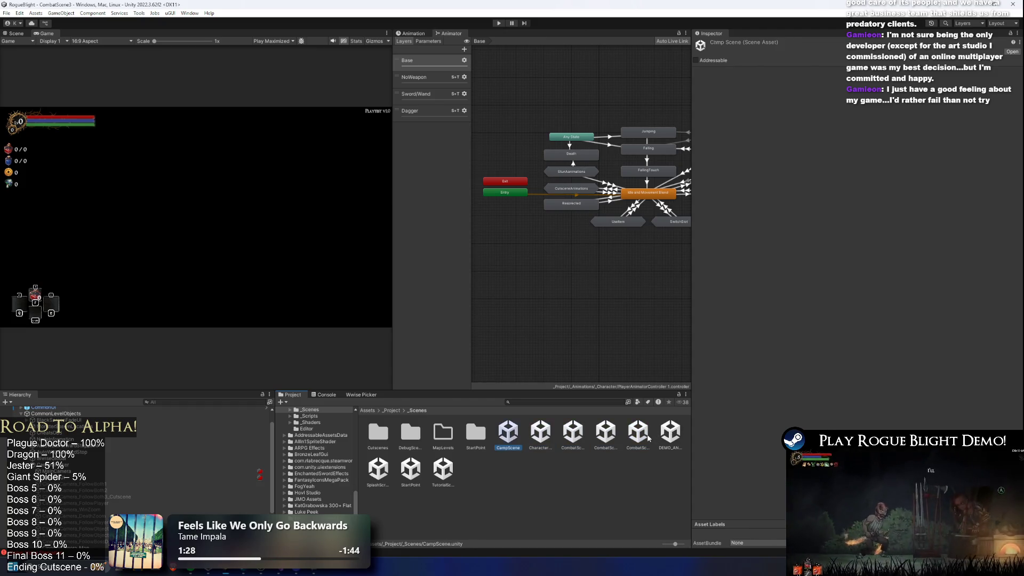
pyautogui.press('Left')
pyautogui.press('Left')
pyautogui.press('Left')
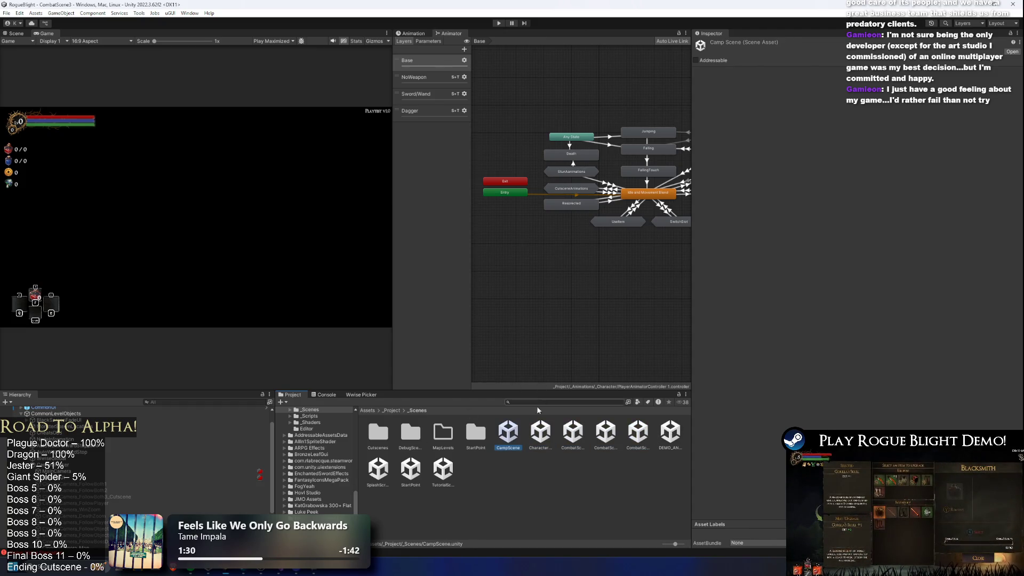
# Step: Search 'start point' and load the StartPoint scene from the results
pyautogui.click(534, 402)
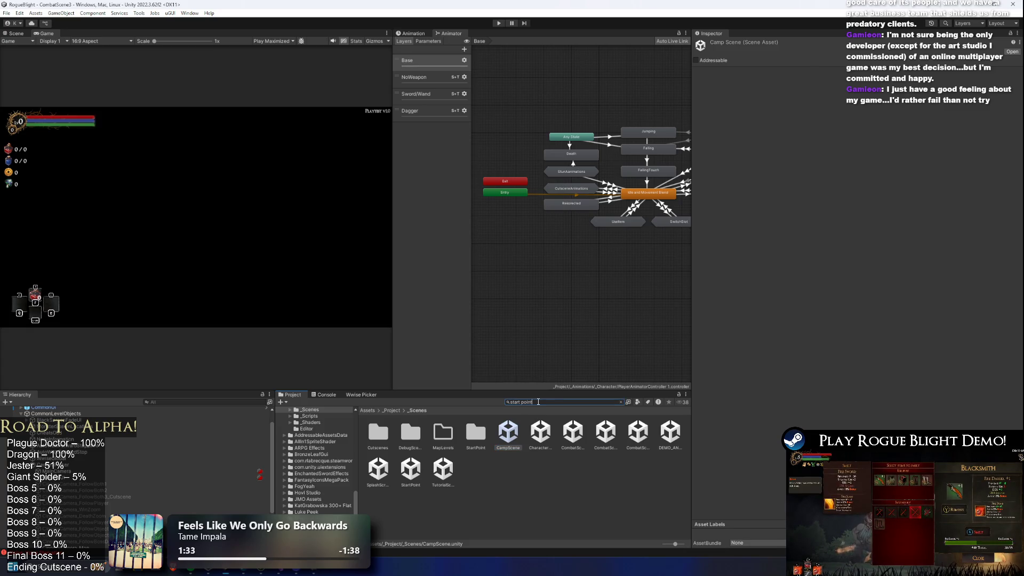
pyautogui.write('start point')
pyautogui.doubleClick(407, 437)
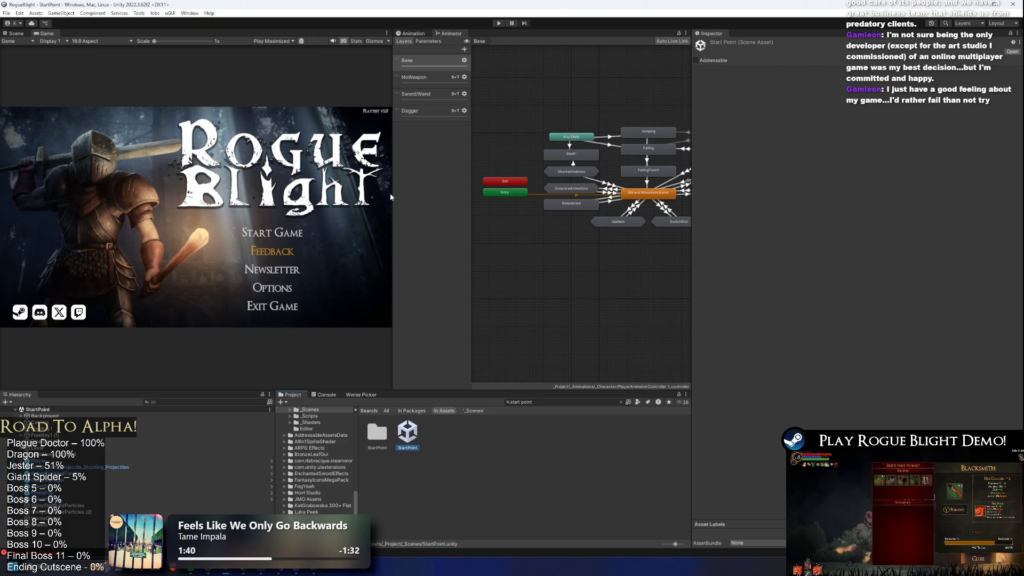
# Step: Play StartPoint through Start Game to the save-slot screen, then stop play mode
pyautogui.click(502, 24)
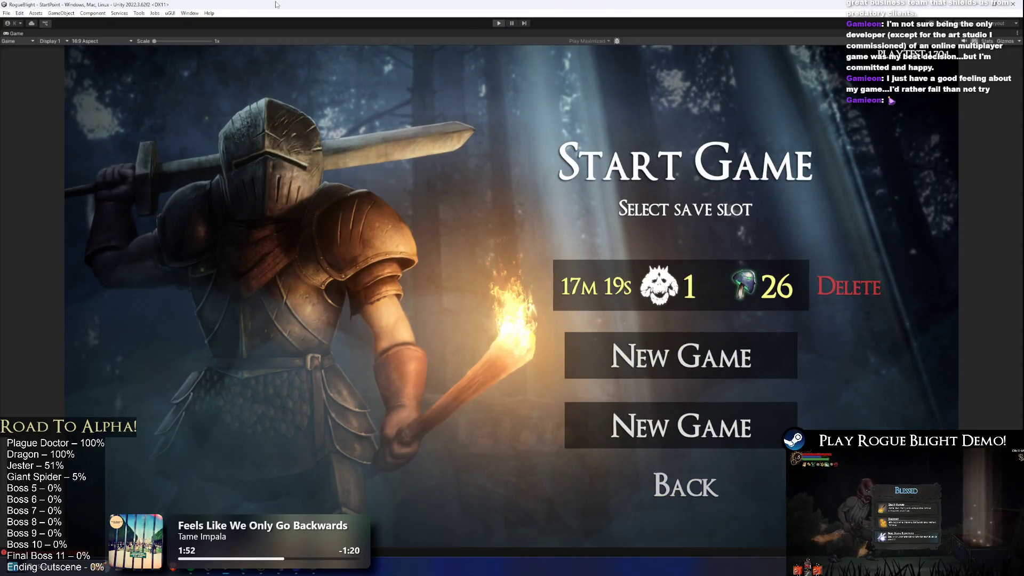
pyautogui.hotkey('ctrl', 'p')
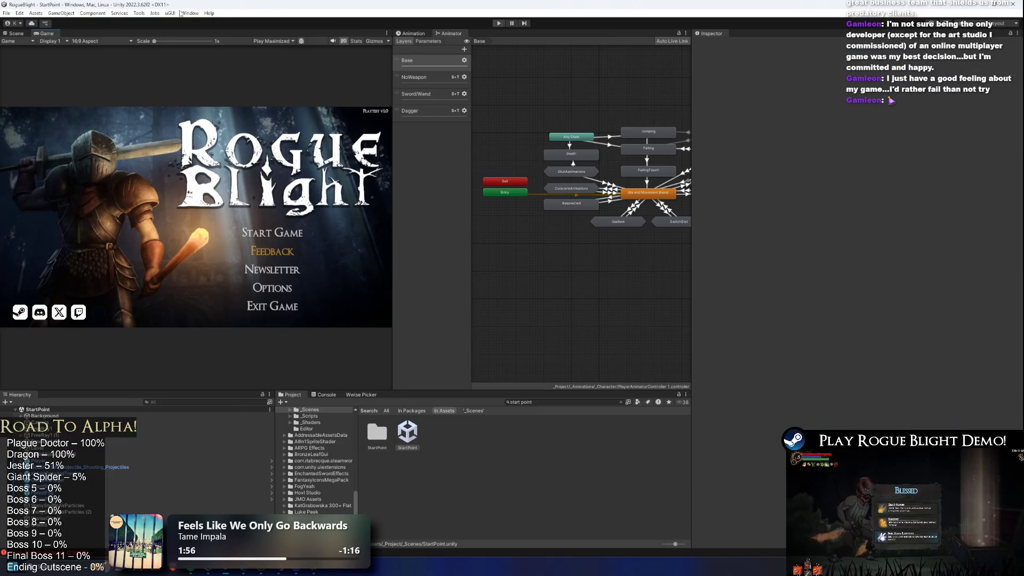
pyautogui.click(190, 13)
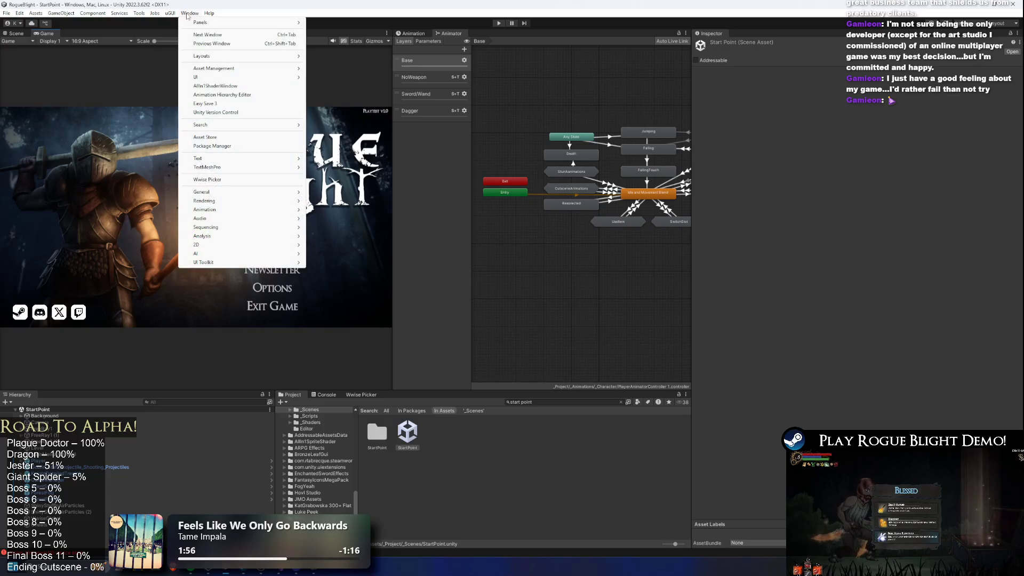
# Step: Bring up the Wwise Picker, try docking it beside the Animator and above Game, then undo
pyautogui.click(208, 180)
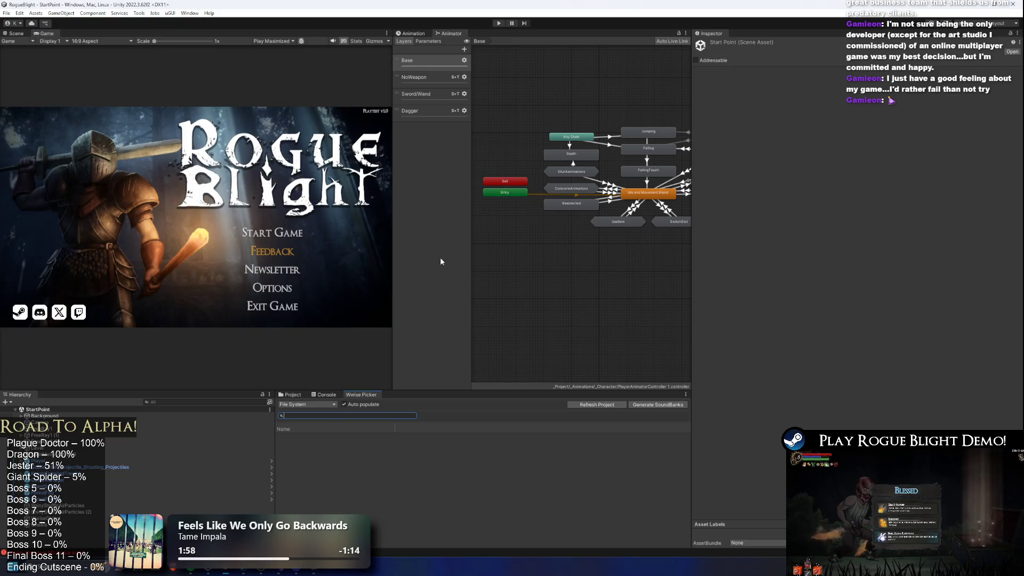
pyautogui.moveTo(361, 394); pyautogui.dragTo(345, 104)
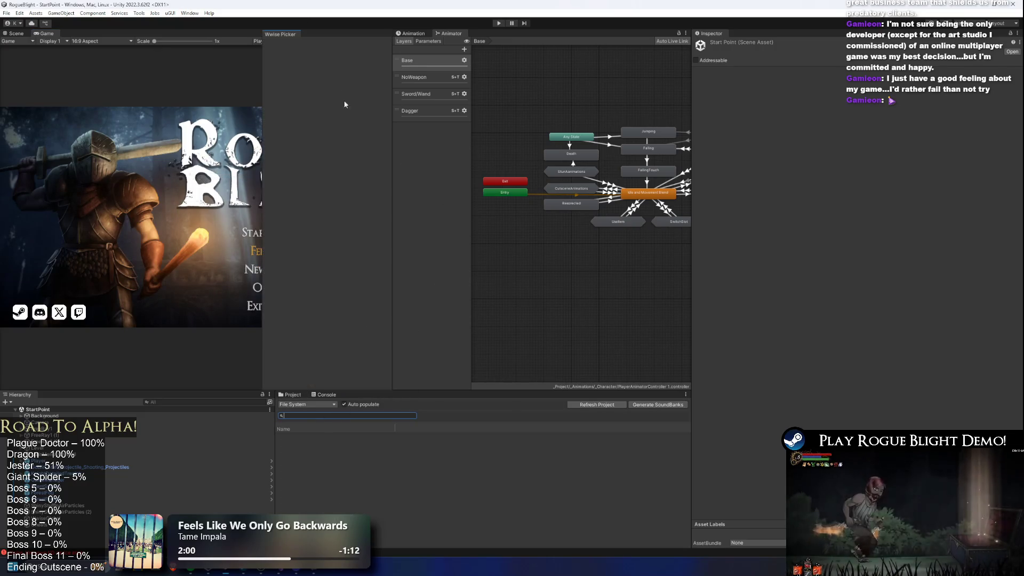
pyautogui.moveTo(280, 34); pyautogui.dragTo(451, 204)
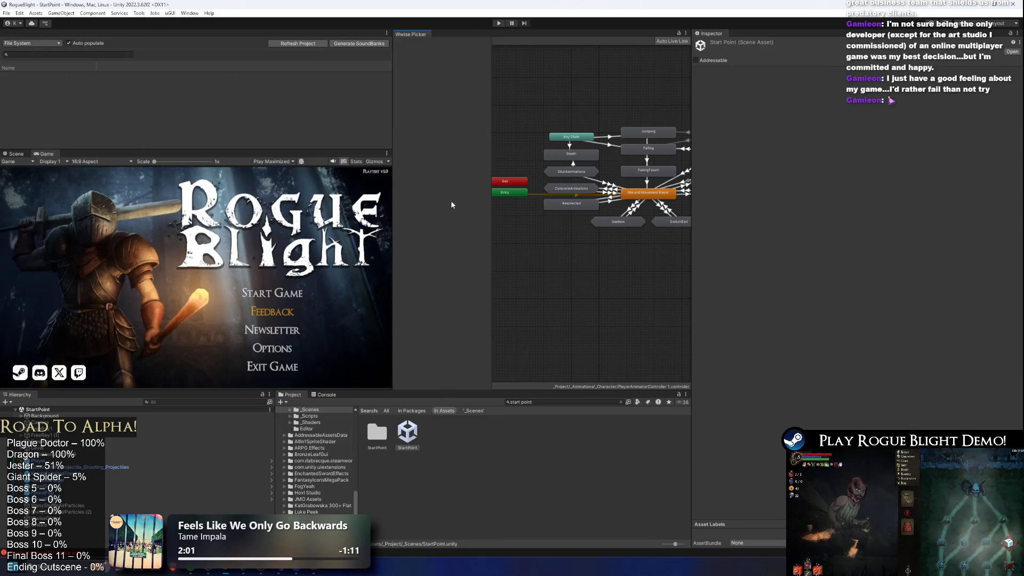
pyautogui.hotkey('ctrl', 'z')
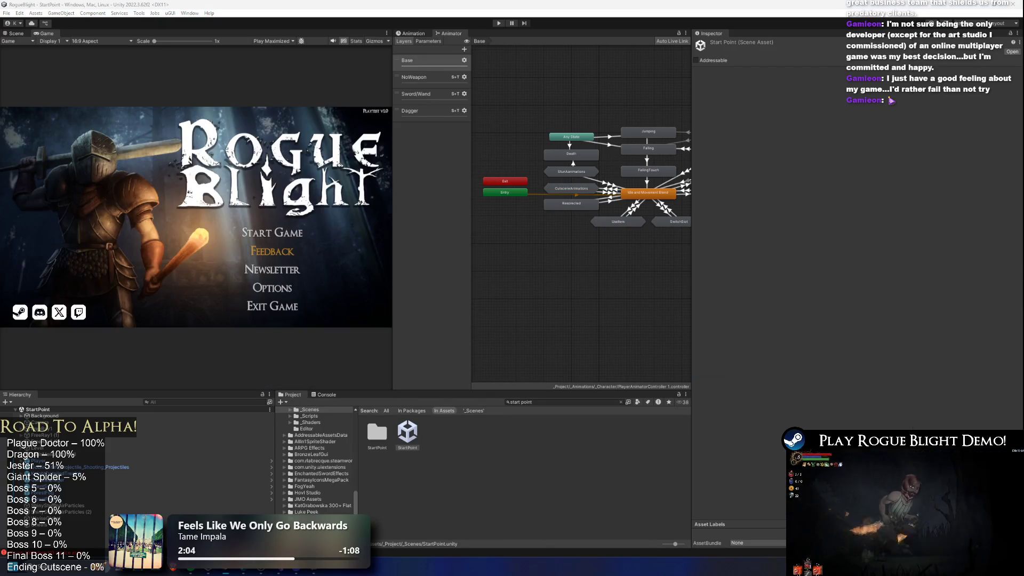
# Step: Enlarge and reposition the Wwise Picker as a large floating window over the scene
pyautogui.moveTo(604, 382)
pyautogui.mouseDown()
pyautogui.moveTo(603, 309)
pyautogui.moveTo(831, 483)
pyautogui.mouseUp()
pyautogui.moveTo(448, 193); pyautogui.dragTo(315, 165)
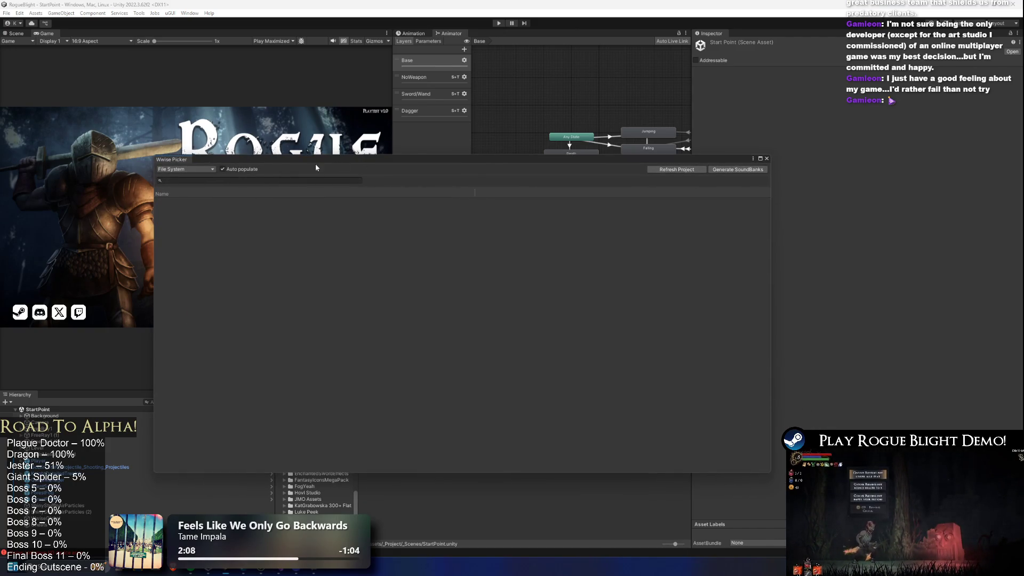
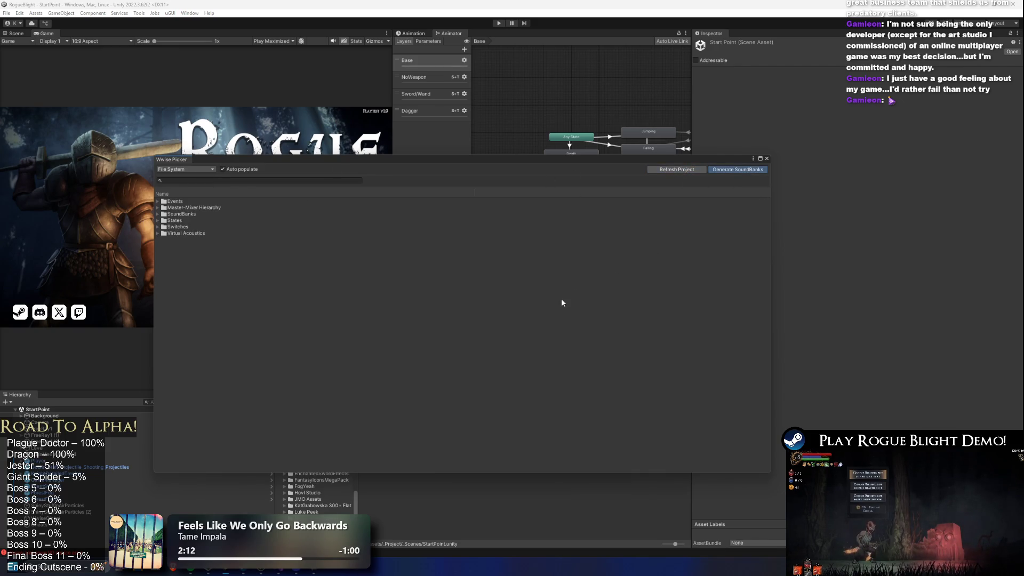
# Step: Expand Events in the Wwise Picker, then close the picker to reveal the title screen
pyautogui.click(580, 294)
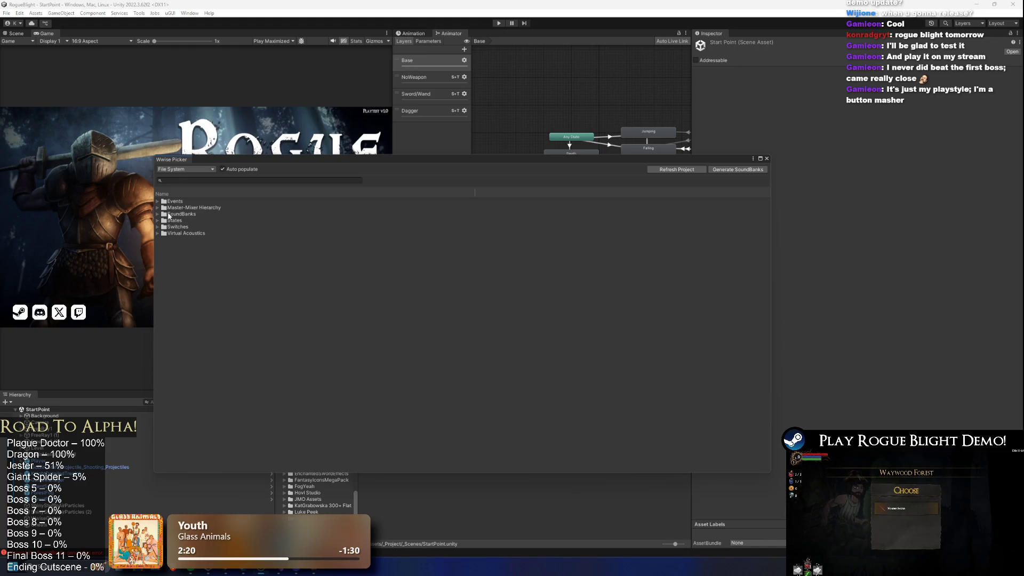
pyautogui.click(168, 201)
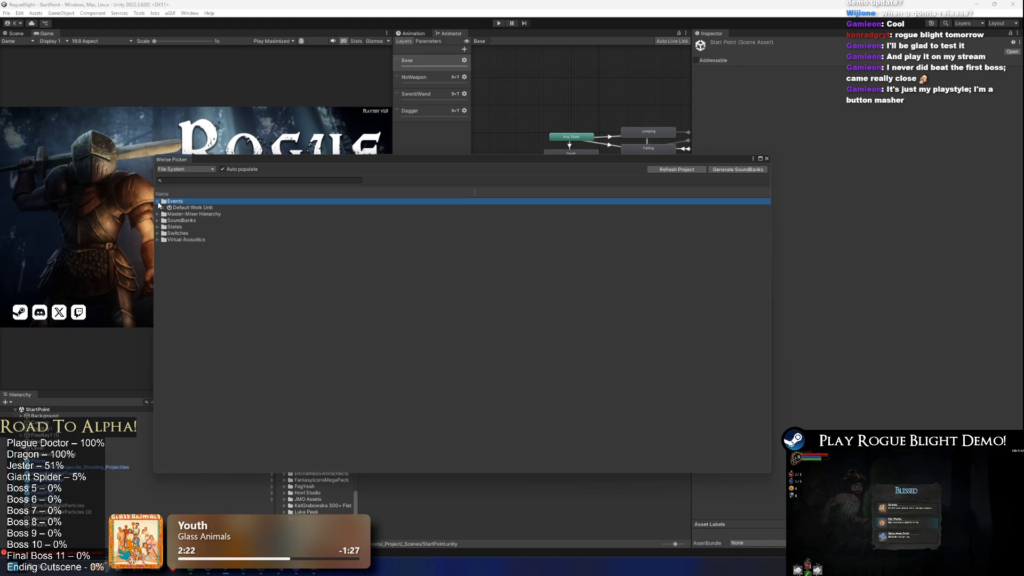
pyautogui.click(769, 159)
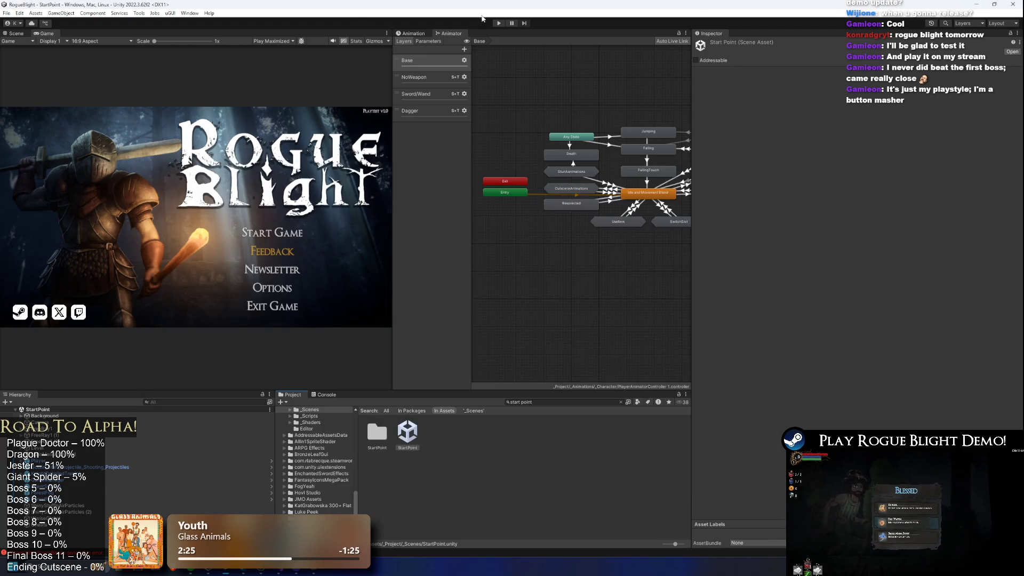
# Step: Enter Play mode, choose Start Game and load the existing save into The Sanctuary
pyautogui.click(497, 23)
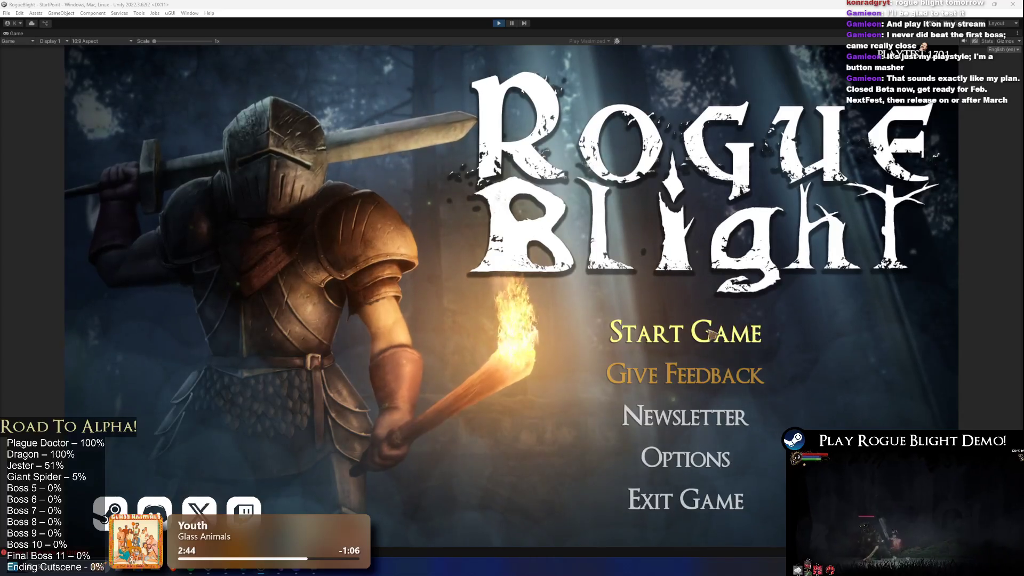
pyautogui.click(685, 332)
pyautogui.click(735, 299)
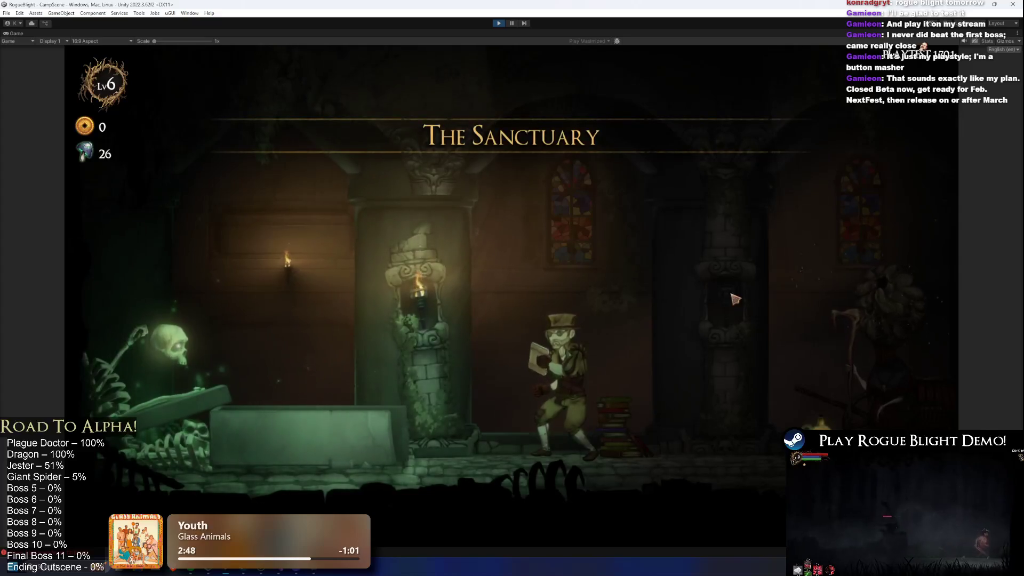
# Step: Visit the gear merchant and equip Gorilla's Skull in the Head Slot
pyautogui.press('Right')
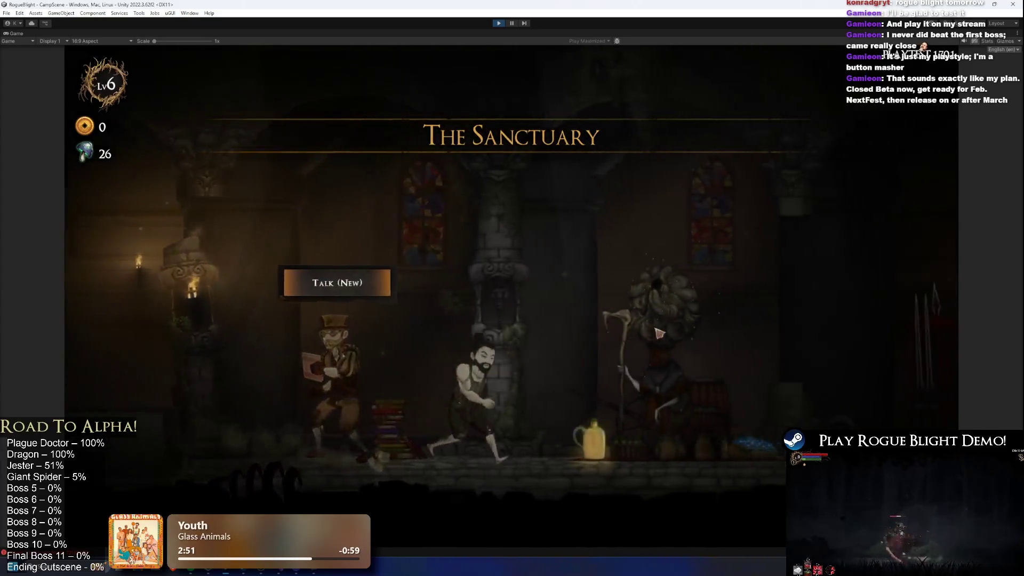
pyautogui.press('Right')
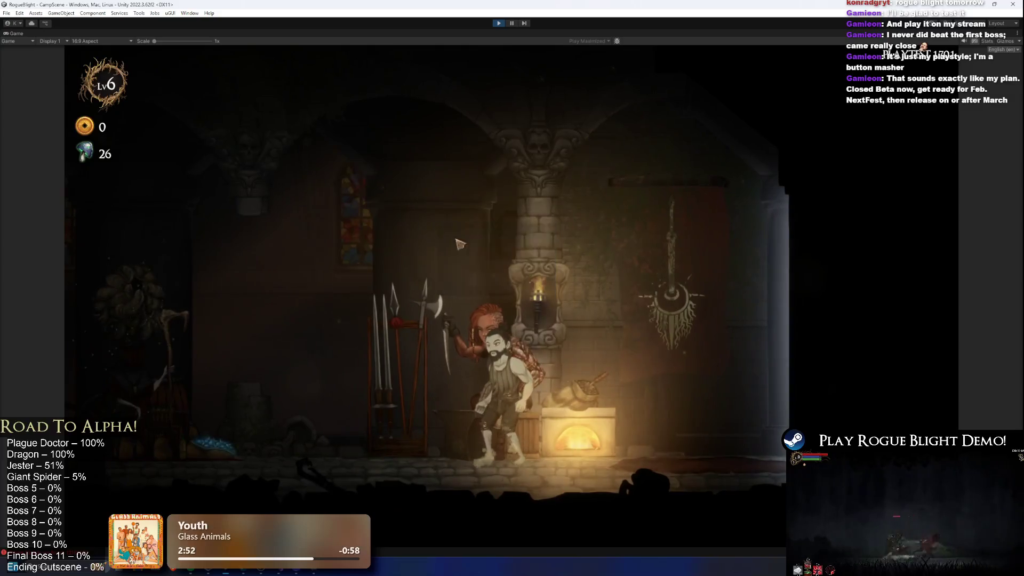
pyautogui.press('Return')
pyautogui.click(256, 202)
pyautogui.click(277, 180)
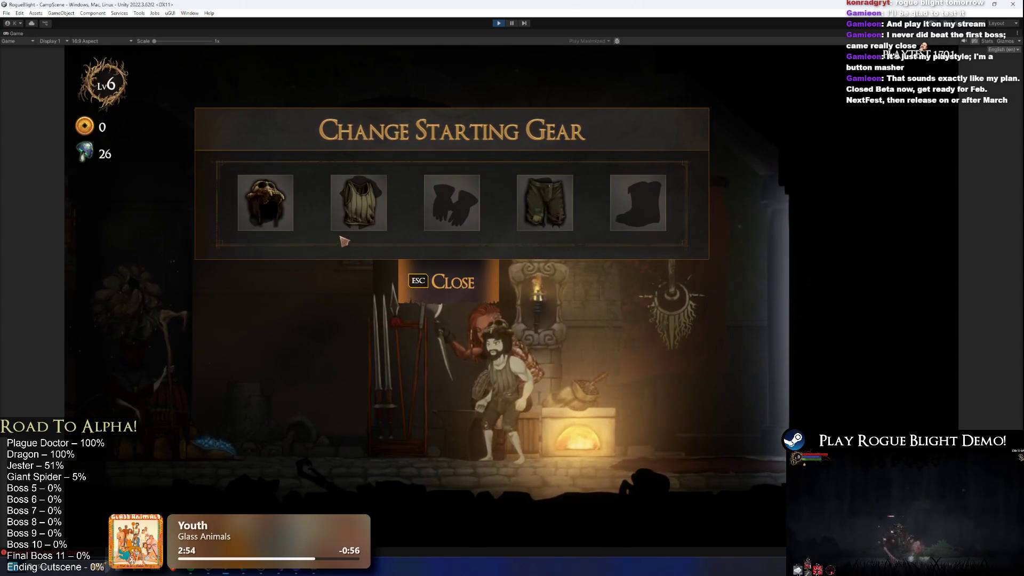
pyautogui.click(265, 201)
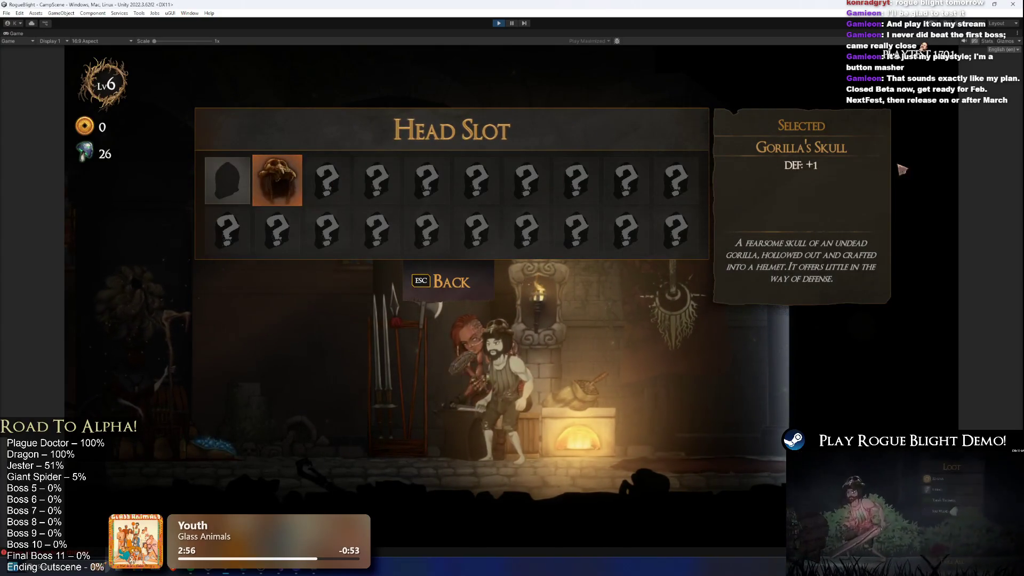
pyautogui.click(449, 282)
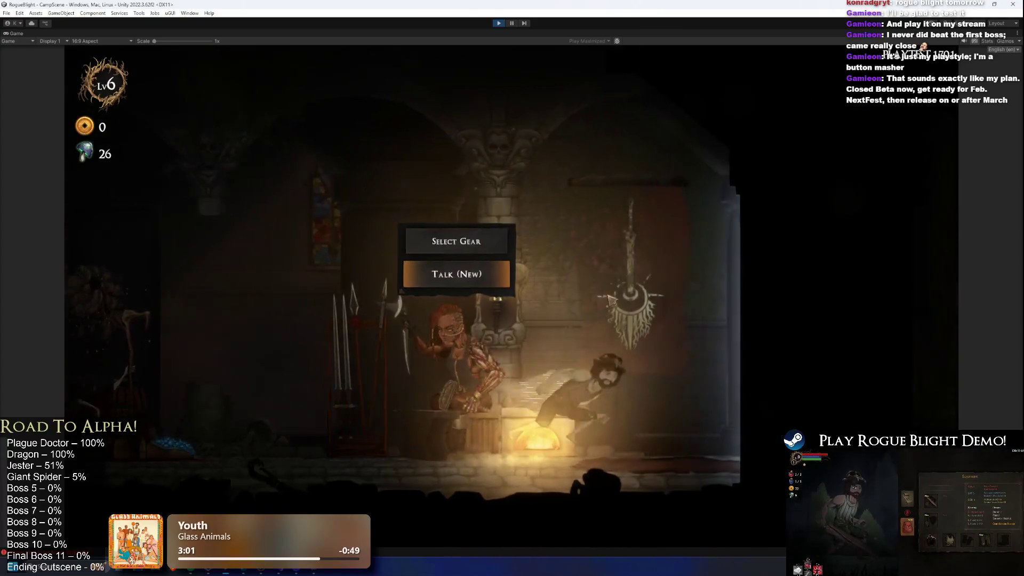
pyautogui.press('d')
pyautogui.press('Escape')
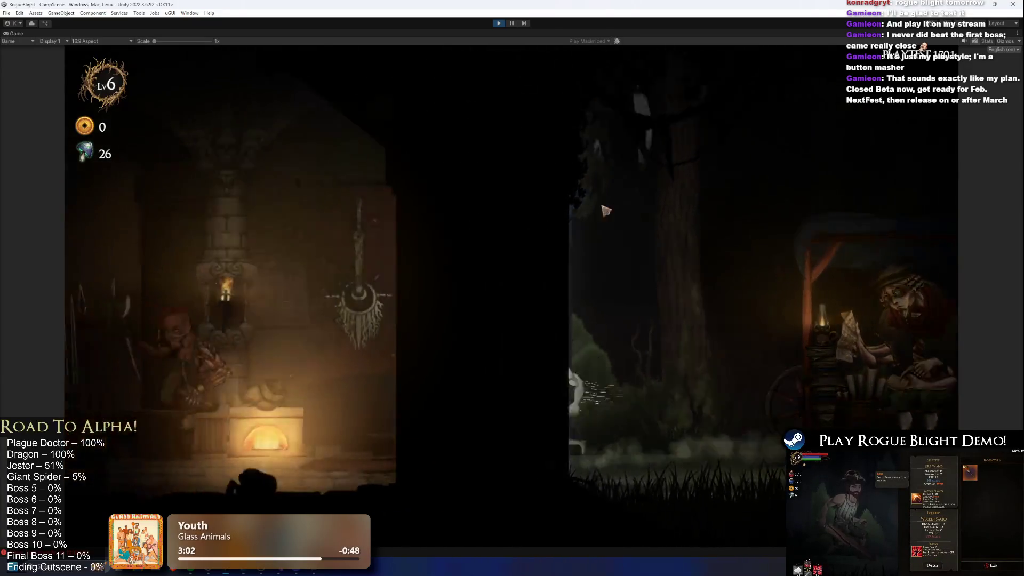
pyautogui.press('d')
# Step: Check the friends and global leaderboards at the leaderboard keeper
pyautogui.press('a')
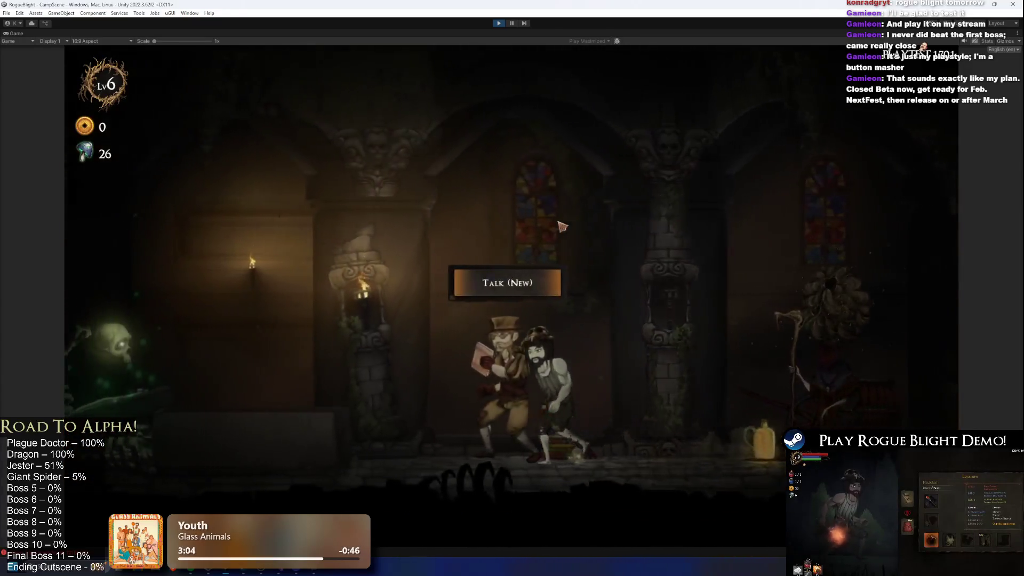
pyautogui.click(218, 198)
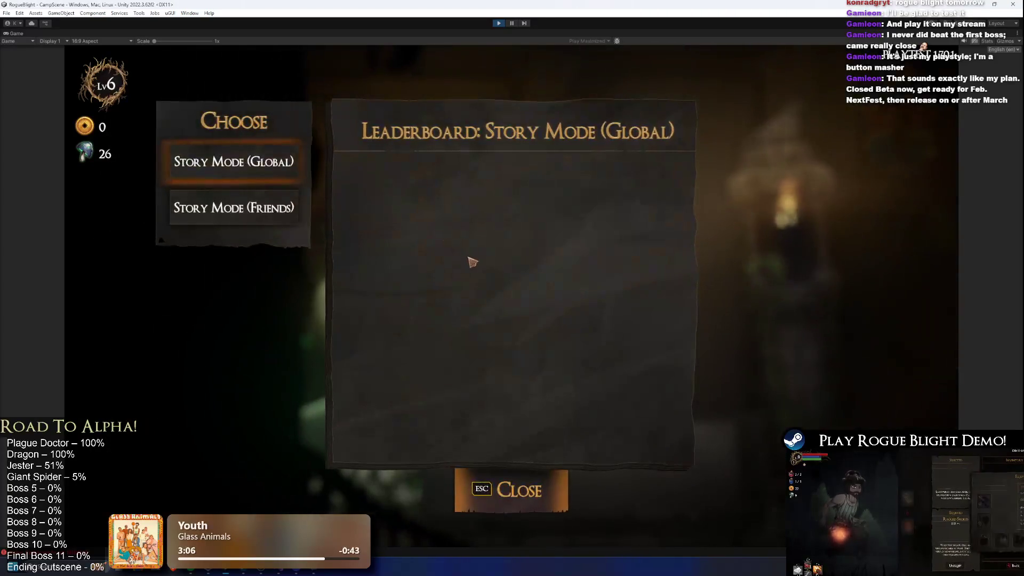
pyautogui.click(234, 207)
pyautogui.click(234, 162)
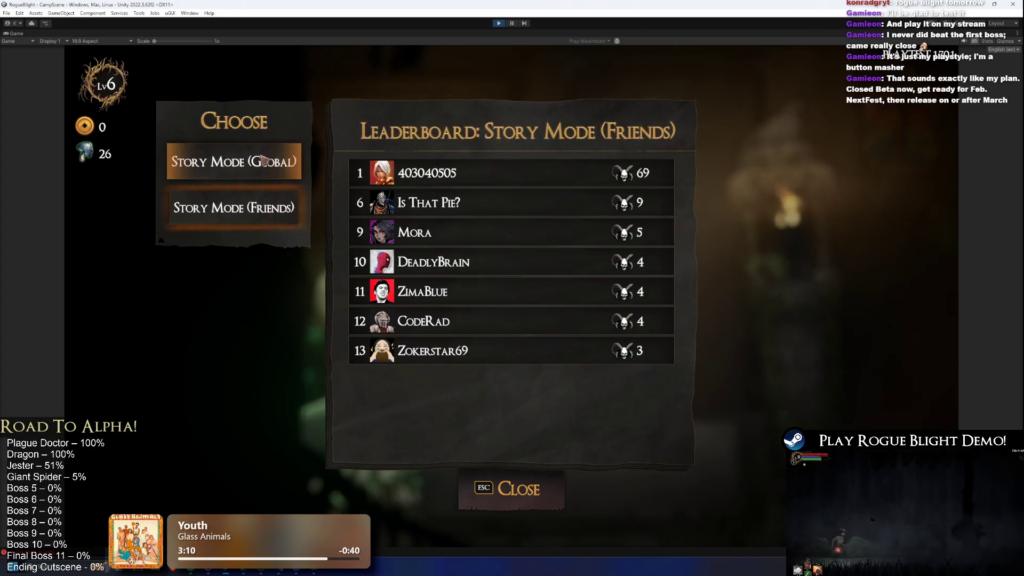
pyautogui.press('Escape')
pyautogui.press('Escape')
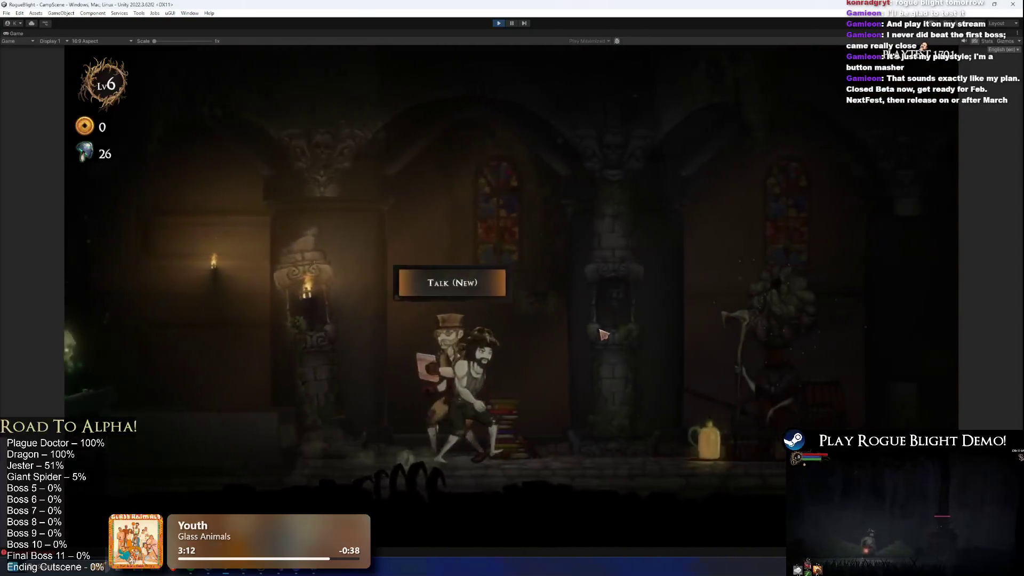
# Step: Buy all health and mana potion unlocks at the upgrades merchant and browse map upgrades
pyautogui.press('Right')
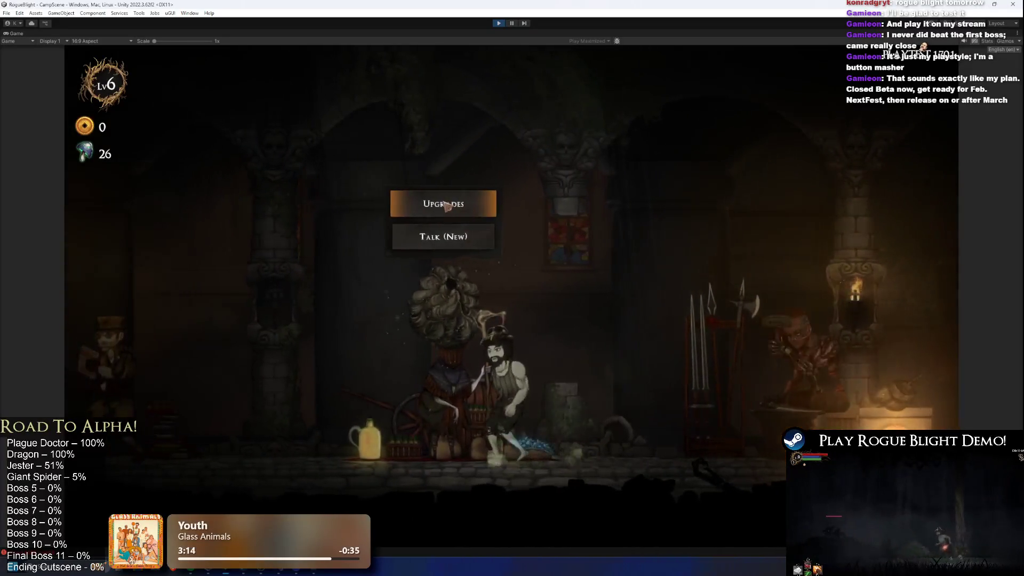
pyautogui.click(479, 203)
pyautogui.click(616, 177)
pyautogui.click(616, 219)
pyautogui.click(616, 176)
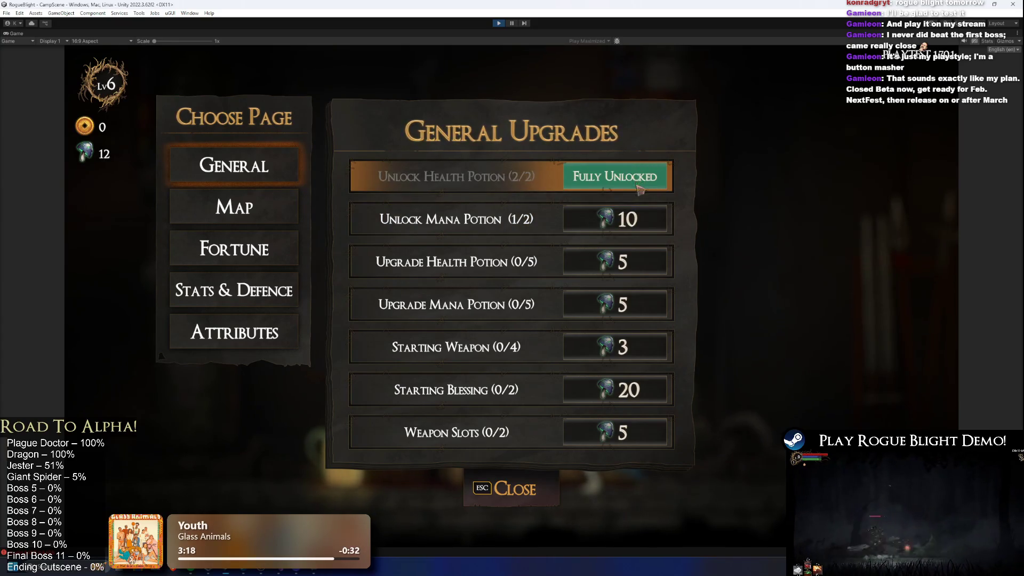
pyautogui.click(616, 219)
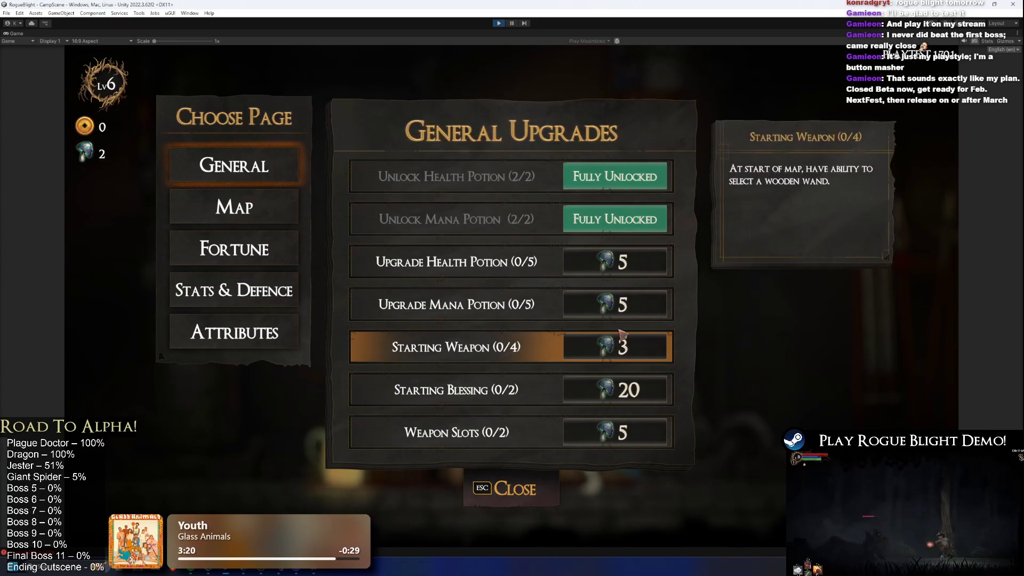
pyautogui.click(234, 207)
pyautogui.moveTo(512, 177)
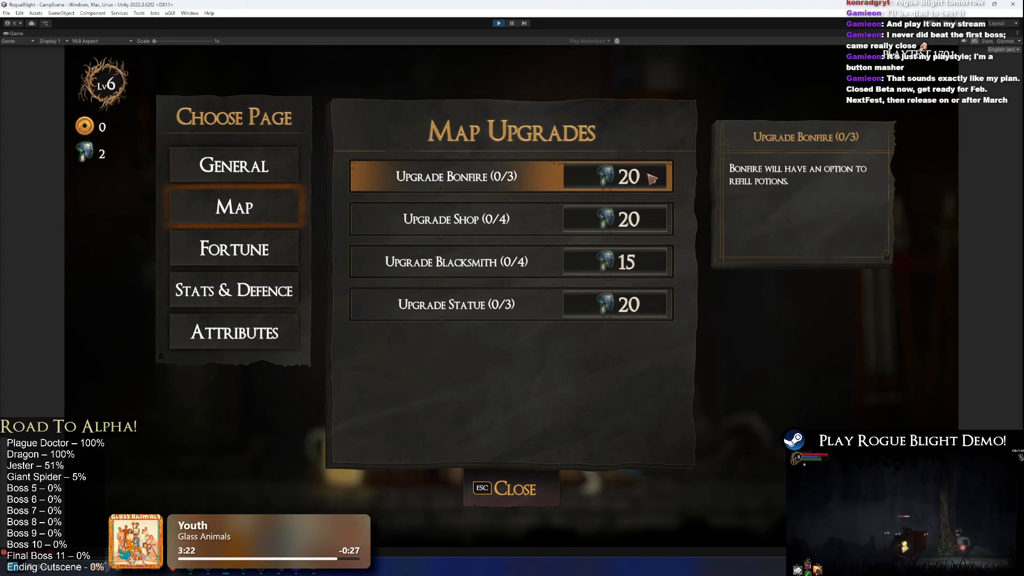
pyautogui.press('Down')
pyautogui.press('Down')
pyautogui.press('Down')
pyautogui.press('Up')
pyautogui.press('Up')
pyautogui.press('Up')
pyautogui.press('Escape')
# Step: Review blessings at the map merchant, pick the story mode map and start the run
pyautogui.press('Right')
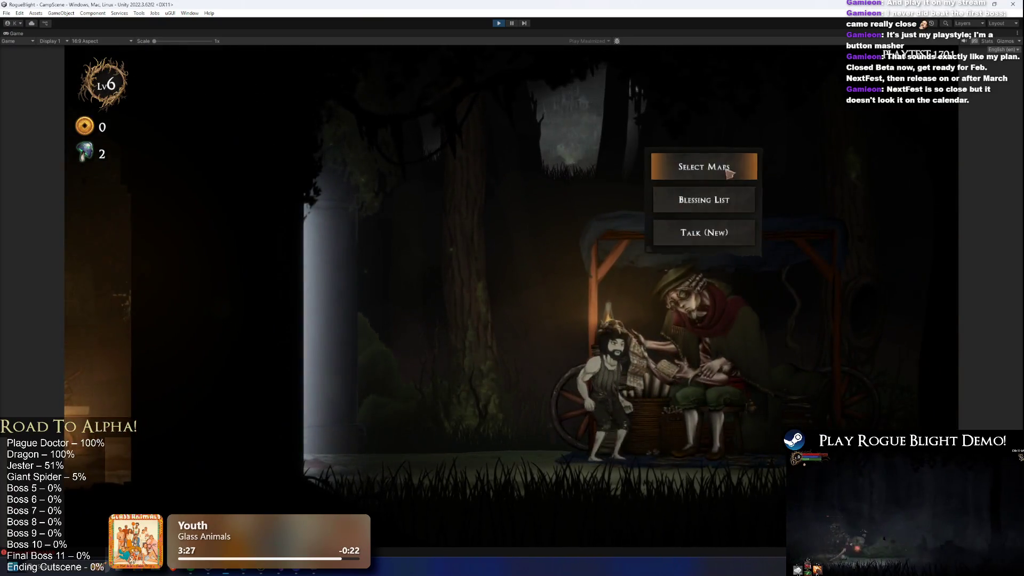
pyautogui.click(704, 167)
pyautogui.press('Escape')
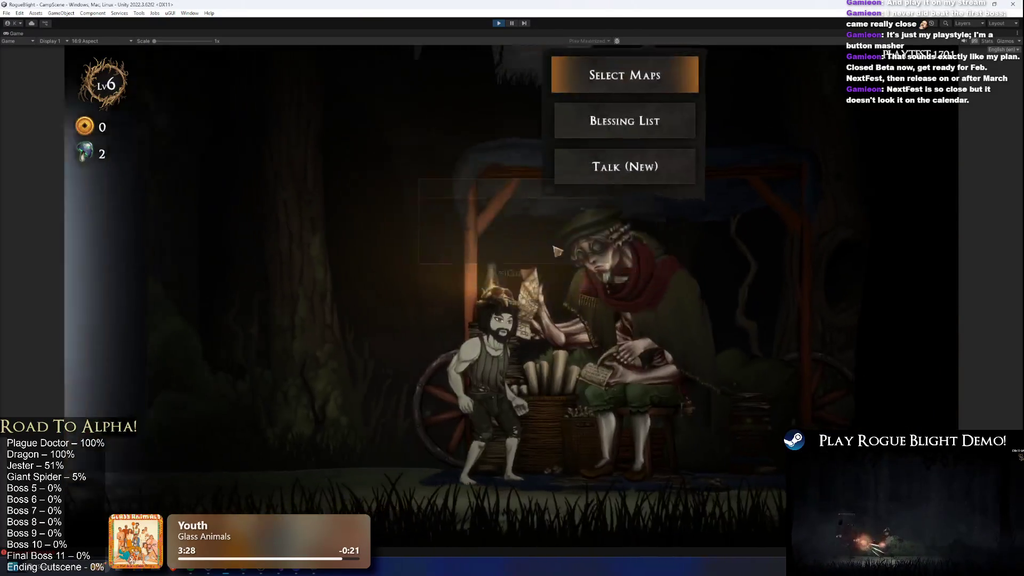
pyautogui.click(705, 199)
pyautogui.scroll(-5, 657, 231)
pyautogui.scroll(5, 560, 280)
pyautogui.click(234, 216)
pyautogui.press('Escape')
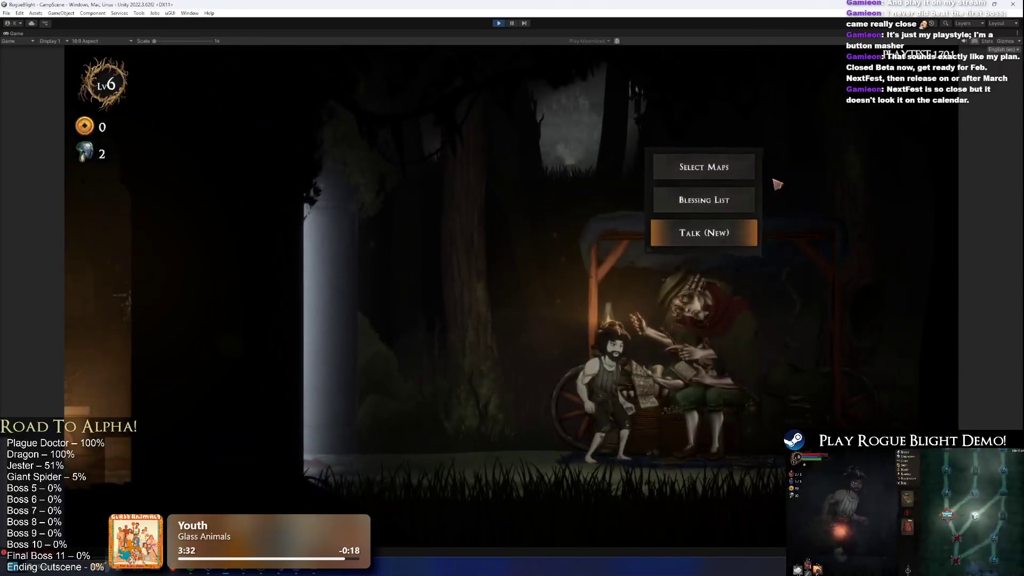
pyautogui.click(704, 166)
pyautogui.click(381, 240)
pyautogui.click(604, 268)
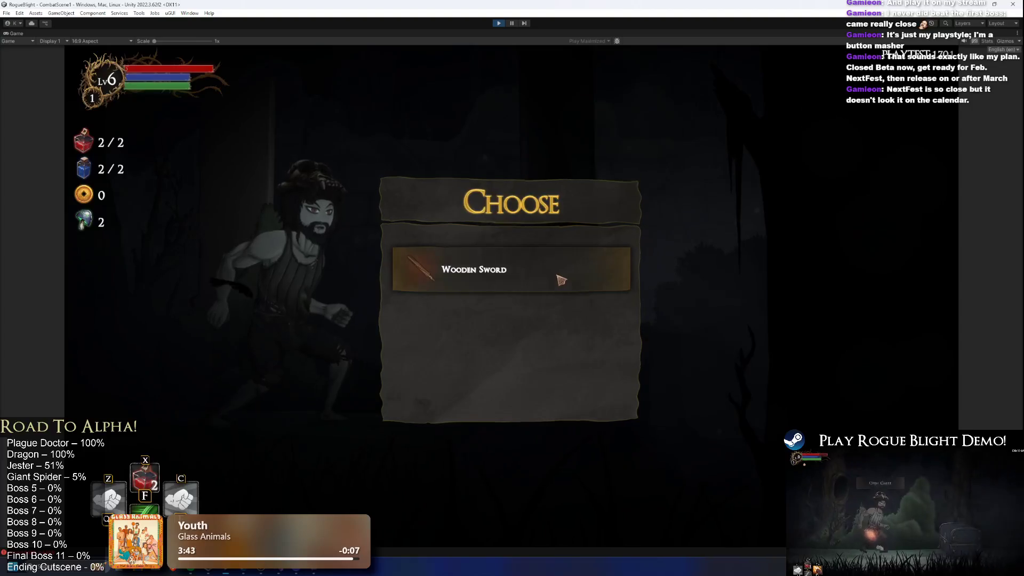
# Step: Take the Wooden Sword, inspect it in Equipment, and head into the forest with the damage buff
pyautogui.click(561, 284)
pyautogui.click(516, 340)
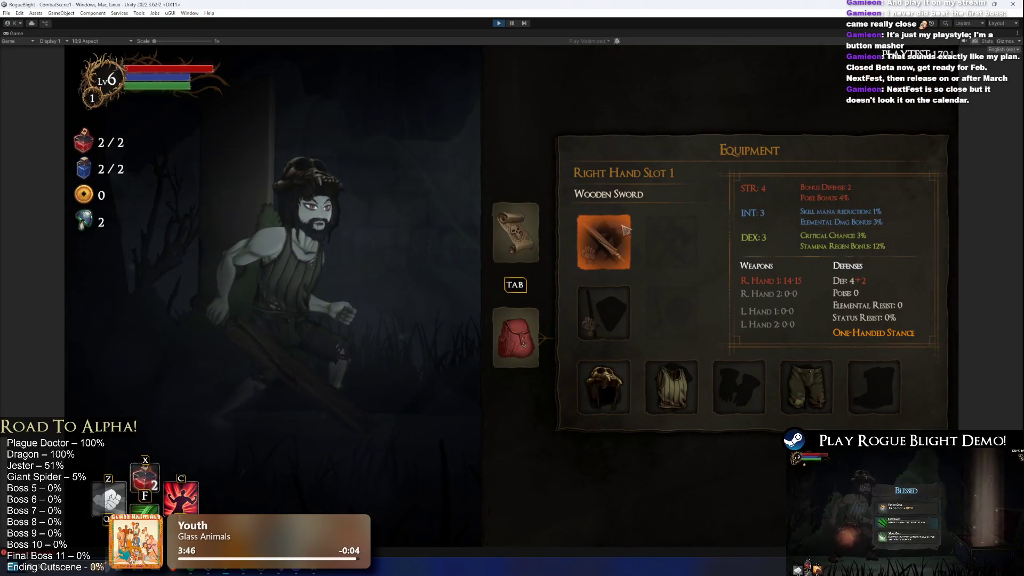
pyautogui.click(604, 240)
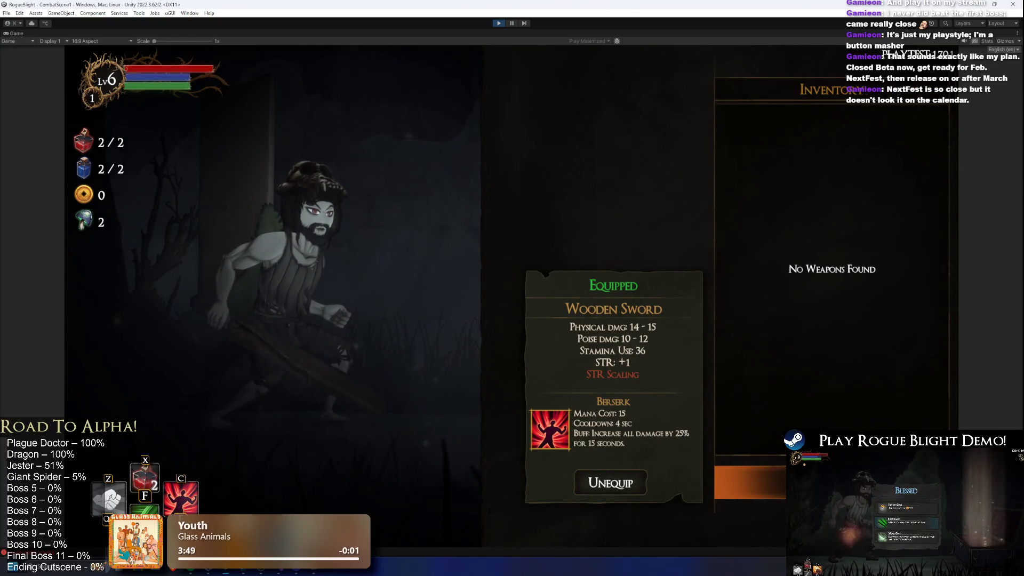
pyautogui.press('Escape')
pyautogui.press('Tab')
pyautogui.press('Tab')
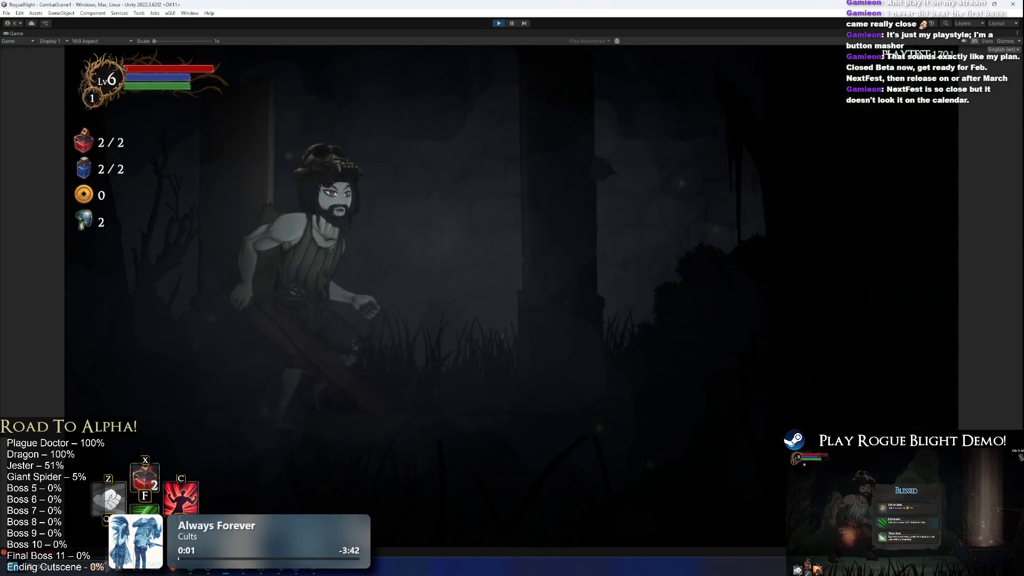
pyautogui.press('Right')
pyautogui.press('Right')
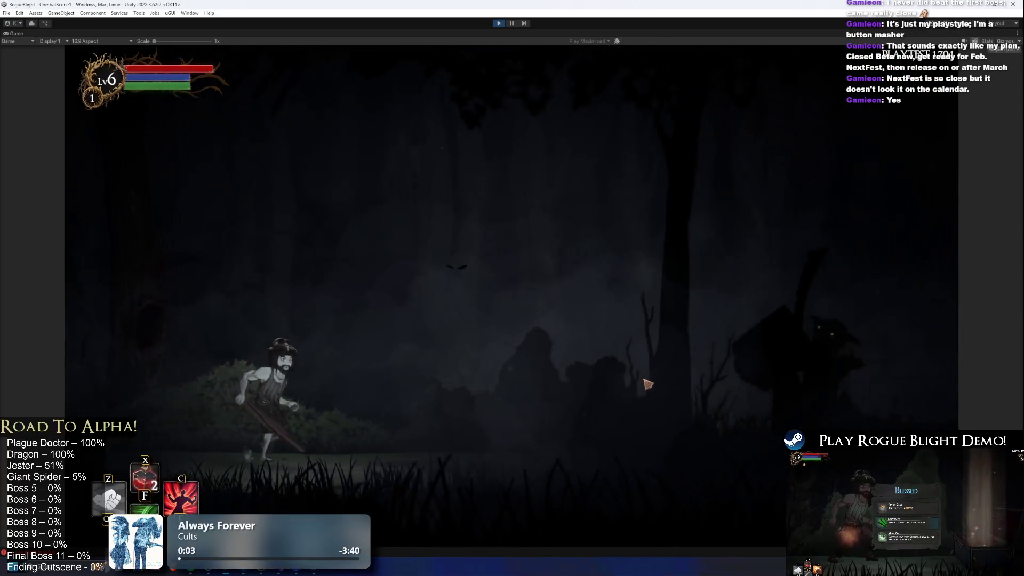
pyautogui.press('Right')
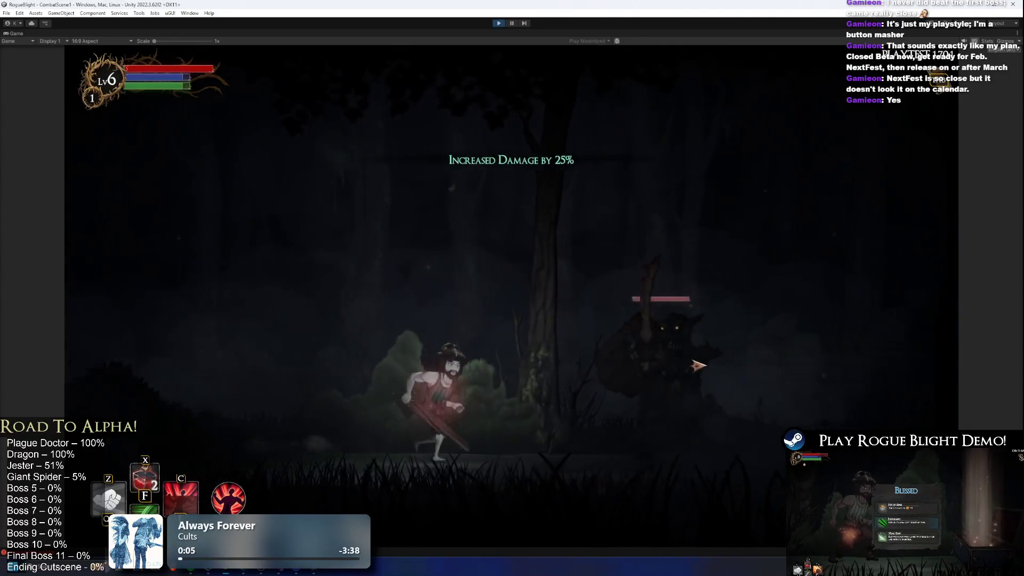
# Step: Kill the forest enemy with attacks and dodges, take its loot, then Alt+Tab away
pyautogui.press('x')
pyautogui.press('x')
pyautogui.press('Left')
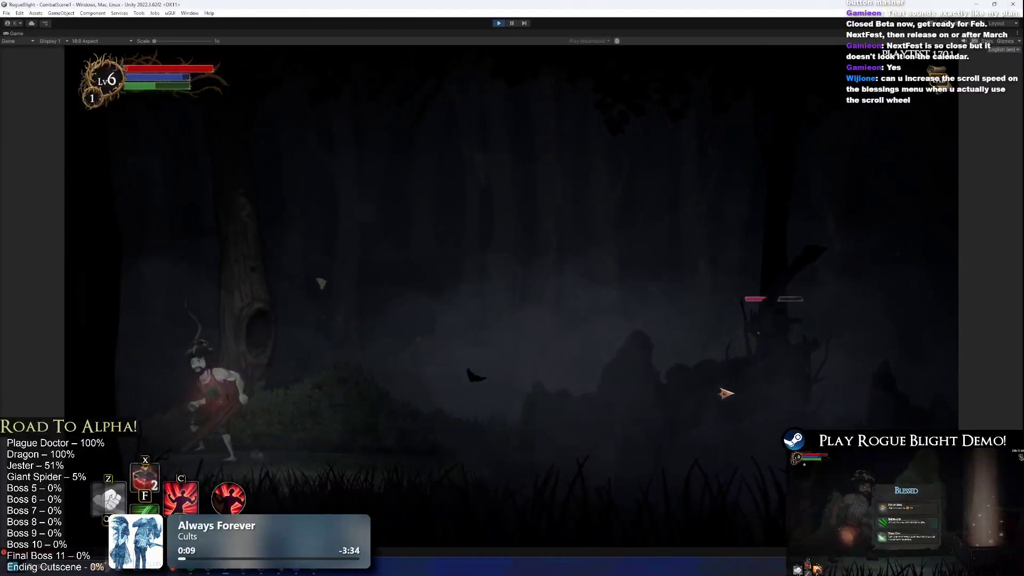
pyautogui.press('Left')
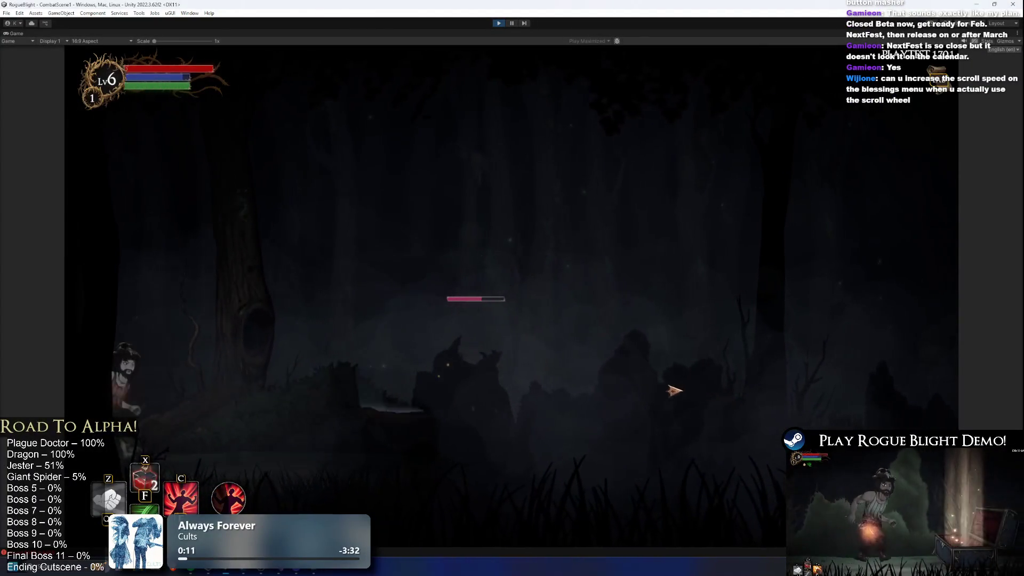
pyautogui.press('Right')
pyautogui.press('x')
pyautogui.press('x')
pyautogui.press('Left')
pyautogui.press('Right')
pyautogui.press('x')
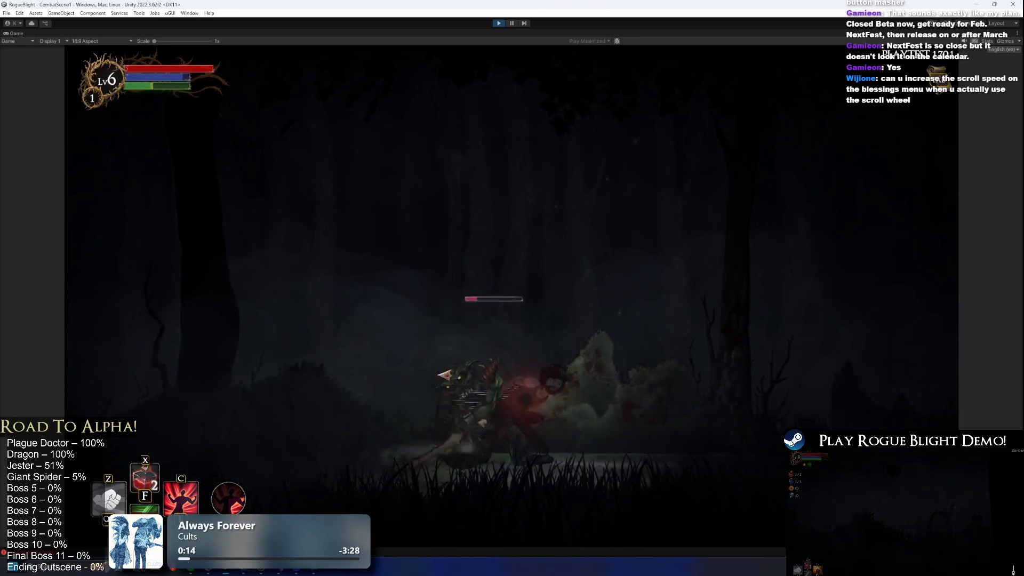
pyautogui.press('x')
pyautogui.press('x')
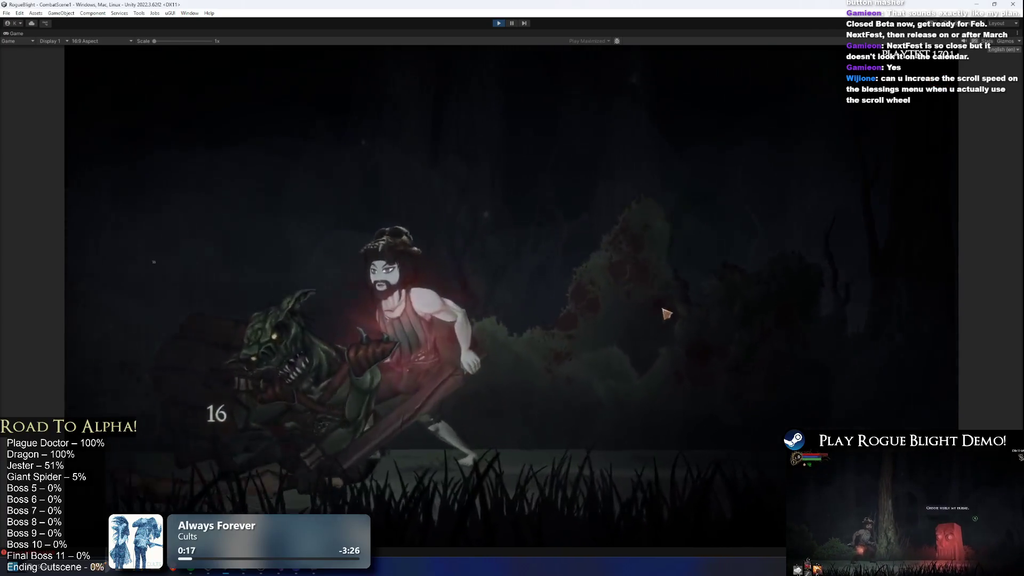
pyautogui.press('Return')
pyautogui.hotkey('alt', 'Tab')
# Step: Stay in Unity from the window switcher and show the Equipment panel
pyautogui.moveTo(683, 278)
pyautogui.hotkey('alt', 'Tab')
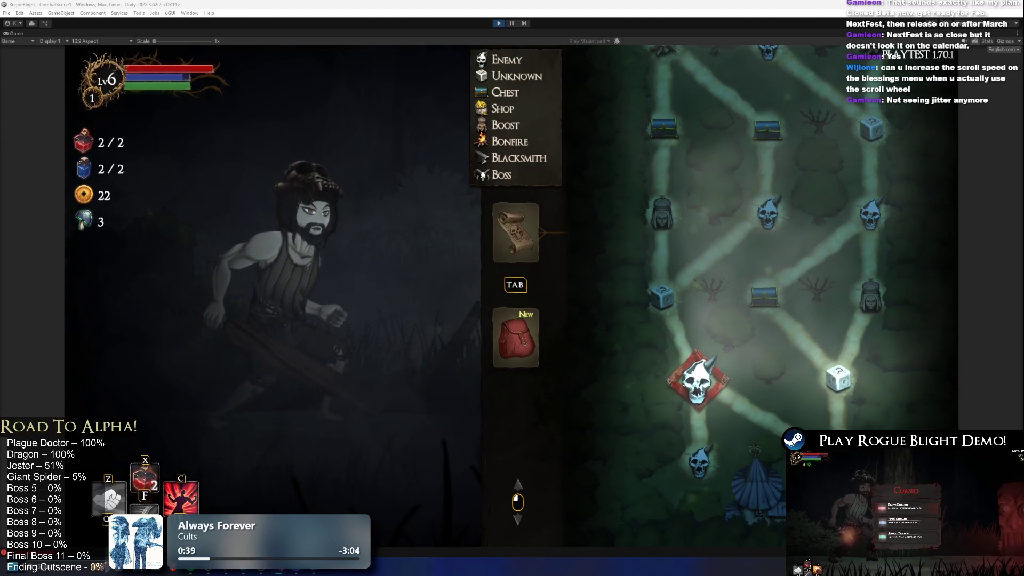
pyautogui.press('Tab')
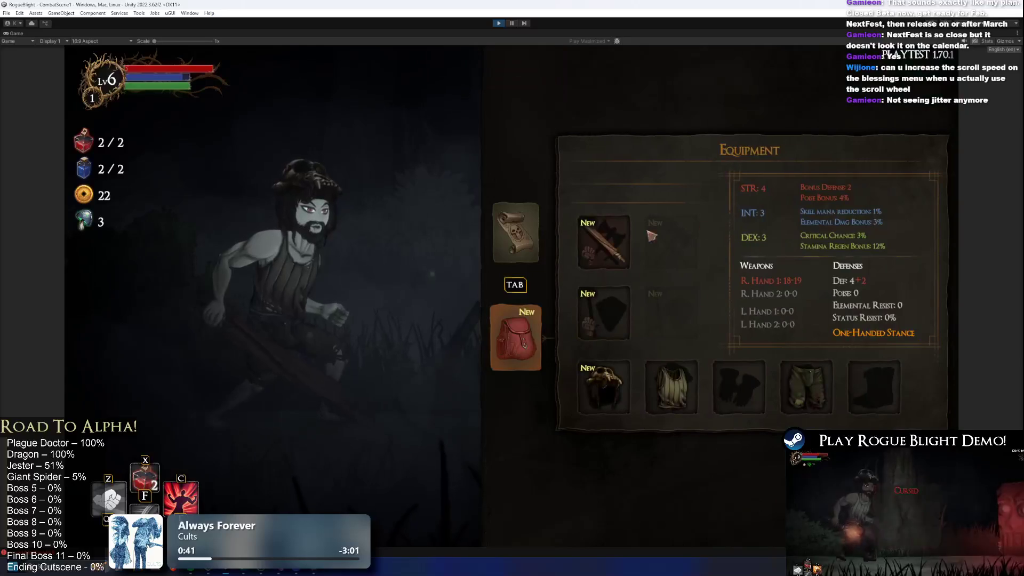
# Step: Equip the flaming Fire Slash sword, close the menus and run to the NPC
pyautogui.click(747, 136)
pyautogui.doubleClick(747, 136)
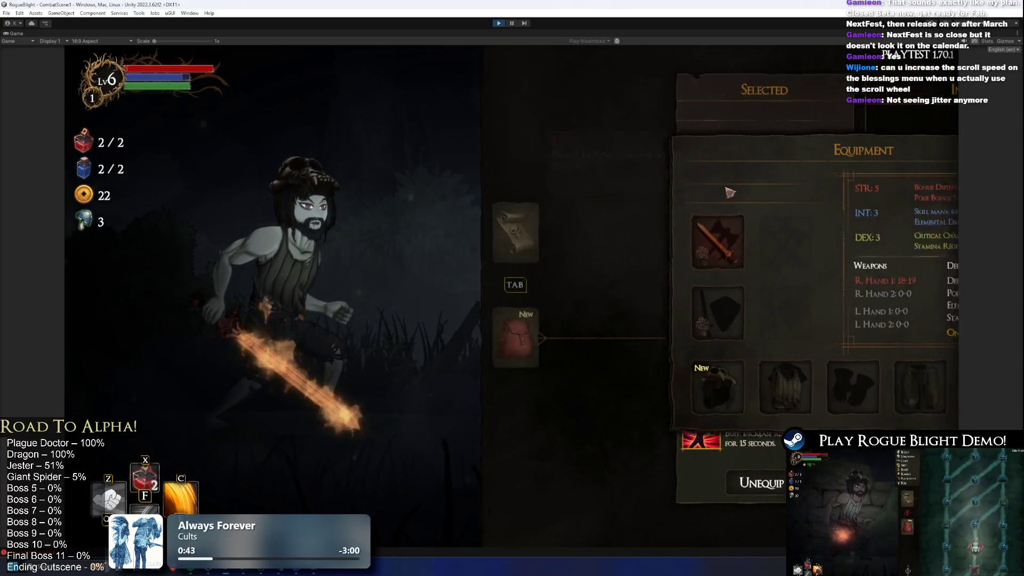
pyautogui.click(747, 136)
pyautogui.press('Escape')
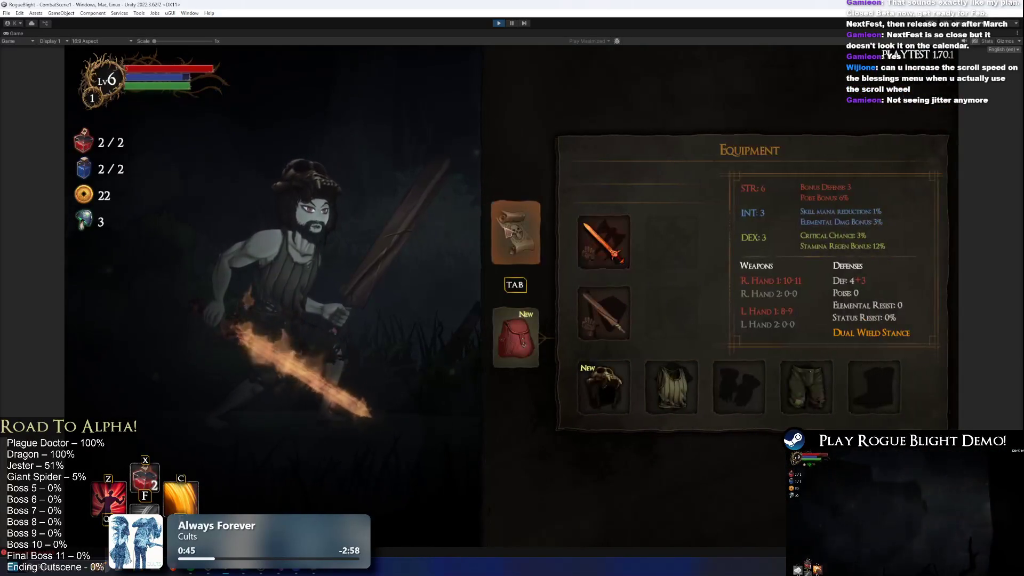
pyautogui.press('Tab')
pyautogui.press('Escape')
pyautogui.press('Right')
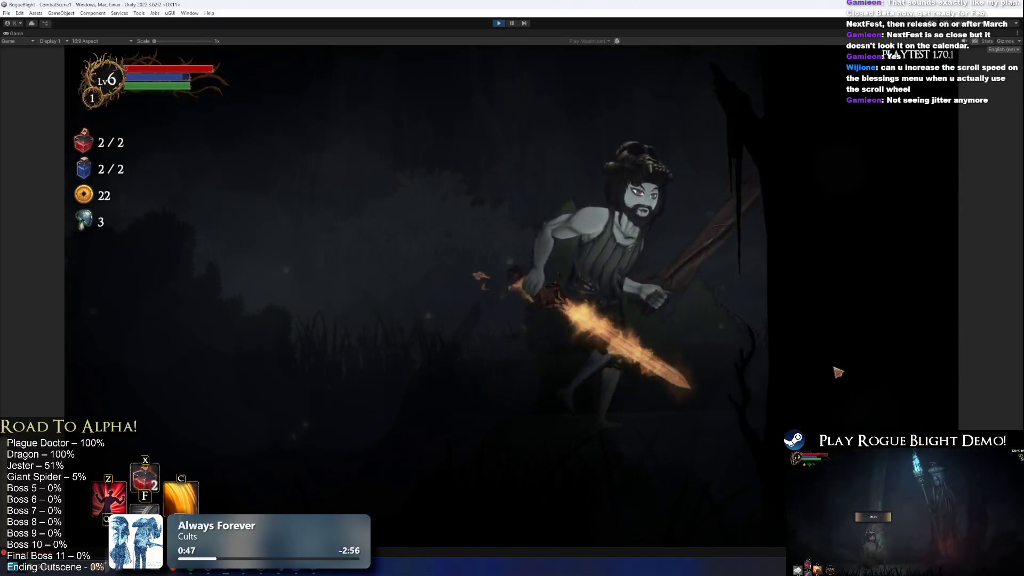
pyautogui.press('Right')
# Step: Talk to the NPC and learn the Choke Resistance blessing
pyautogui.press('e')
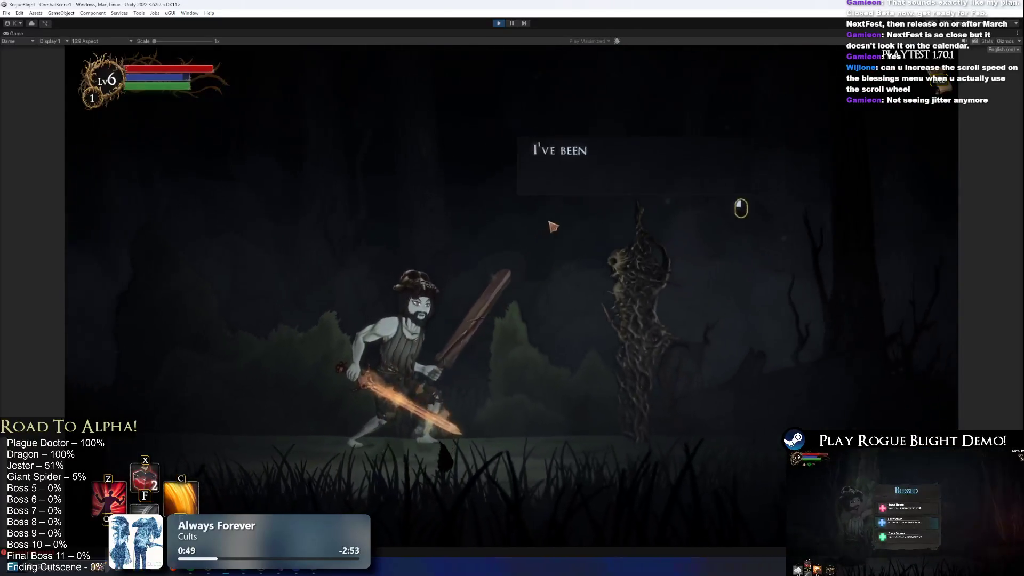
pyautogui.press('e')
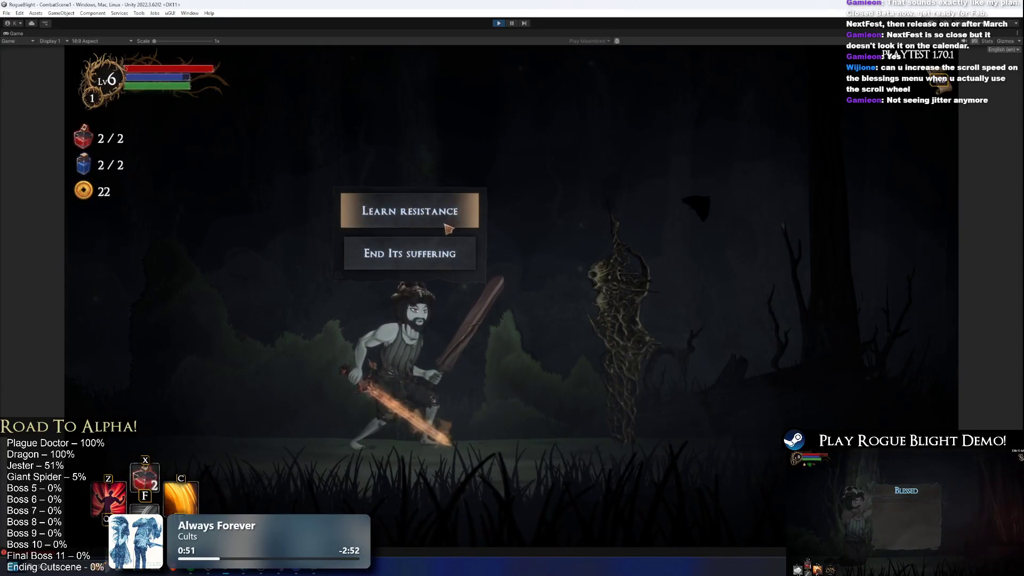
pyautogui.click(410, 210)
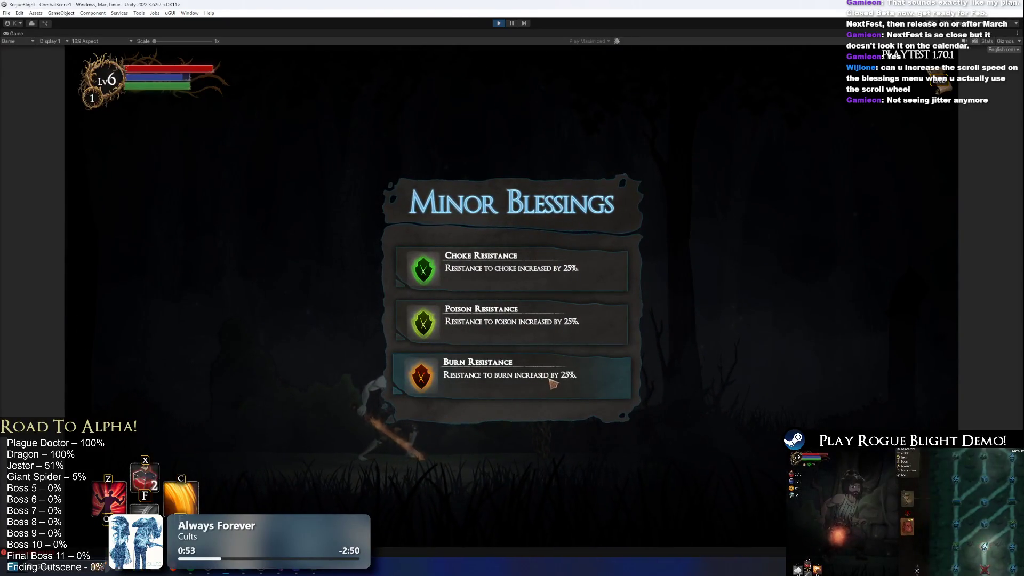
pyautogui.click(512, 267)
pyautogui.press('Escape')
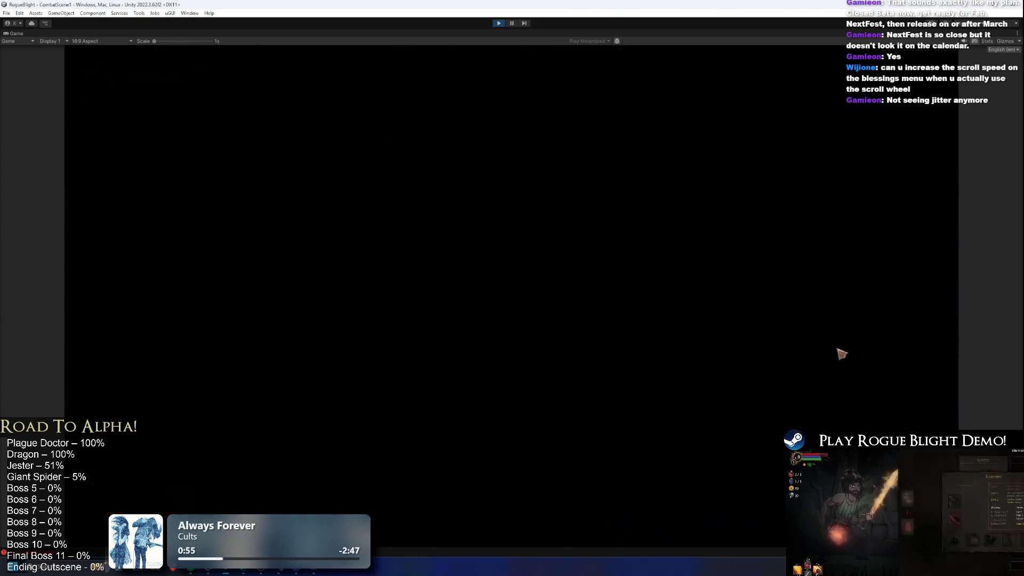
# Step: Pick the next room on the route map, use the blessings shrine and run onward
pyautogui.press('Tab')
pyautogui.click(766, 423)
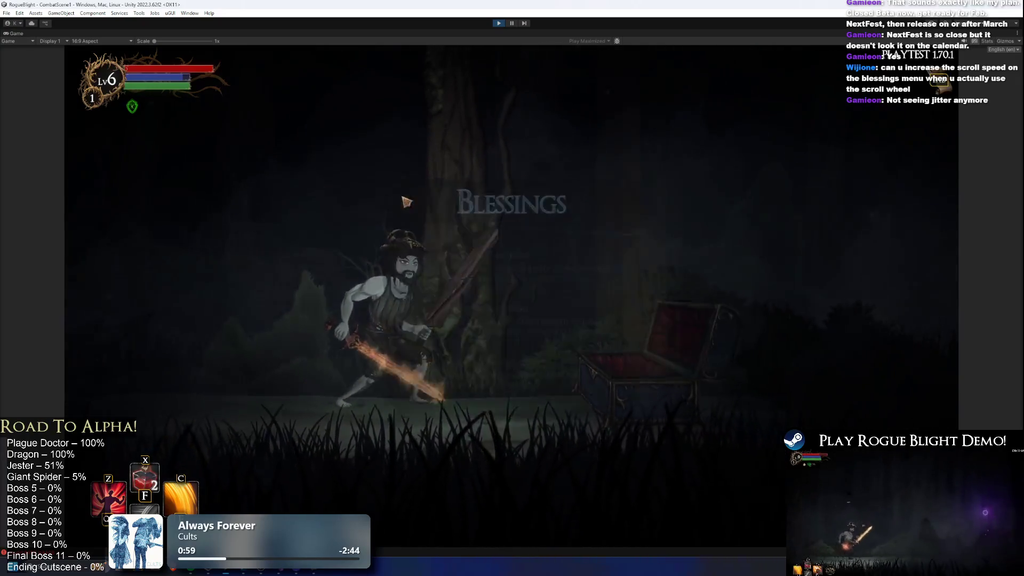
pyautogui.press('e')
pyautogui.press('Escape')
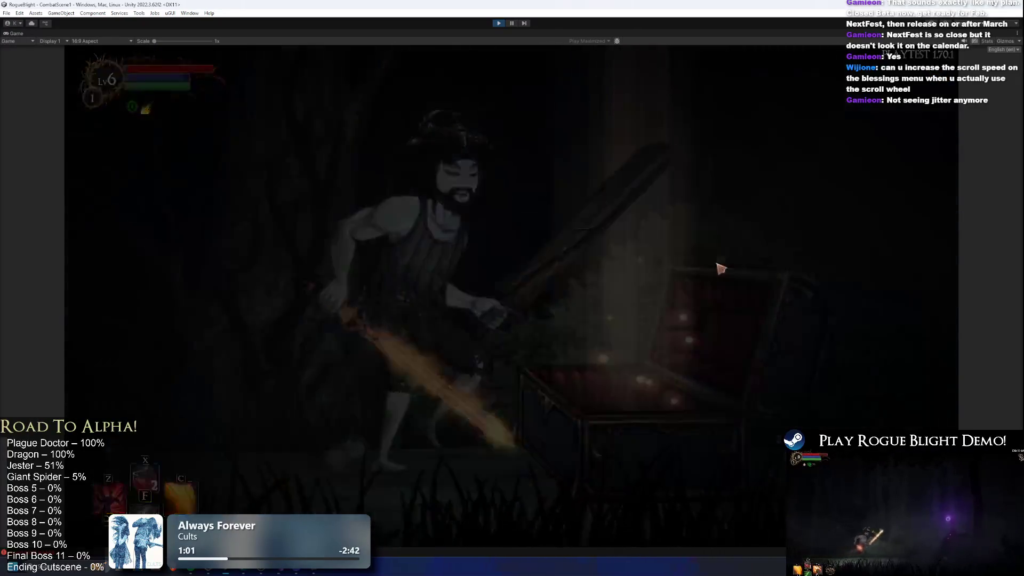
pyautogui.press('Tab')
pyautogui.press('Tab')
pyautogui.press('d')
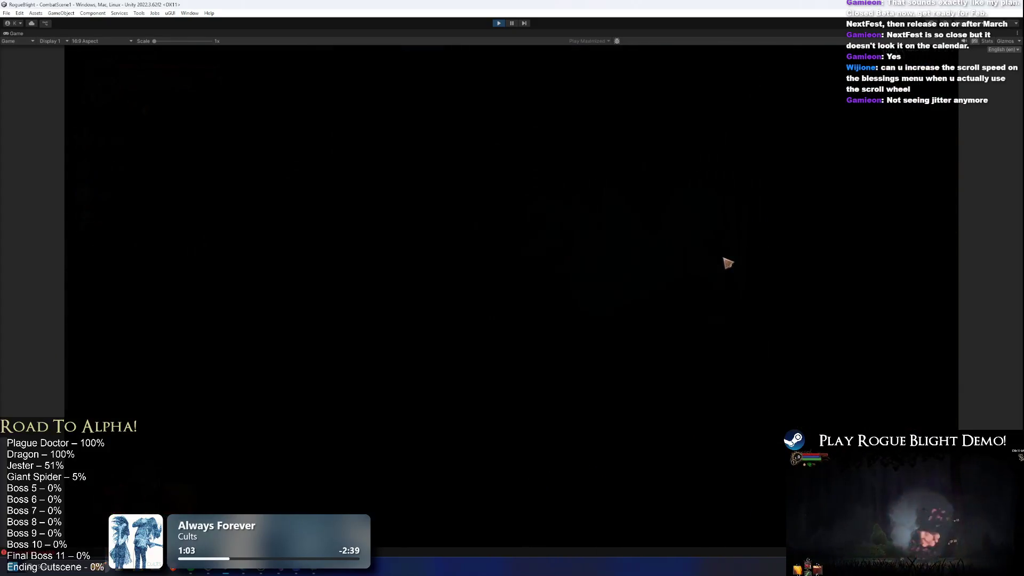
pyautogui.press('d')
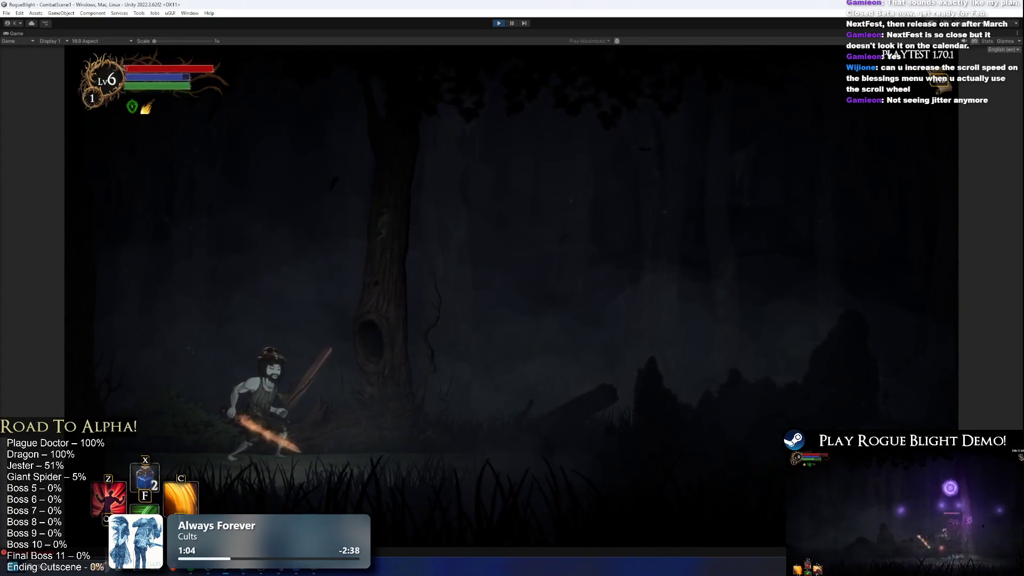
# Step: Defeat the enemy with fire skill and sword strikes, take all loot, travel to the chest room
pyautogui.press('d')
pyautogui.press('d')
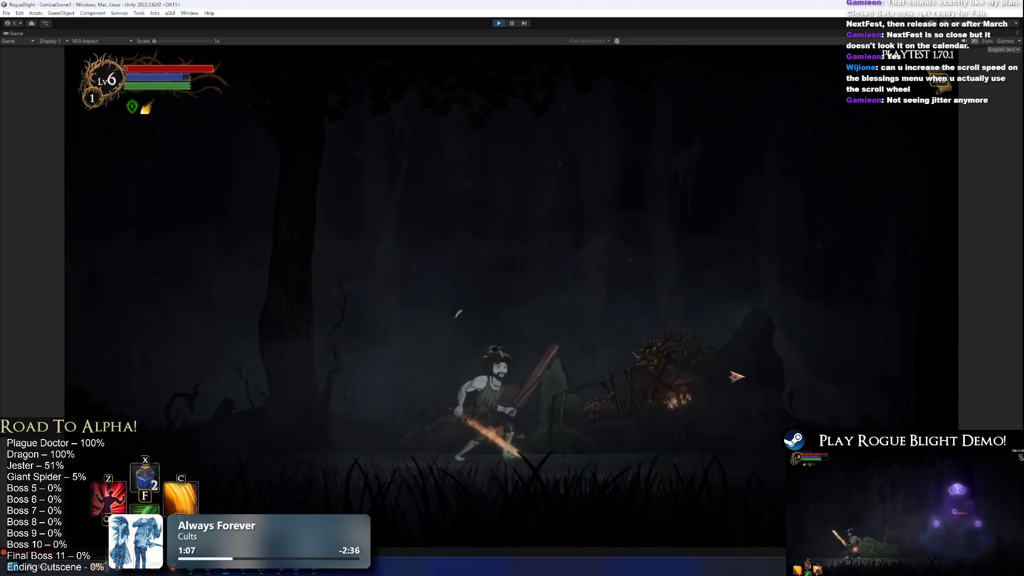
pyautogui.press('c')
pyautogui.click(745, 378)
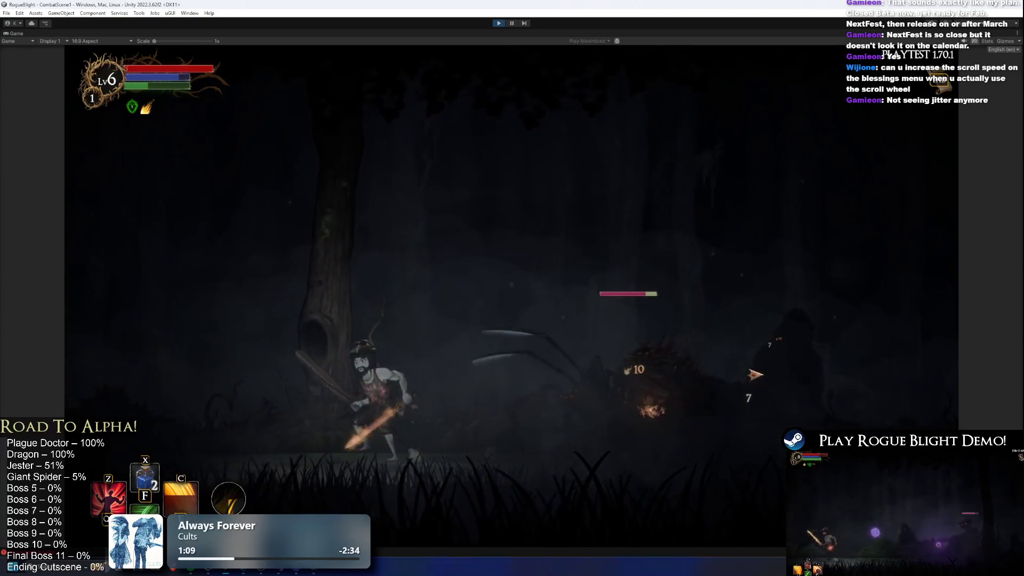
pyautogui.press('d')
pyautogui.click(665, 387)
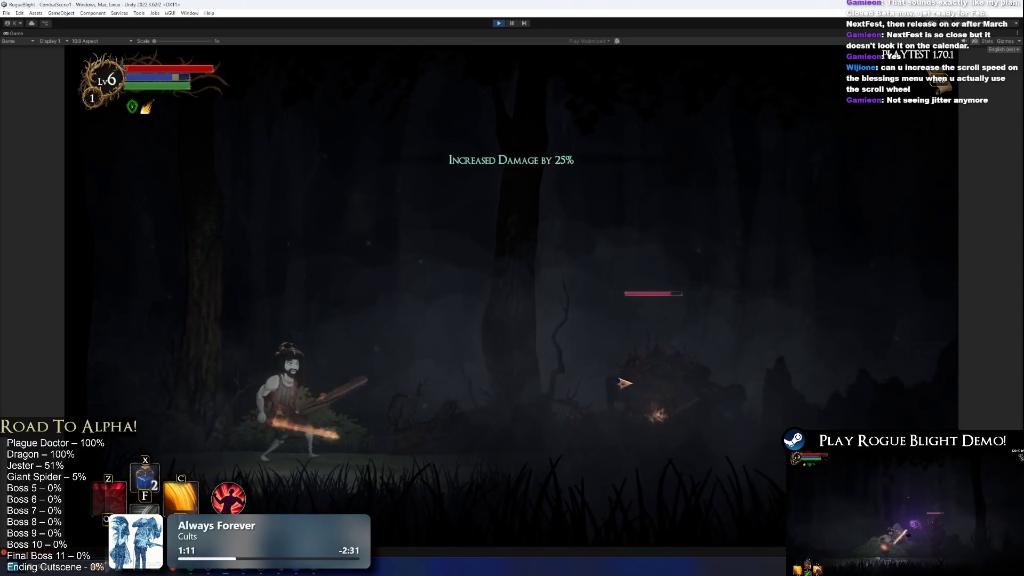
pyautogui.press('d')
pyautogui.click(687, 376)
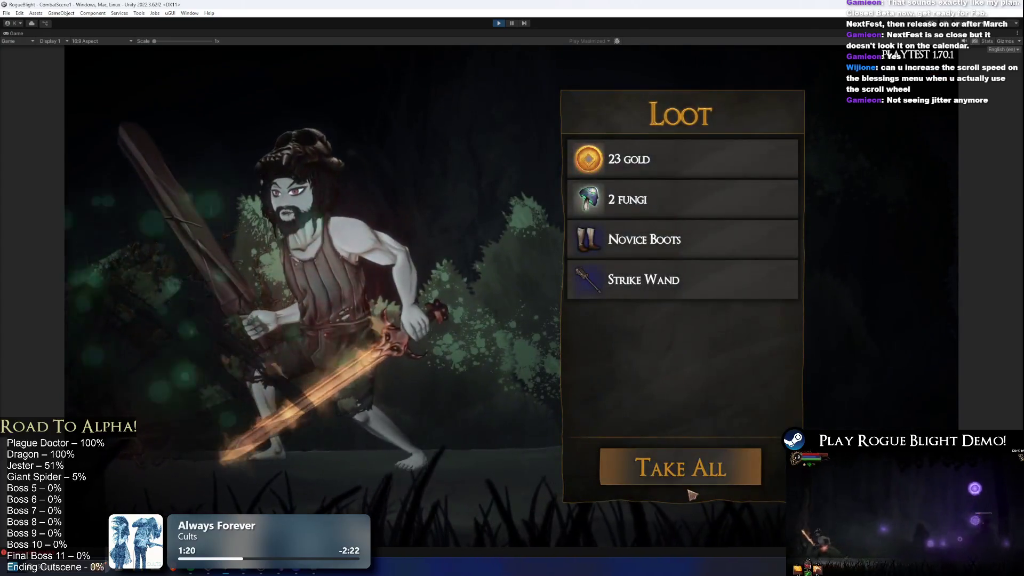
pyautogui.click(684, 468)
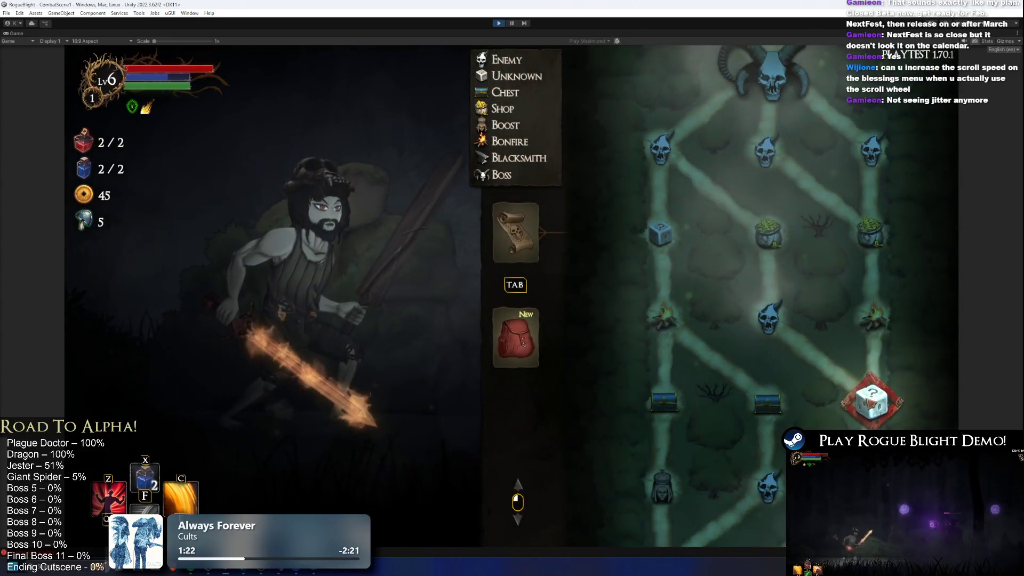
pyautogui.click(870, 400)
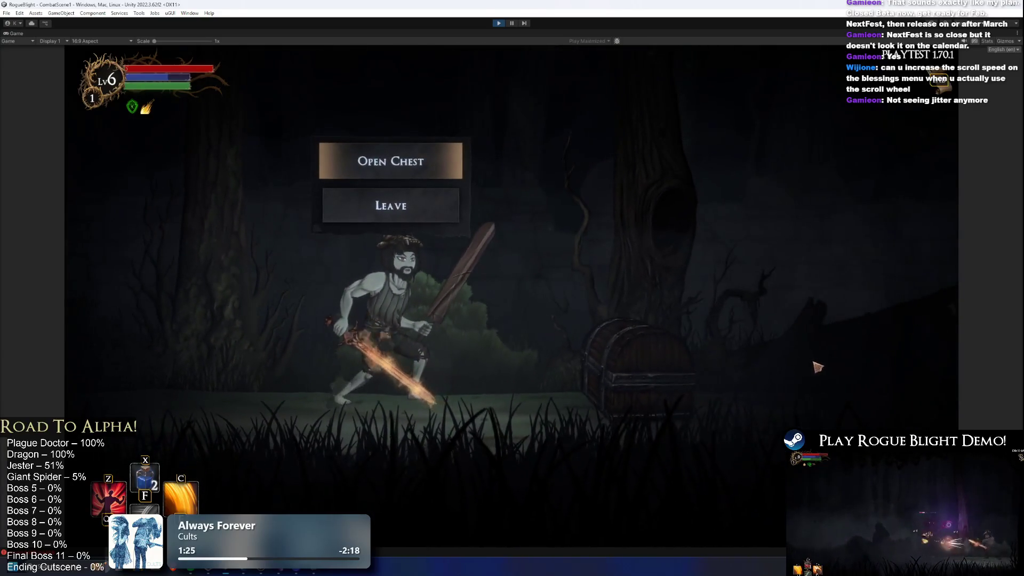
# Step: Open the chest and kill the mimic that emerges using attacks and dodges
pyautogui.click(395, 159)
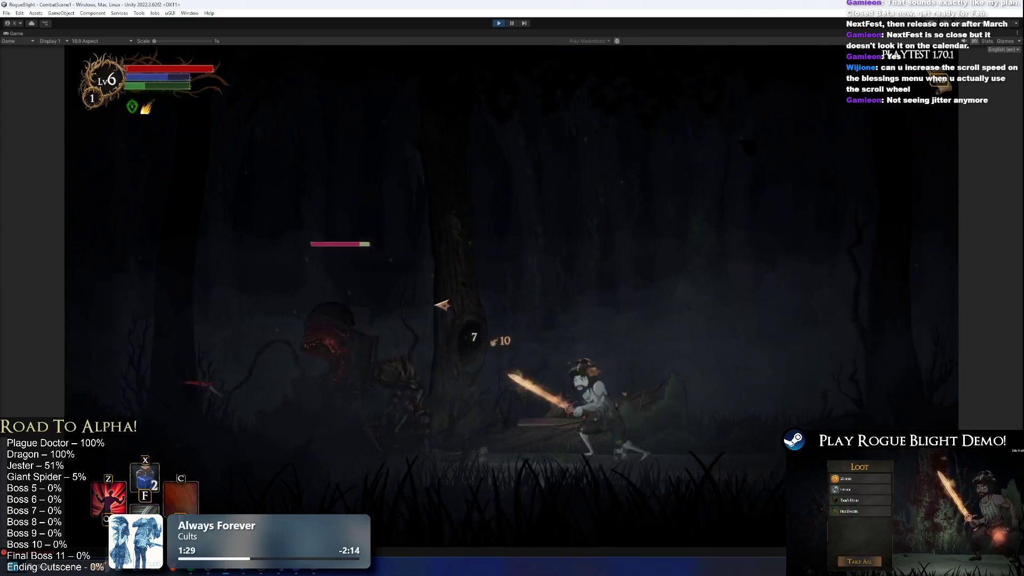
pyautogui.press('Left')
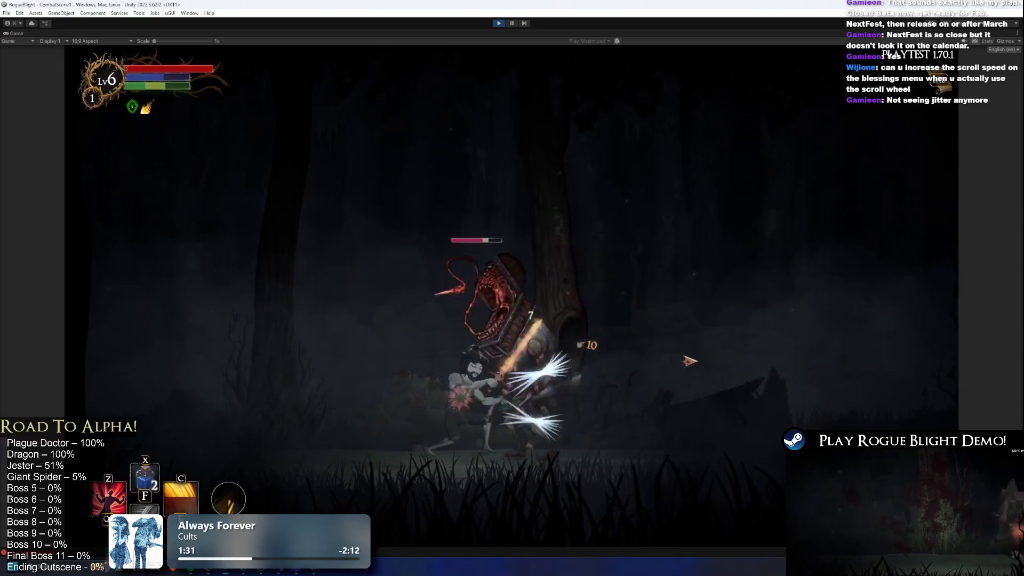
pyautogui.press('Left')
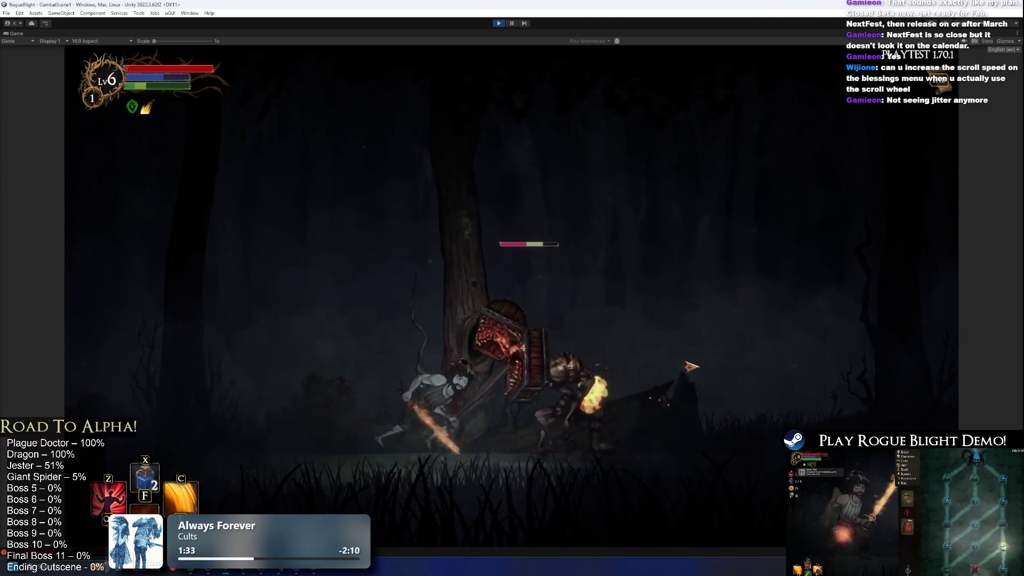
pyautogui.press('Left')
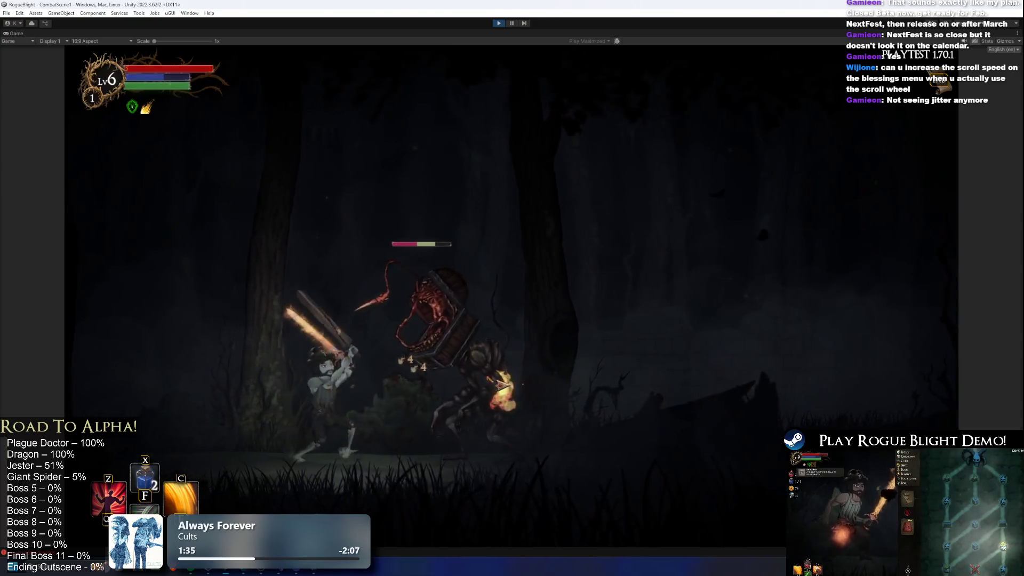
pyautogui.press('Right')
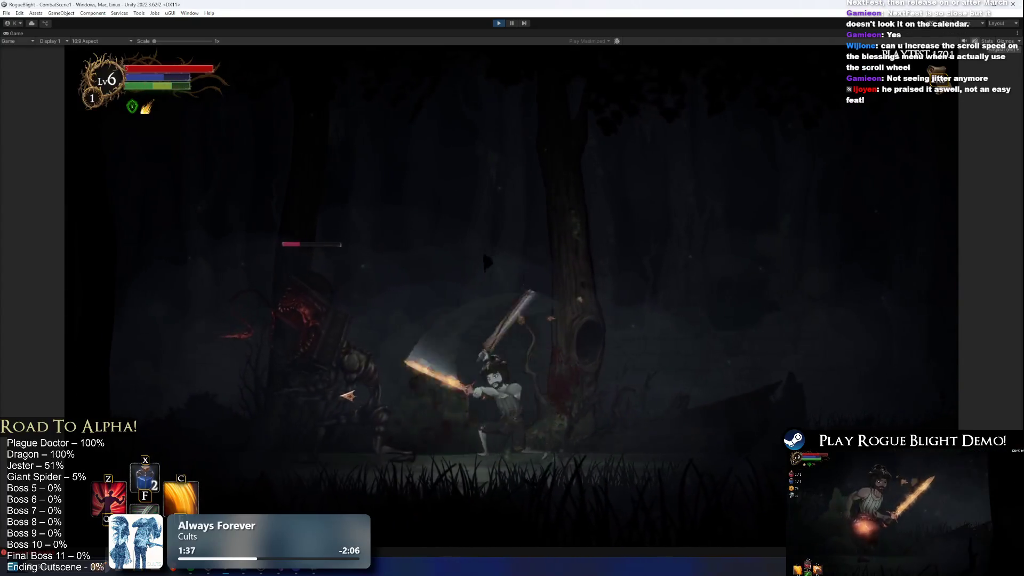
pyautogui.press('x')
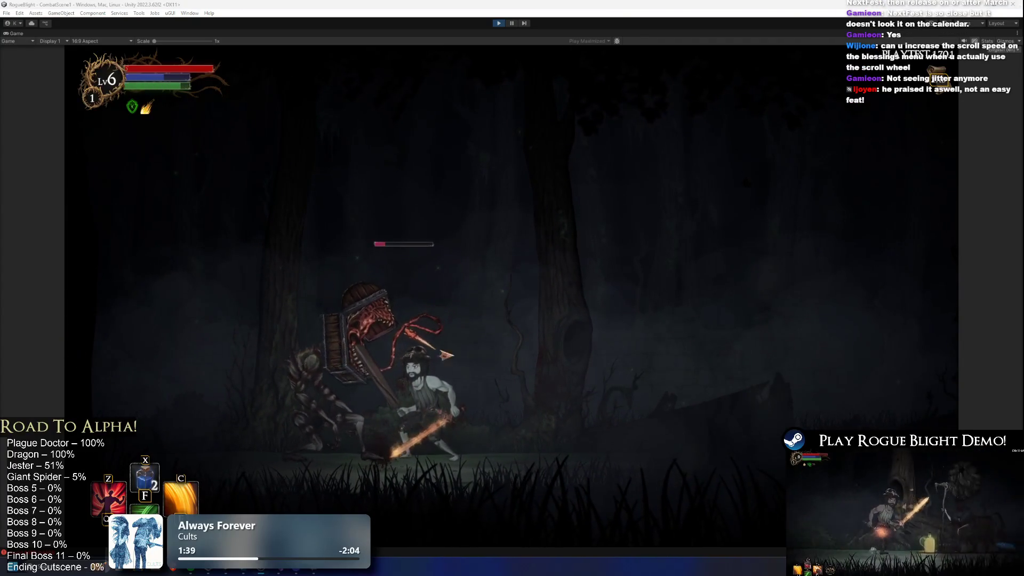
pyautogui.press('Left')
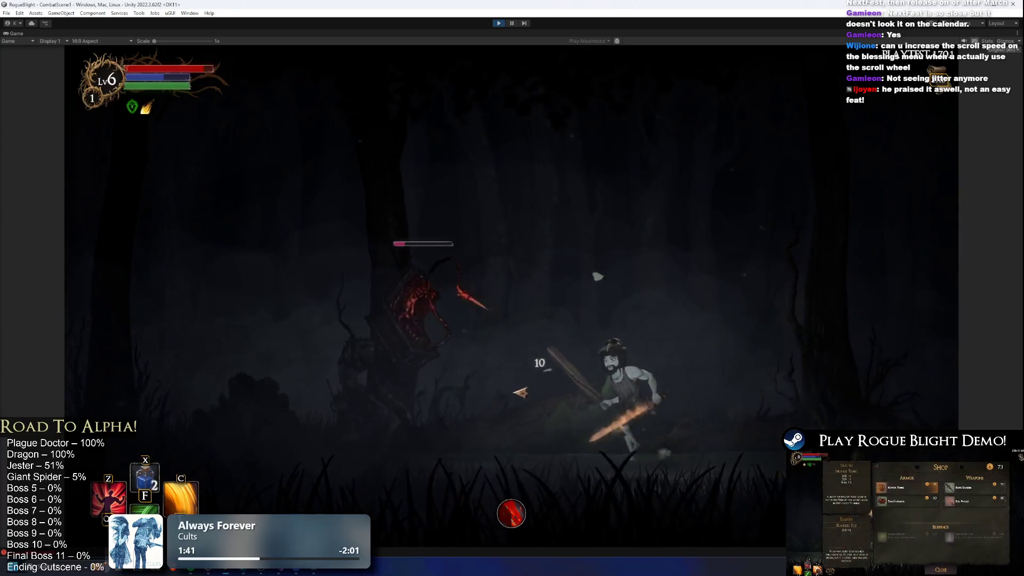
pyautogui.press('x')
pyautogui.press('Right')
pyautogui.press('x')
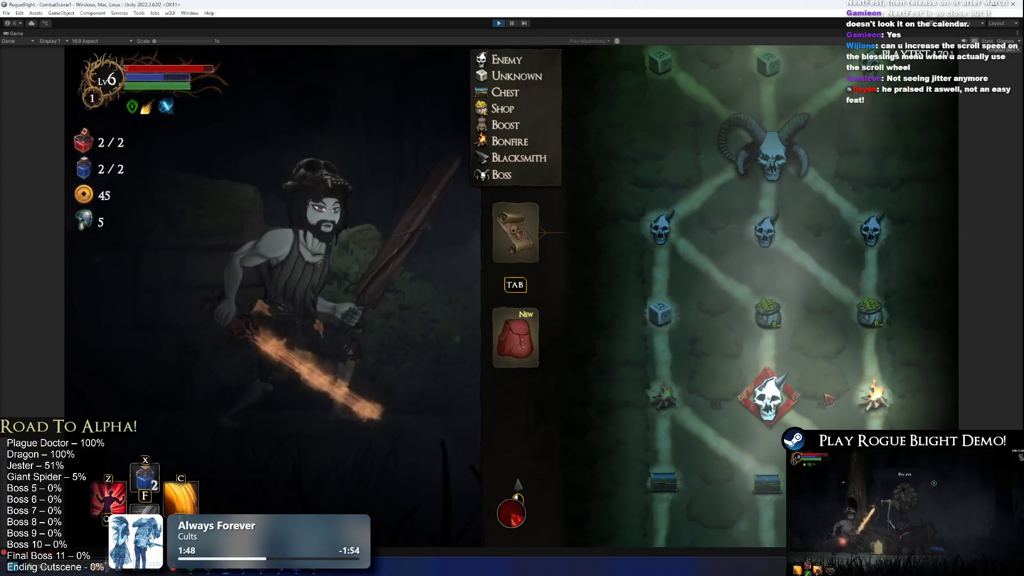
# Step: Enter the skull room and strike down the purple-orb staff caster
pyautogui.press('Left')
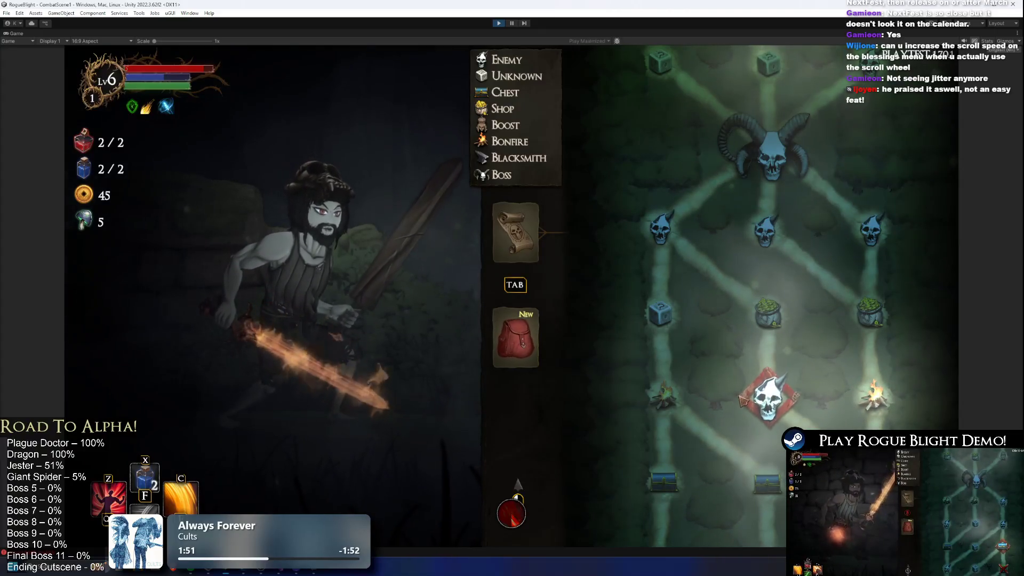
pyautogui.press('Return')
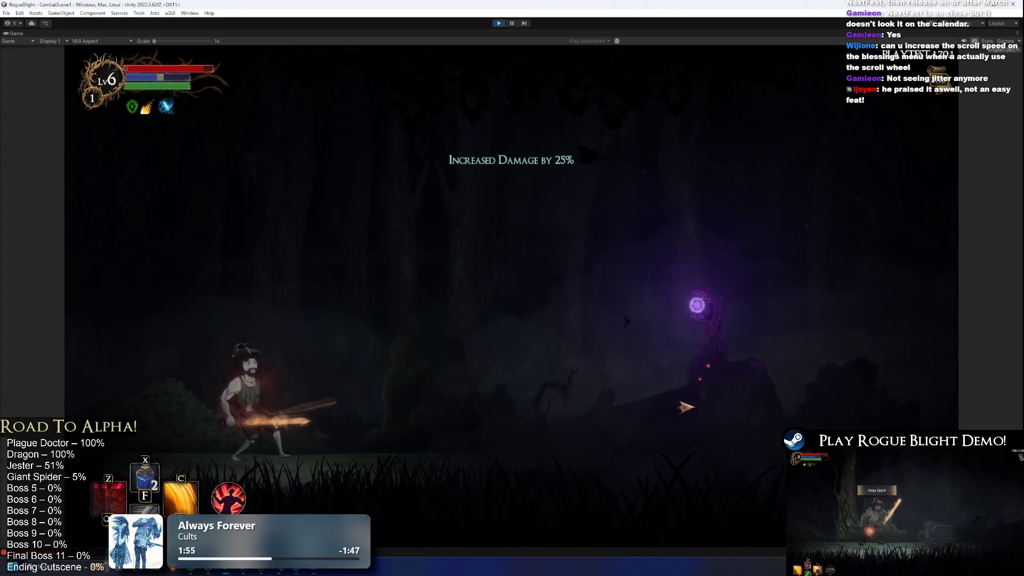
pyautogui.press('x')
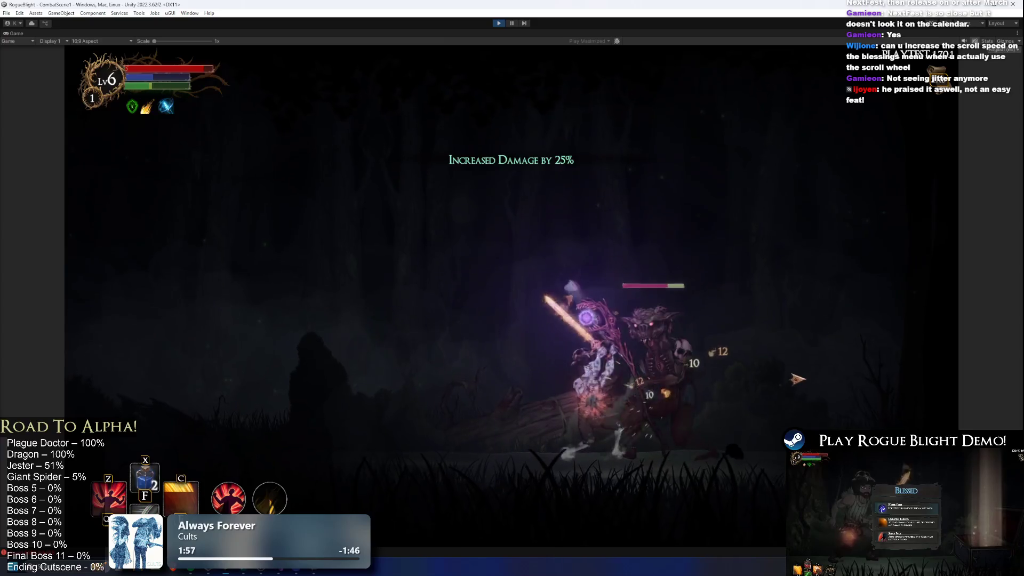
pyautogui.press('x')
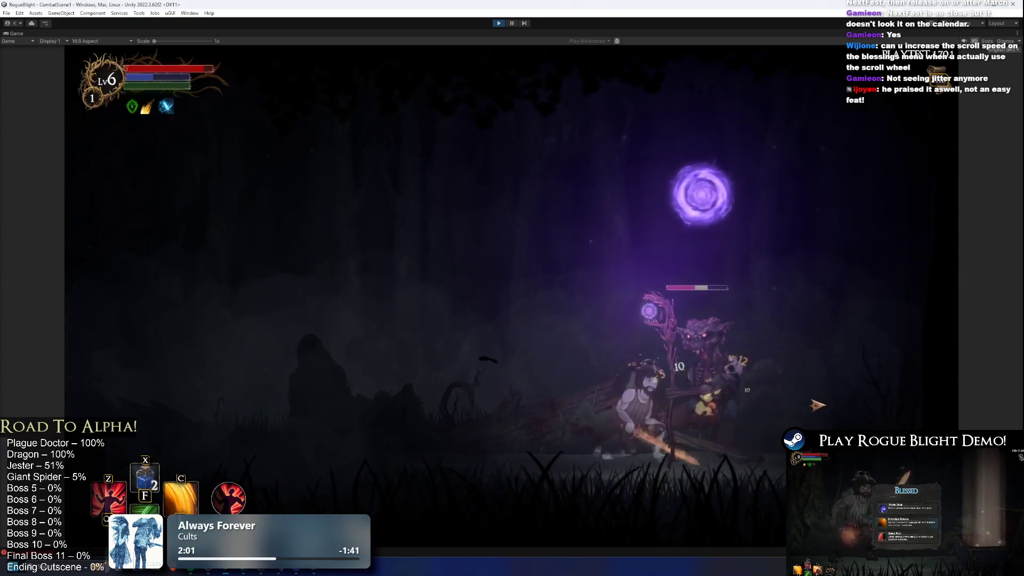
pyautogui.press('x')
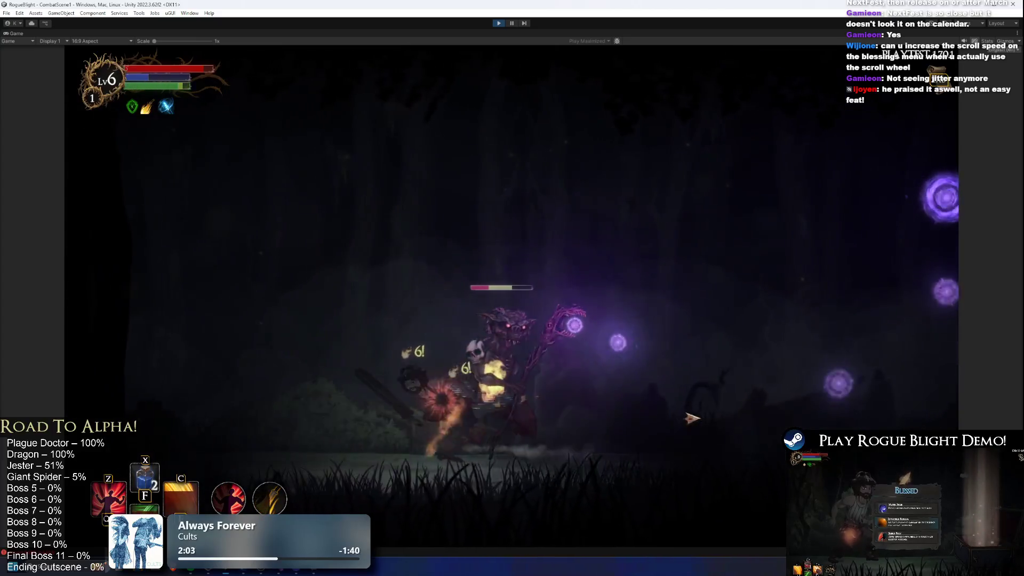
pyautogui.press('x')
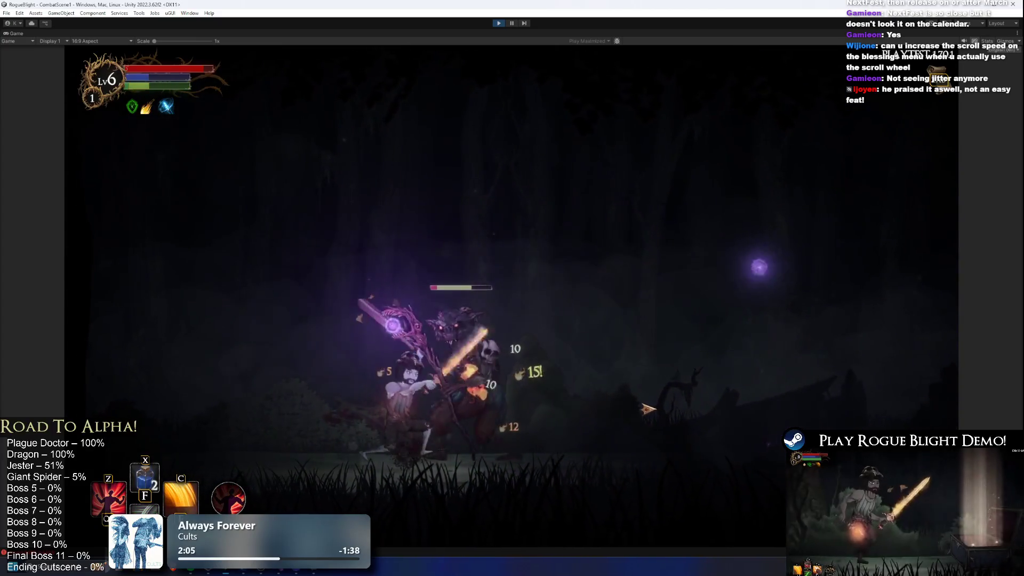
pyautogui.press('x')
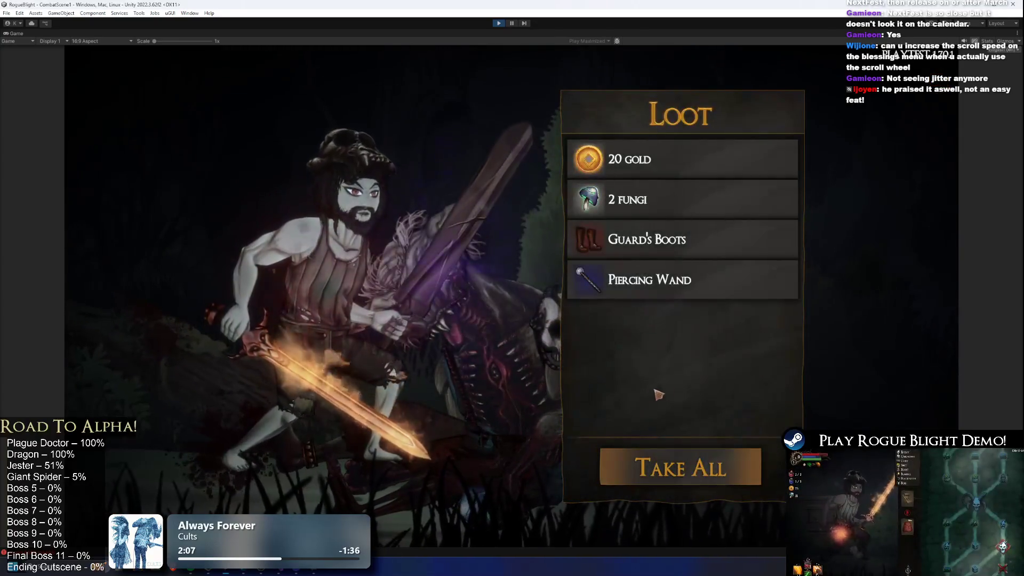
# Step: Take all loot, then buy the Fire Wand and an armor piece at the shop
pyautogui.click(680, 468)
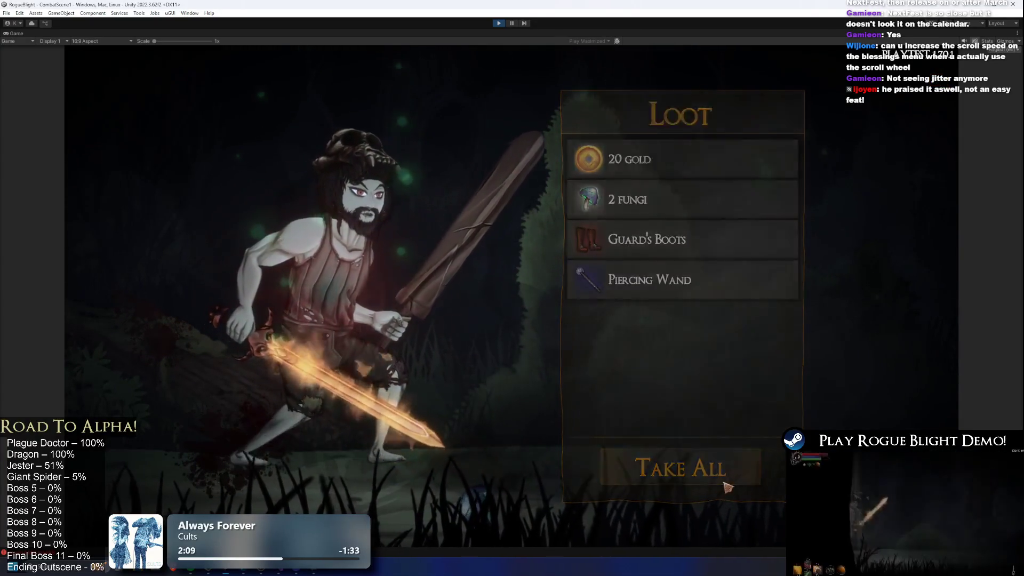
pyautogui.press('Tab')
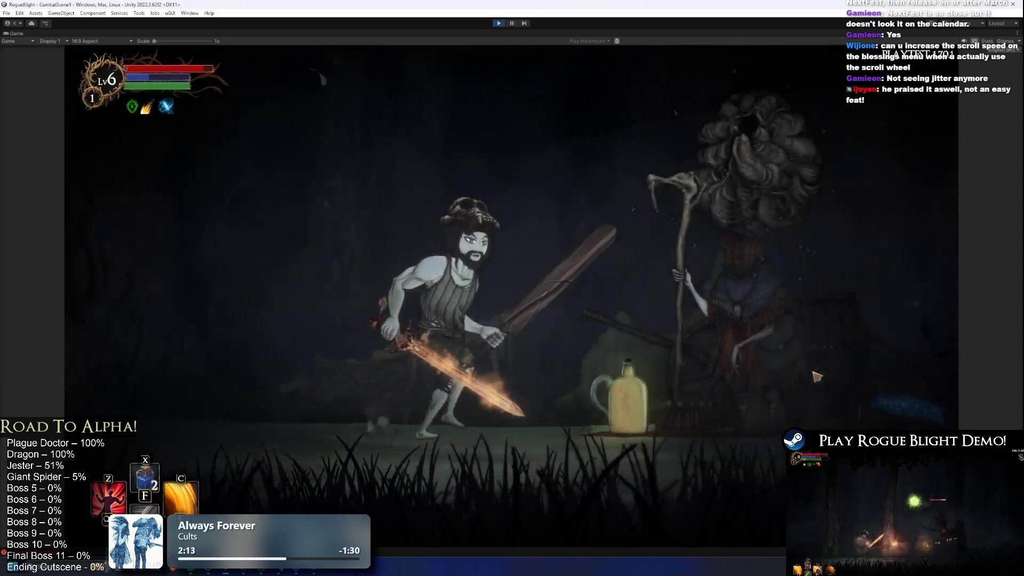
pyautogui.press('e')
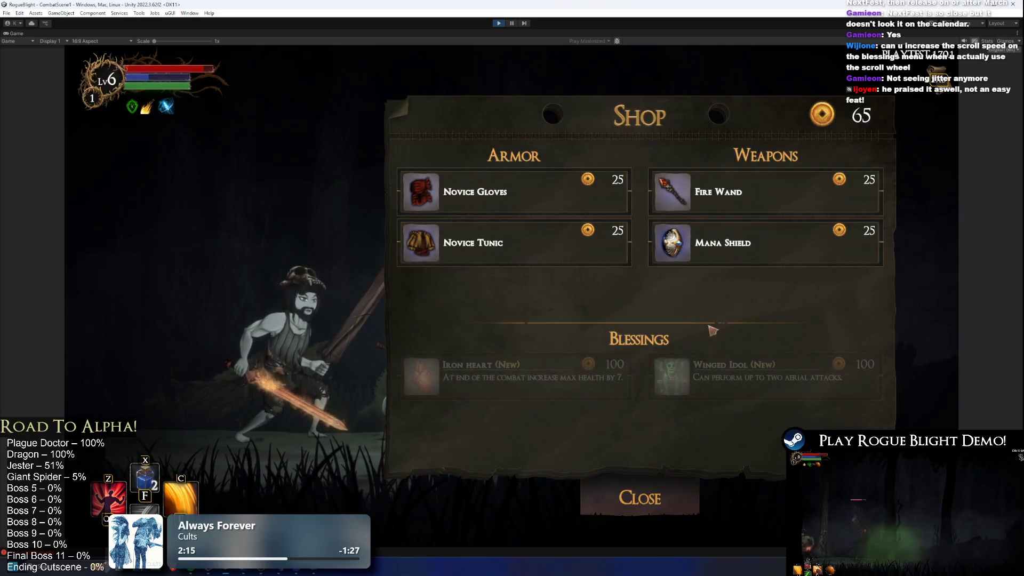
pyautogui.click(720, 191)
pyautogui.click(480, 192)
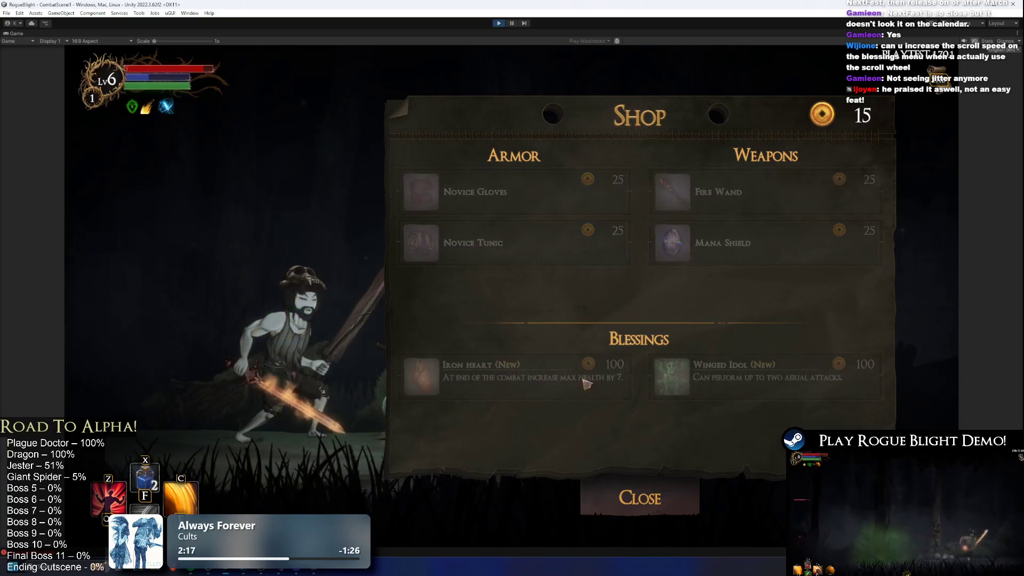
pyautogui.click(655, 516)
pyautogui.press('d')
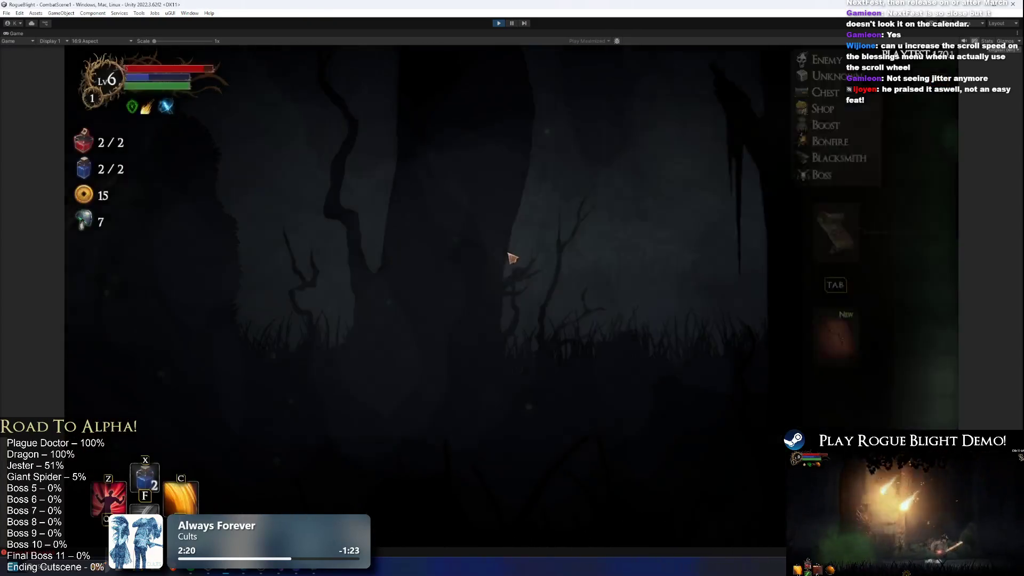
# Step: Equip the Fire Wand, Novice Gloves and Guard's Boots in the Equipment panel
pyautogui.press('Tab')
pyautogui.click(808, 100)
pyautogui.click(864, 138)
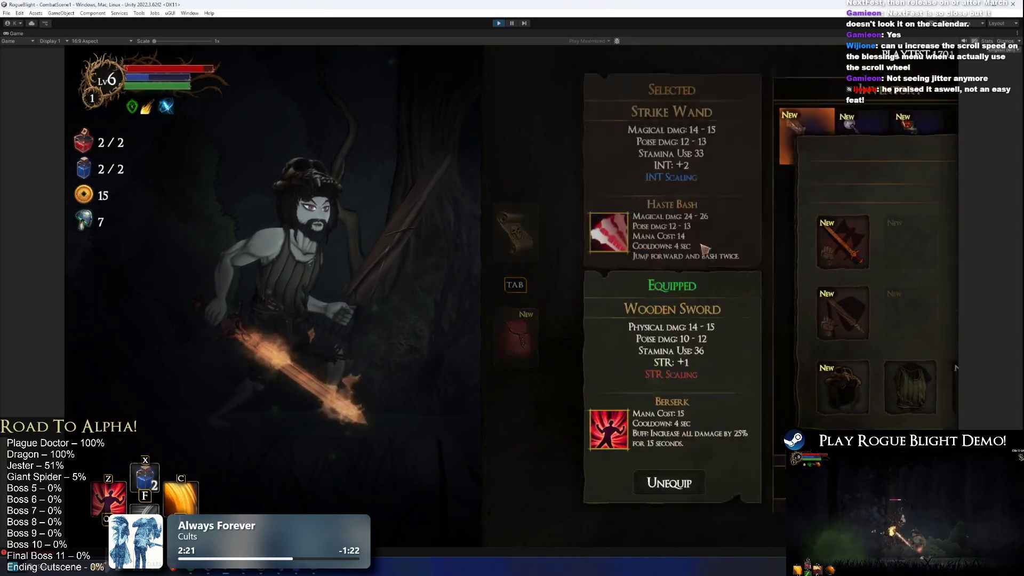
pyautogui.click(865, 138)
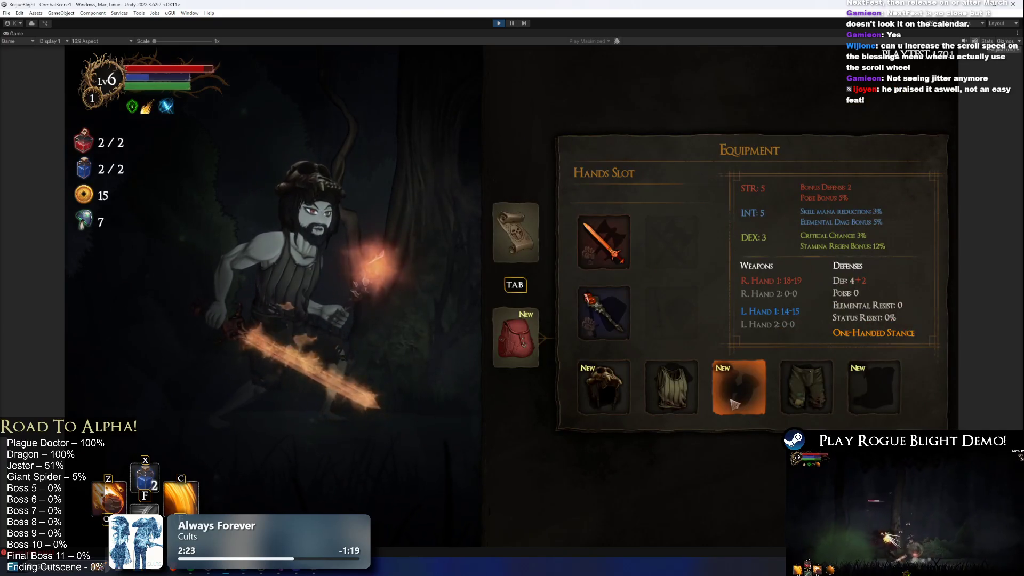
pyautogui.click(738, 388)
pyautogui.click(865, 138)
pyautogui.click(874, 388)
pyautogui.click(865, 138)
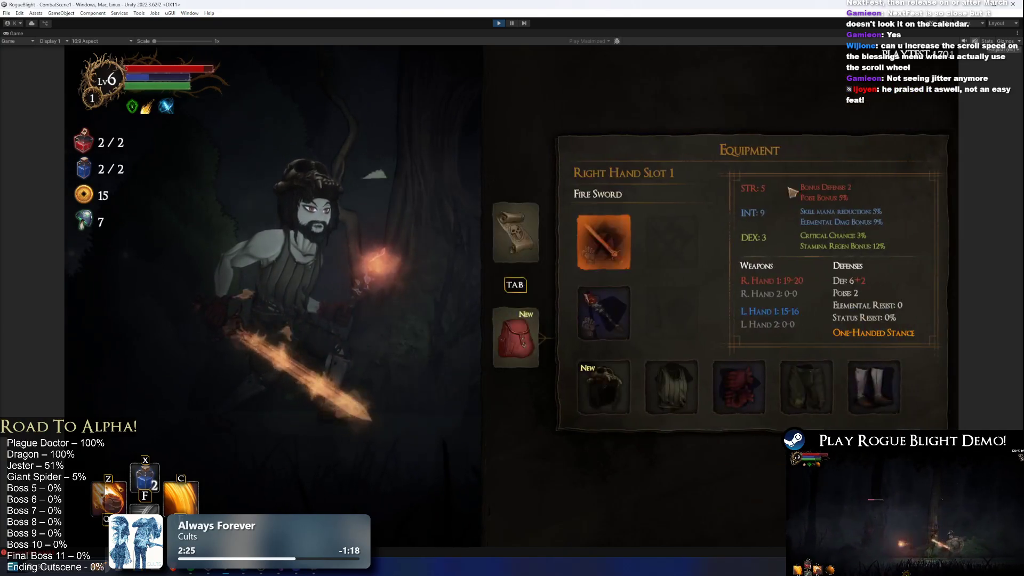
pyautogui.click(875, 388)
# Step: Swap Gorilla's Skull for Guard's Helmet, then choose the next node on the run map
pyautogui.click(864, 138)
pyautogui.press('Escape')
pyautogui.click(604, 387)
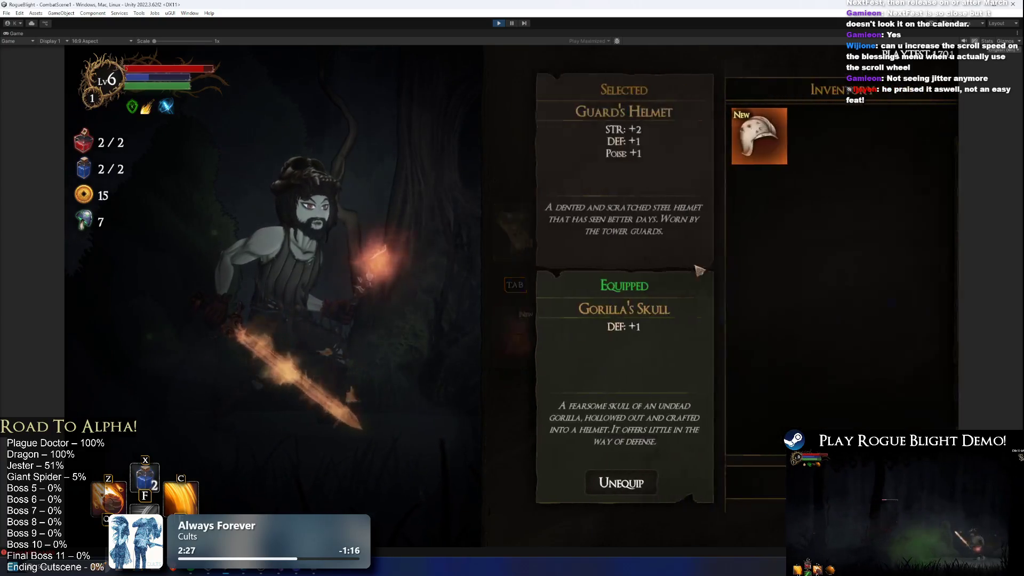
pyautogui.click(759, 136)
pyautogui.press('Tab')
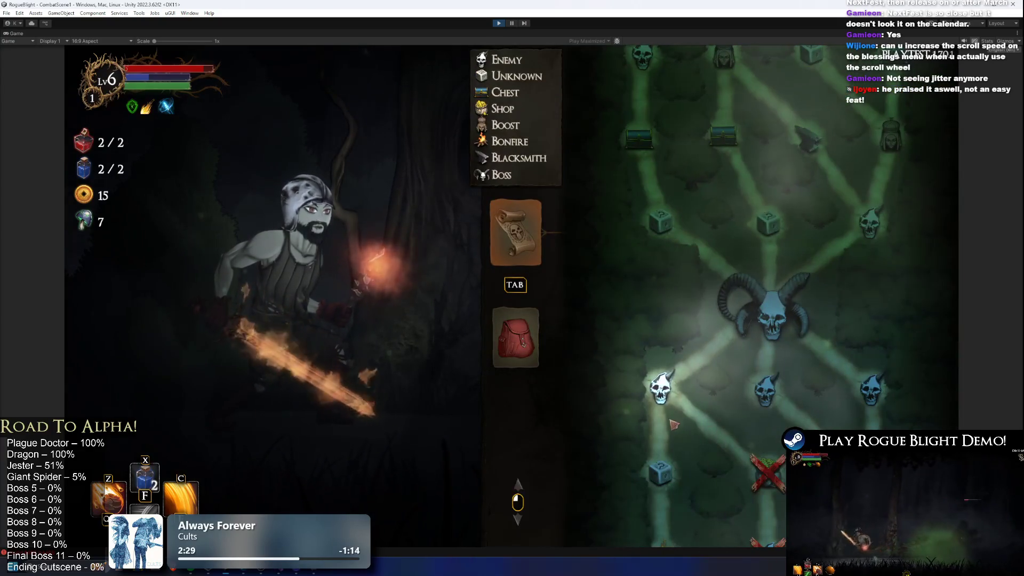
pyautogui.click(660, 387)
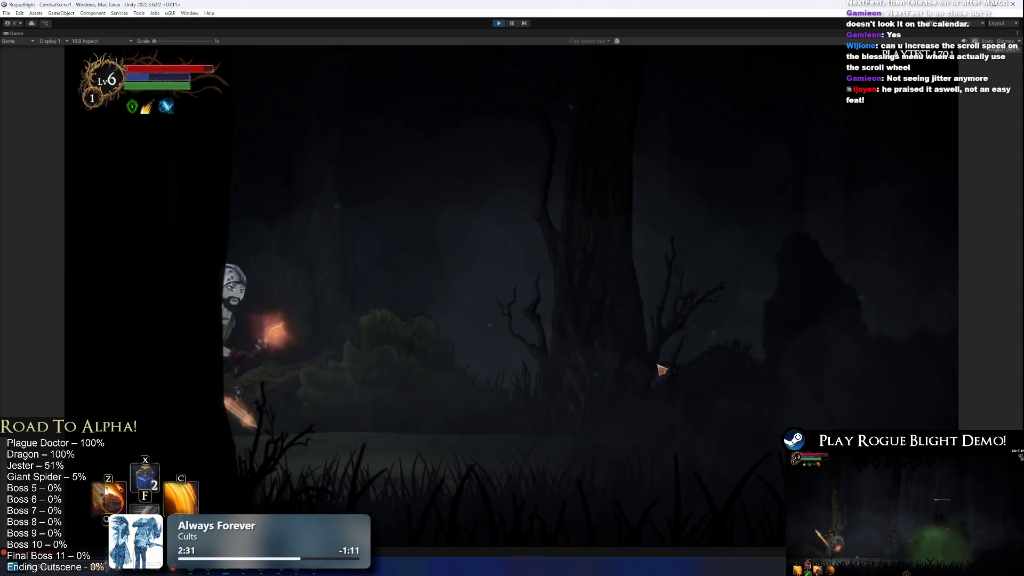
# Step: Engage the red-eyed beast with fiery slashes, a dash away and a fire explosion
pyautogui.press('Right')
pyautogui.press('Right')
pyautogui.press('Right')
pyautogui.click(774, 400)
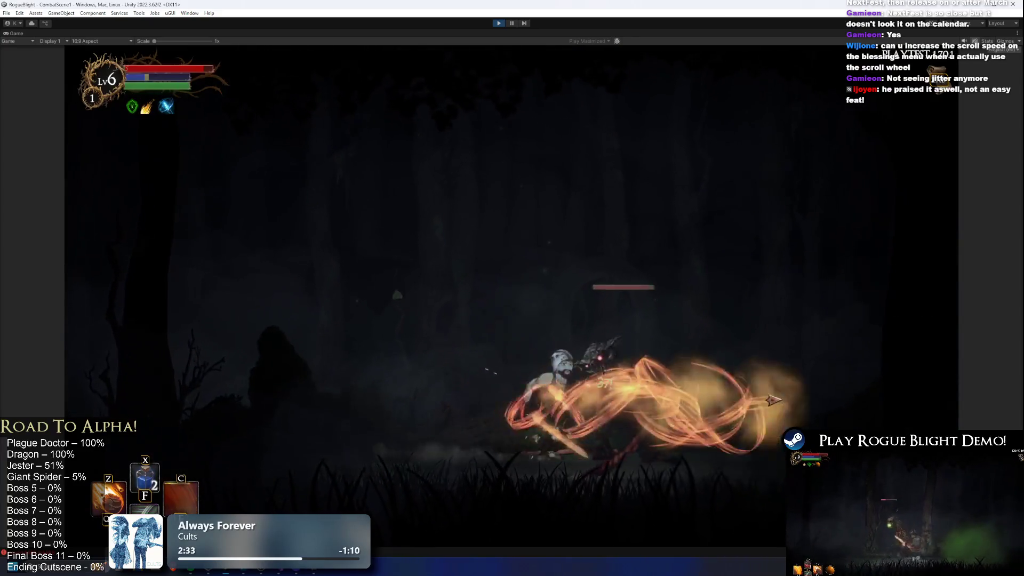
pyautogui.click(773, 401)
pyautogui.press('Left')
pyautogui.press('Left')
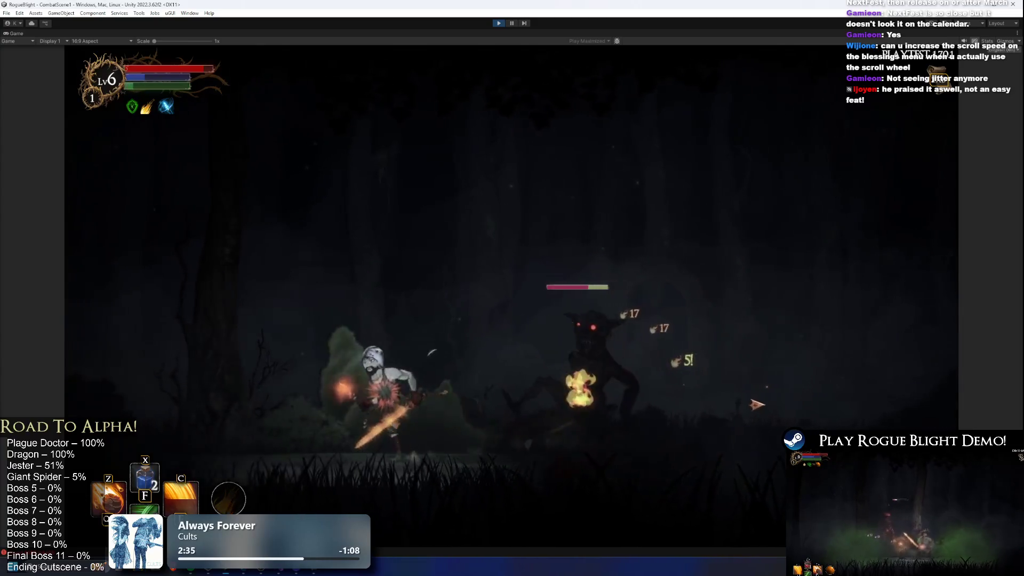
pyautogui.press('c')
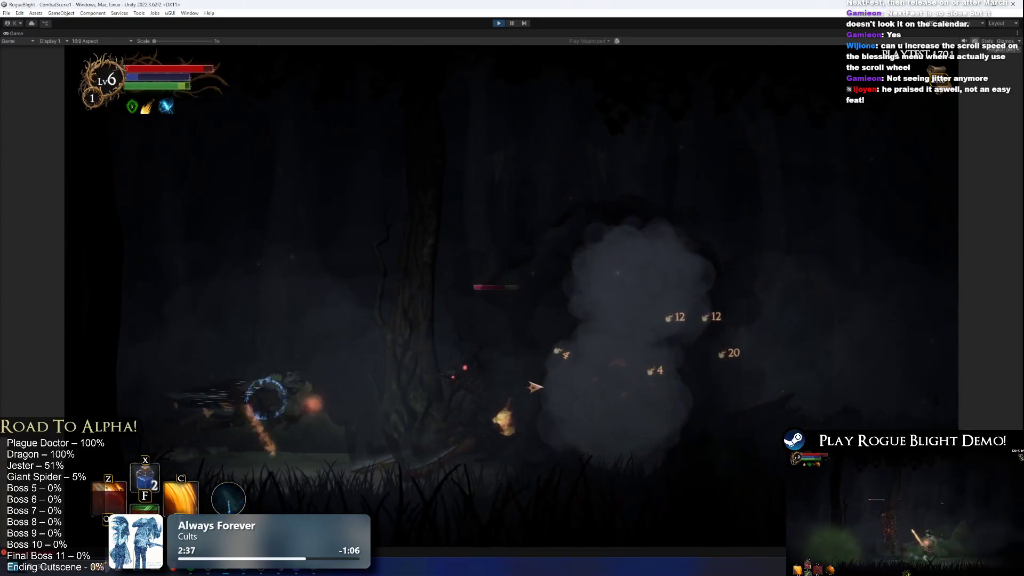
pyautogui.press('Right')
pyautogui.press('Right')
# Step: Finish the beast with sword strikes and fire swirl, then take all loot (Guard's Leggings, Mana Shield) for 38 gold
pyautogui.click(586, 387)
pyautogui.click(480, 384)
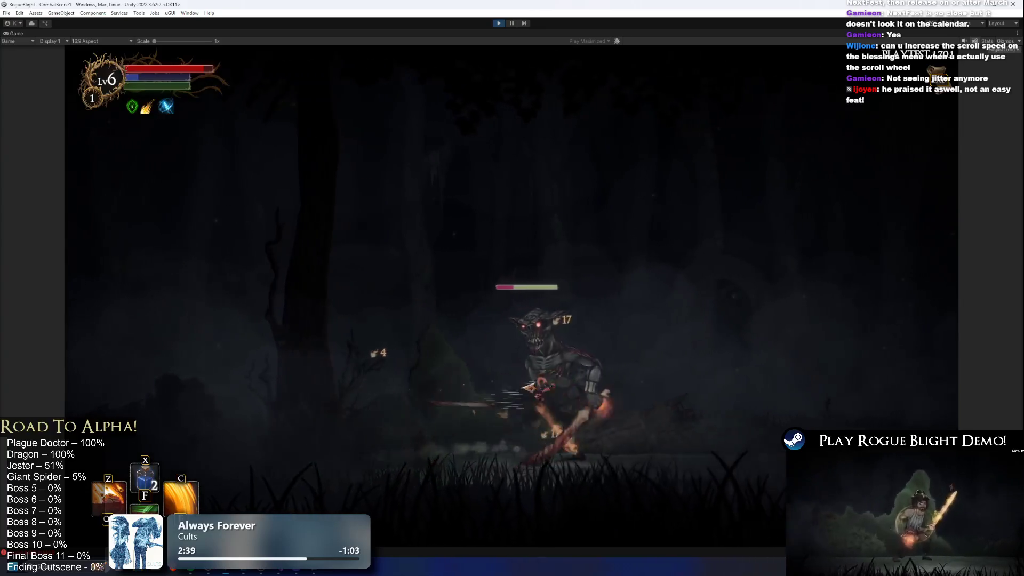
pyautogui.press('c')
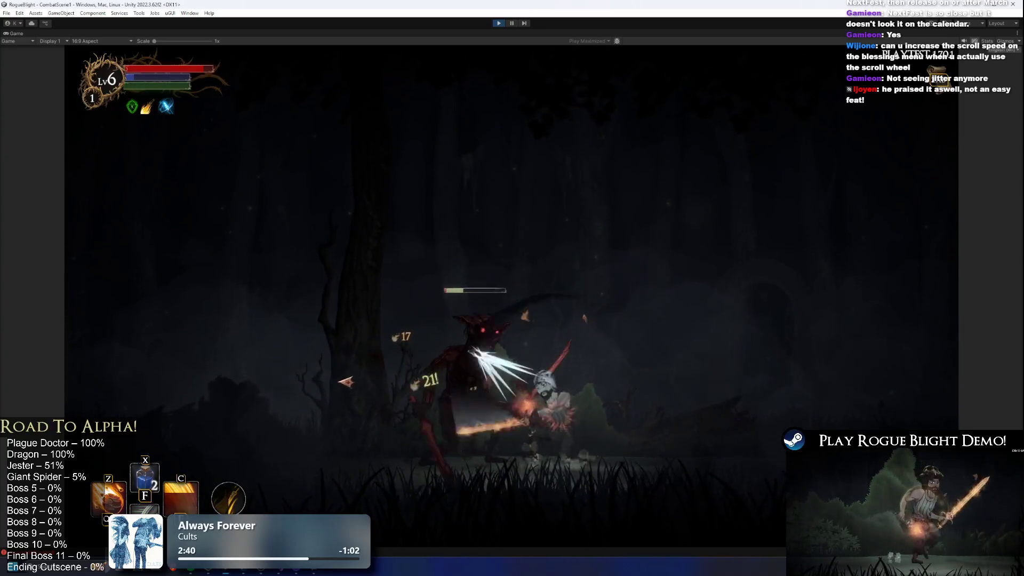
pyautogui.click(441, 380)
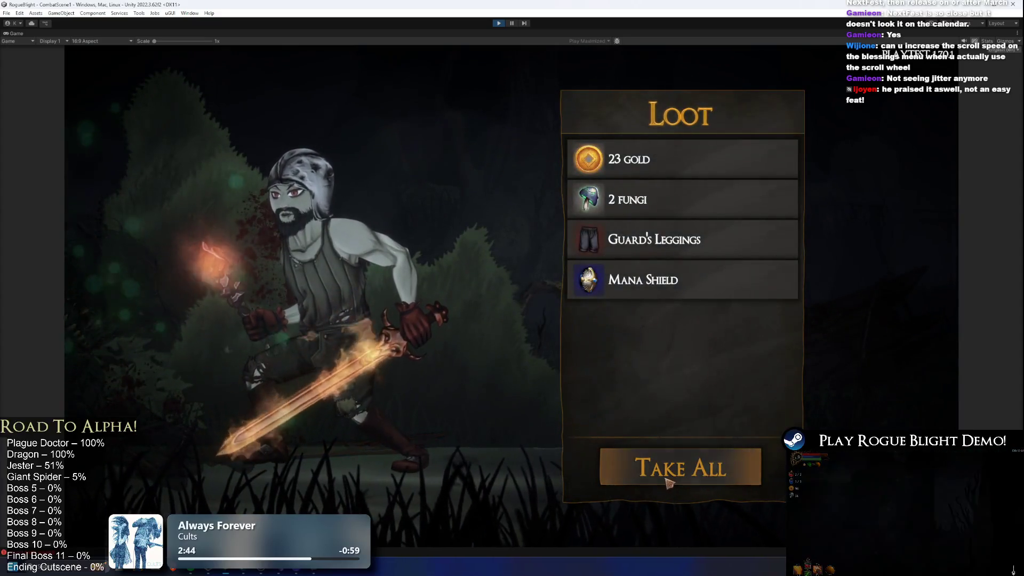
pyautogui.click(670, 481)
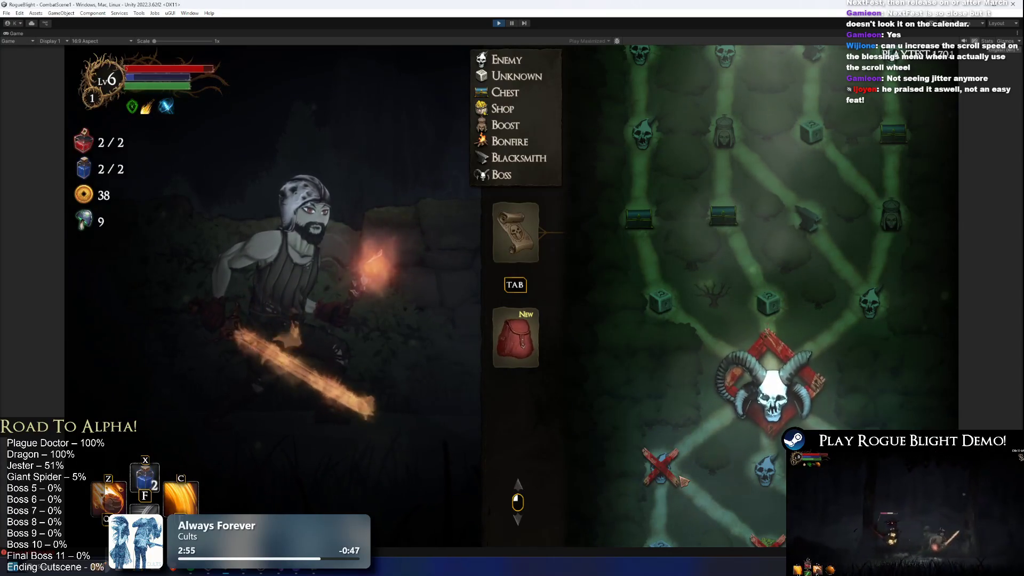
# Step: Enter the next level and open on the red-ribbed boss with strikes, a jumping fire slash and fire explosion
pyautogui.press('Tab')
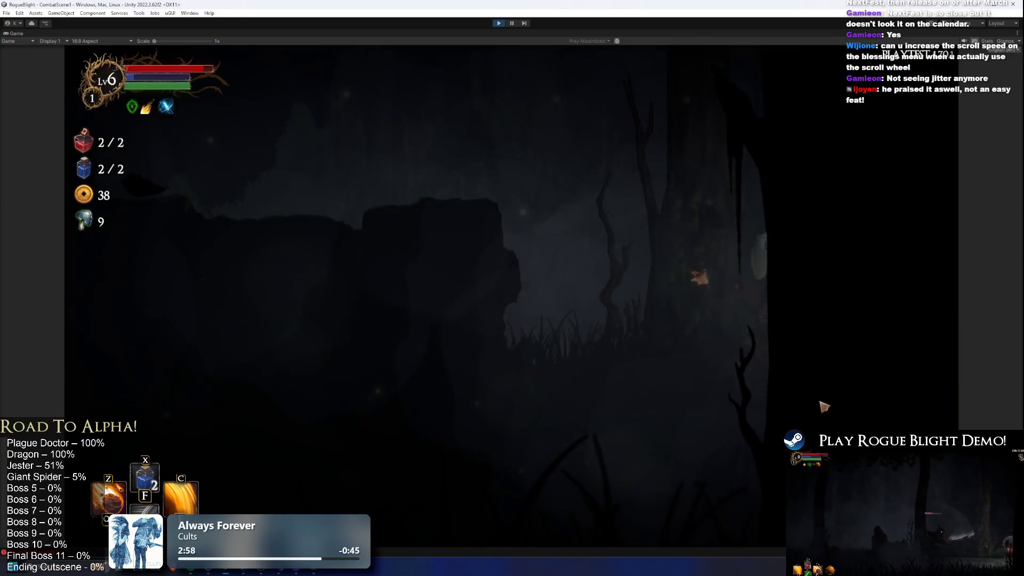
pyautogui.press('d')
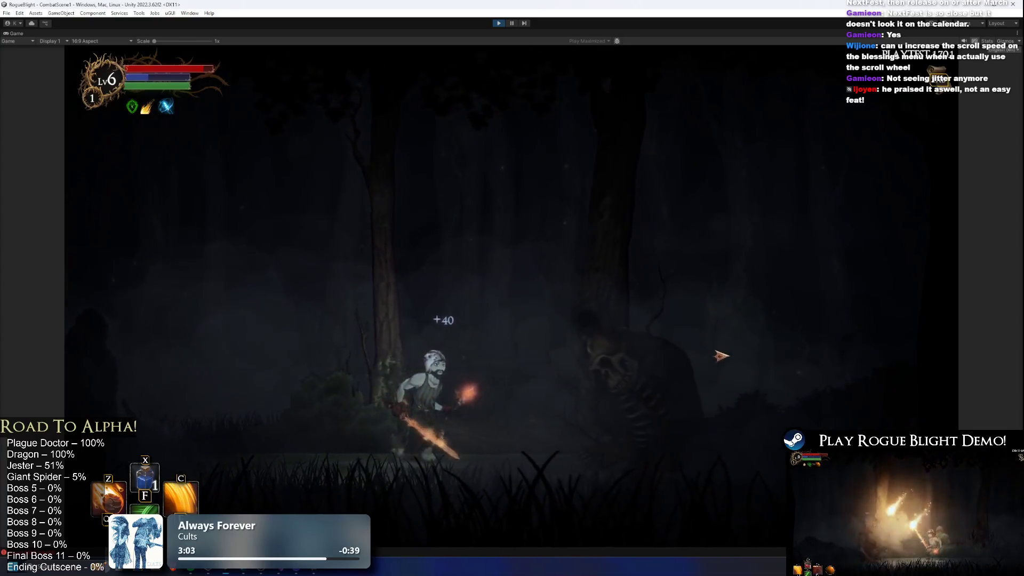
pyautogui.press('a')
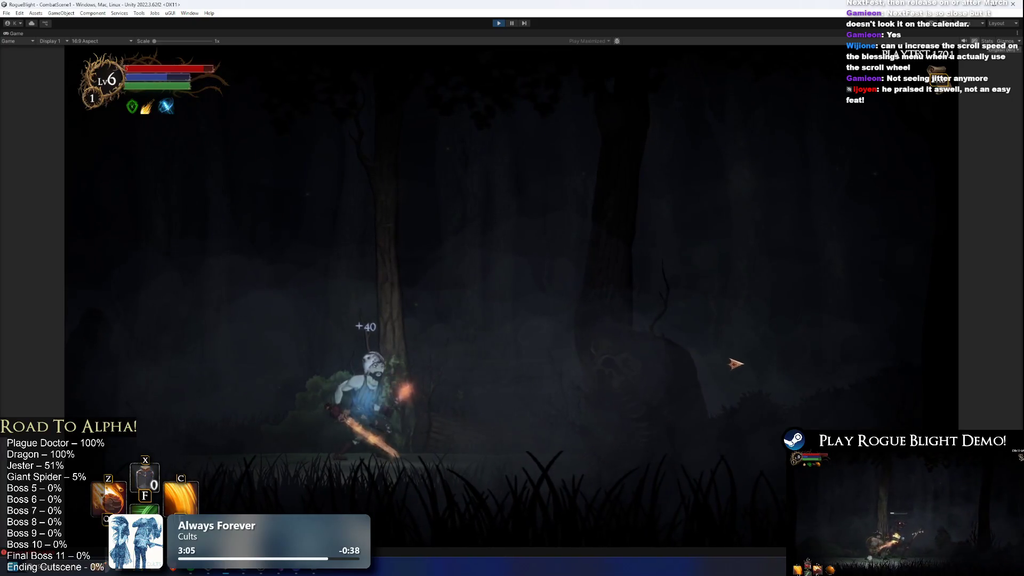
pyautogui.press('d')
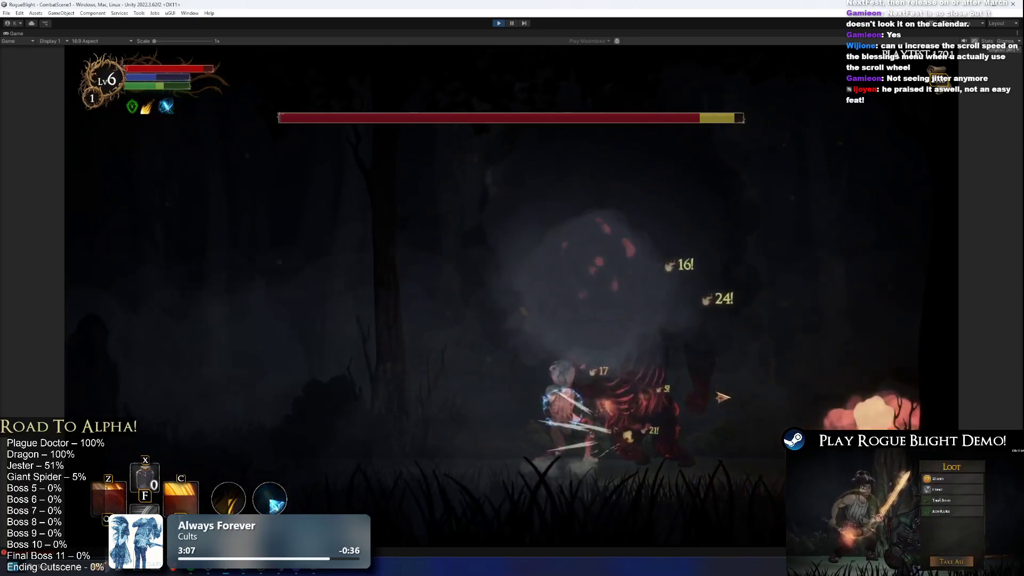
pyautogui.click(722, 397)
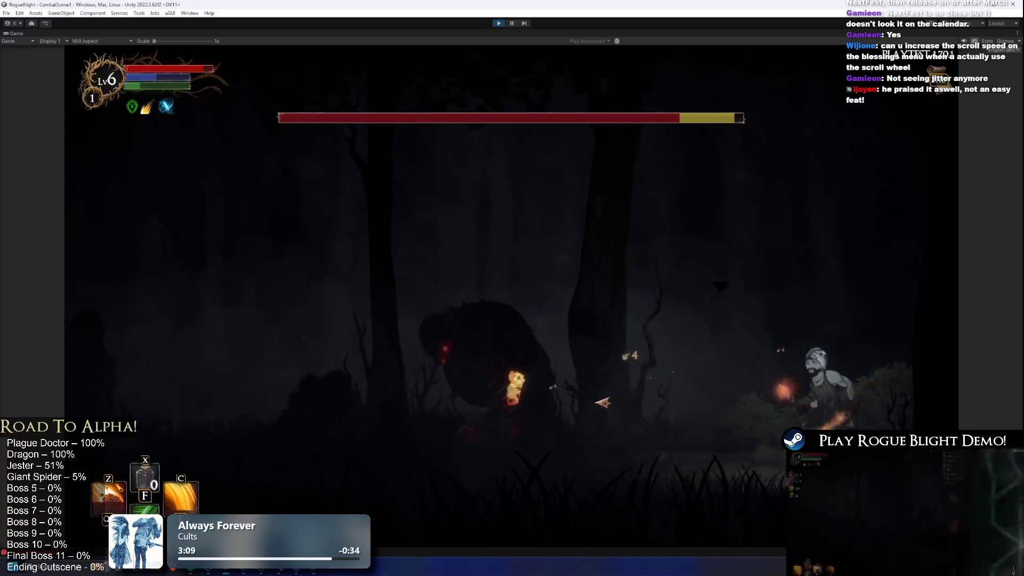
pyautogui.click(723, 397)
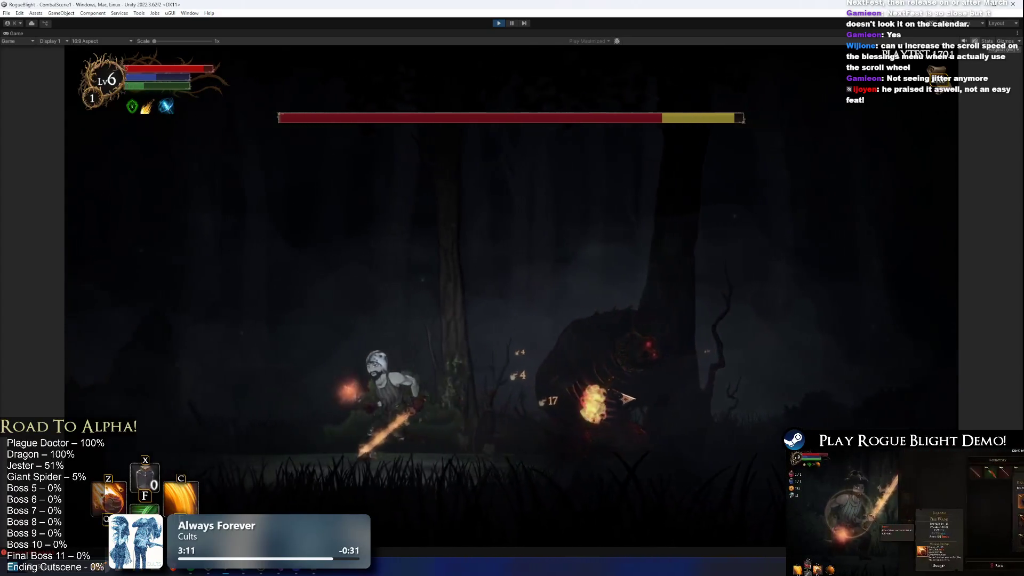
pyautogui.click(798, 390)
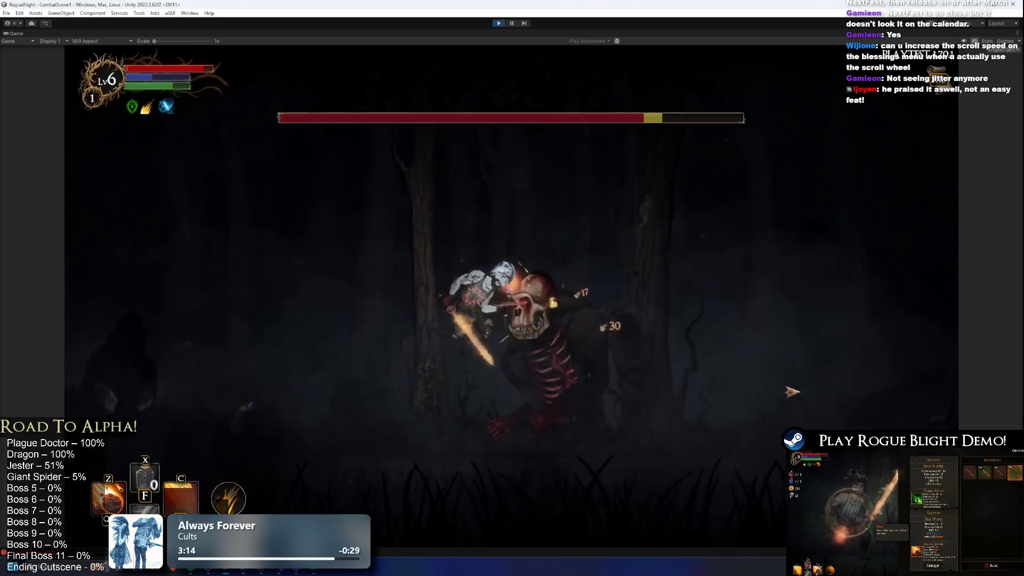
pyautogui.press('c')
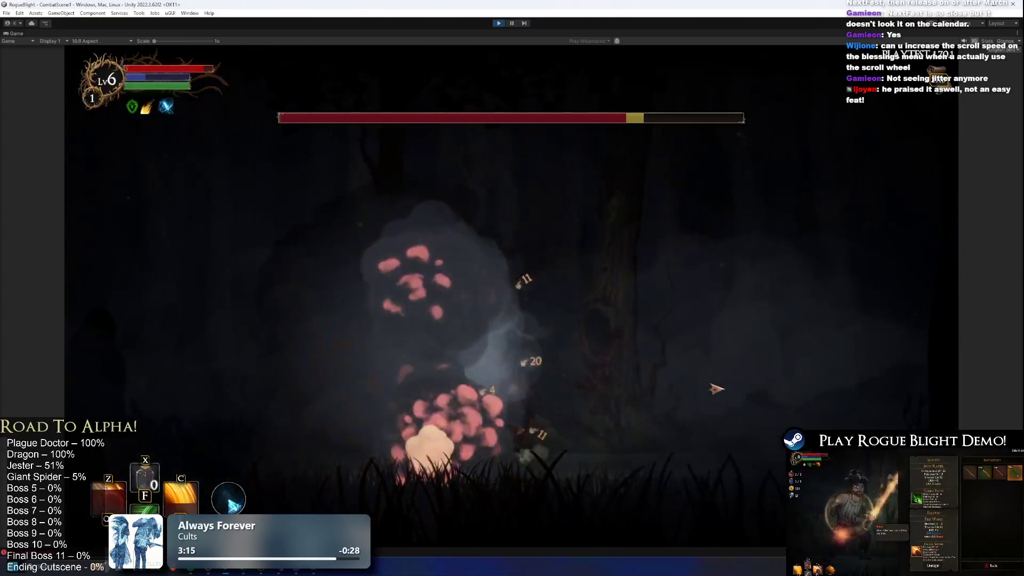
pyautogui.press('space')
pyautogui.press('space')
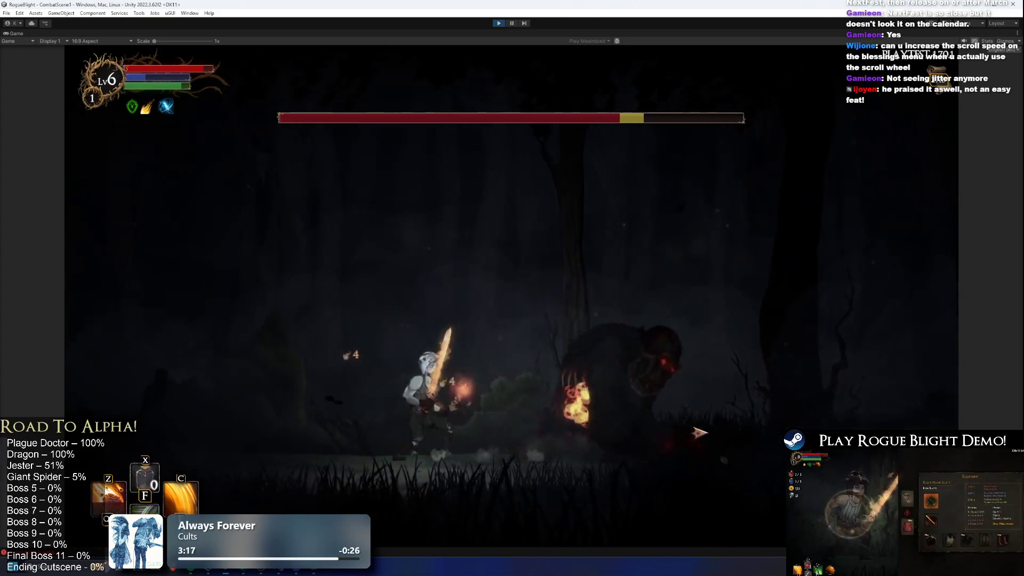
# Step: Wear the boss down with fire projectiles and fiery hits while repositioning around it
pyautogui.press('Left')
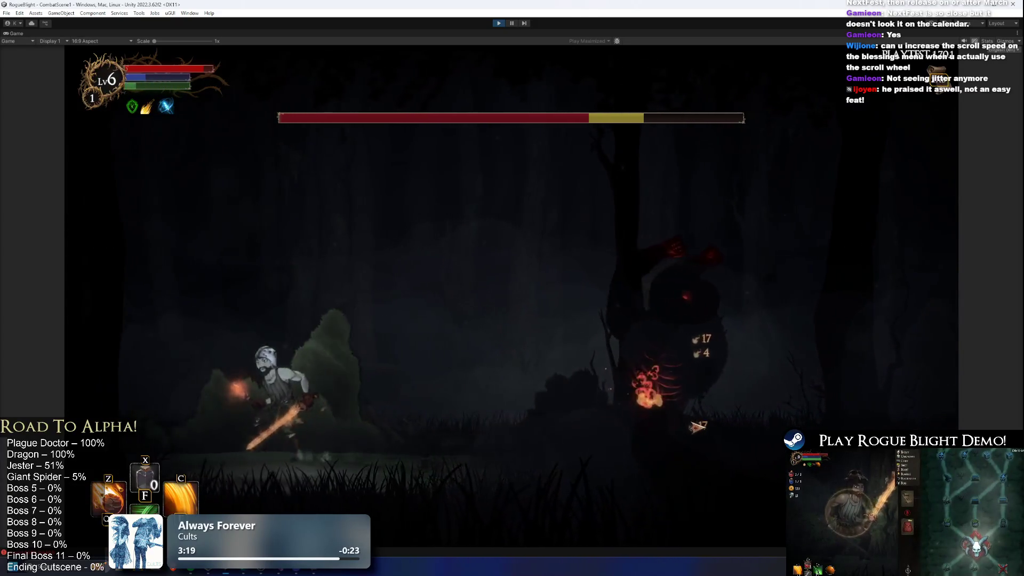
pyautogui.press('c')
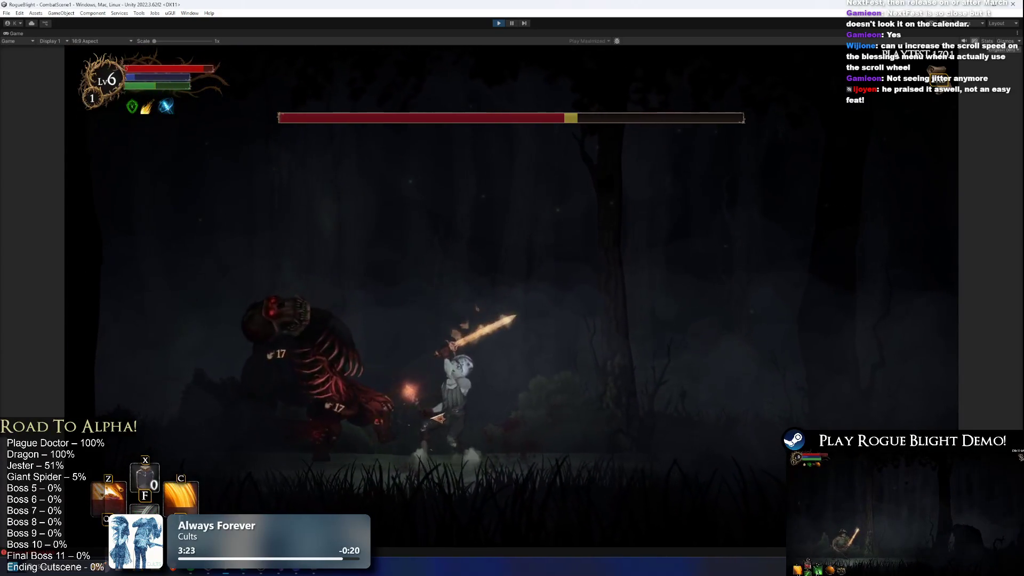
pyautogui.press('Right')
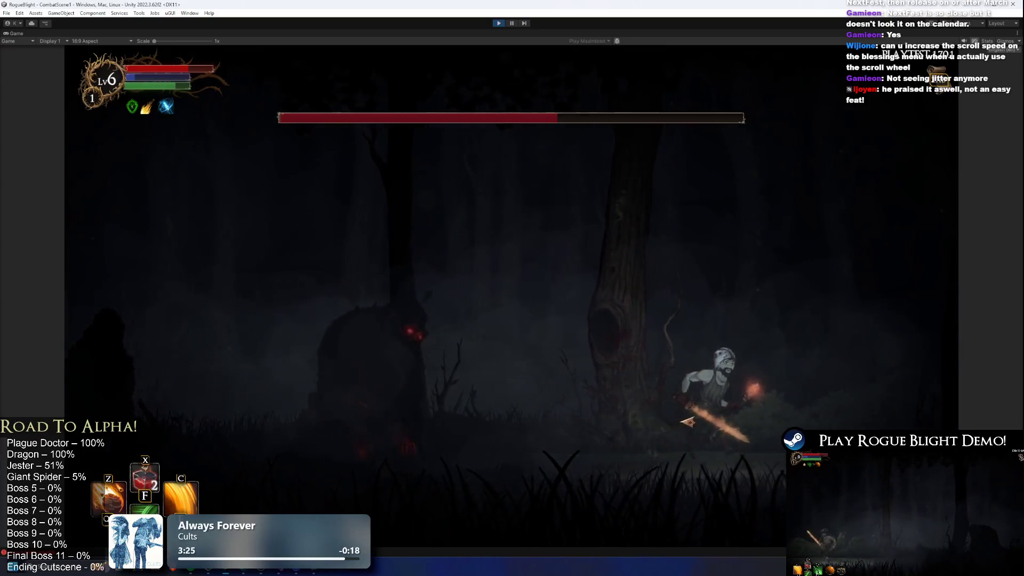
pyautogui.press('c')
pyautogui.press('x')
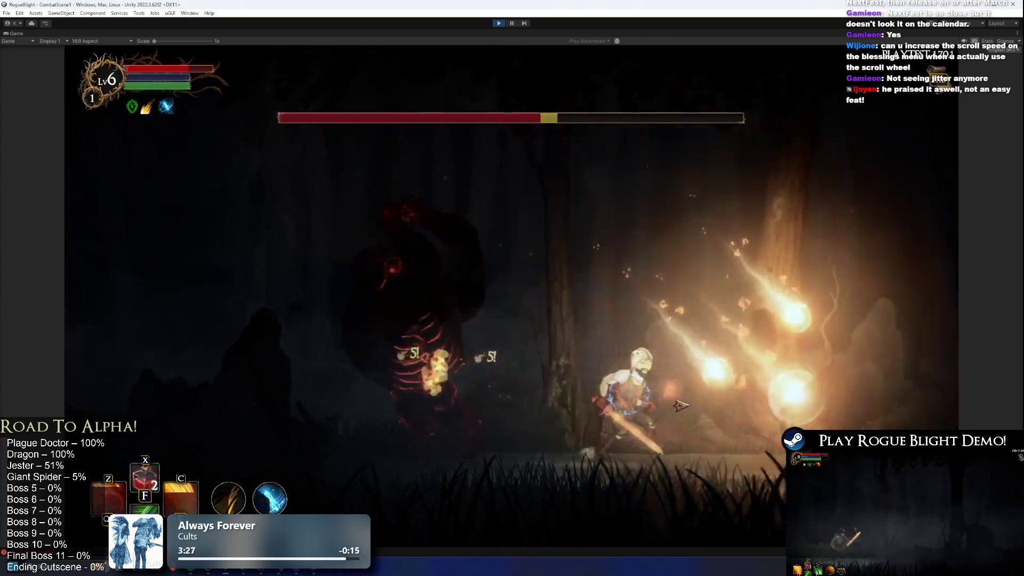
pyautogui.press('Right')
pyautogui.press('z')
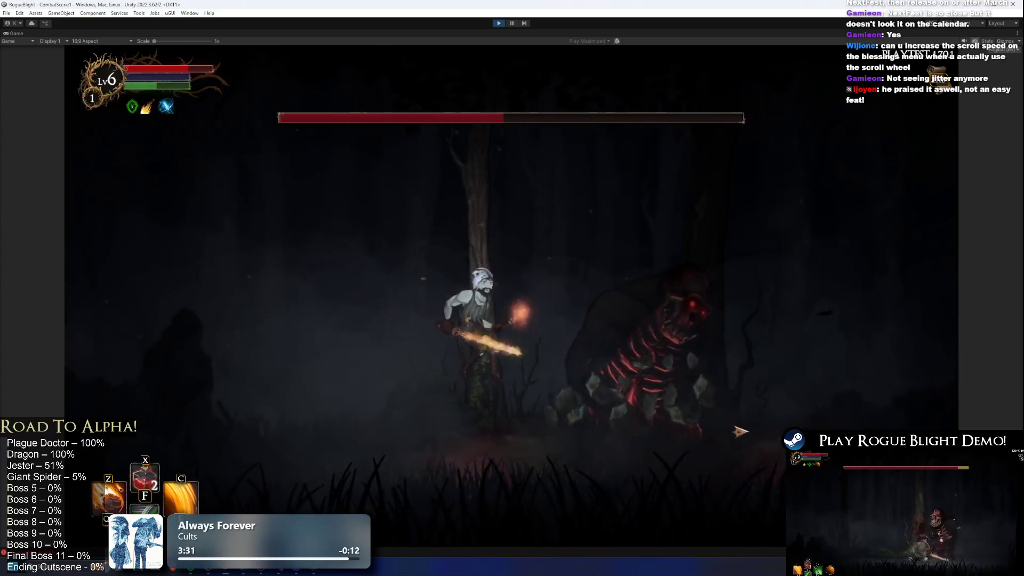
pyautogui.press('x')
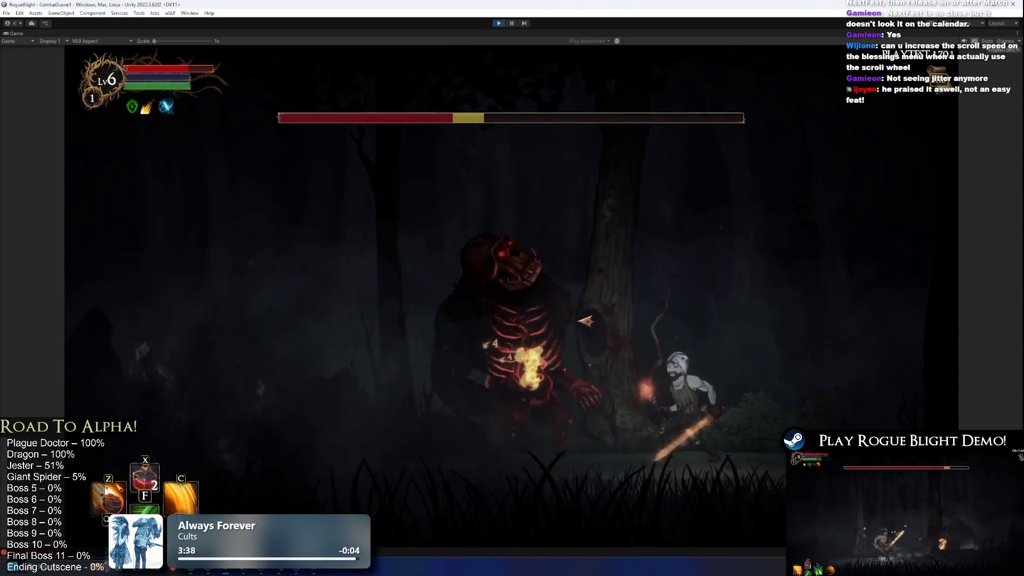
# Step: Dash back and forth through the boss, landing sword slashes after each dodge
pyautogui.press('Left')
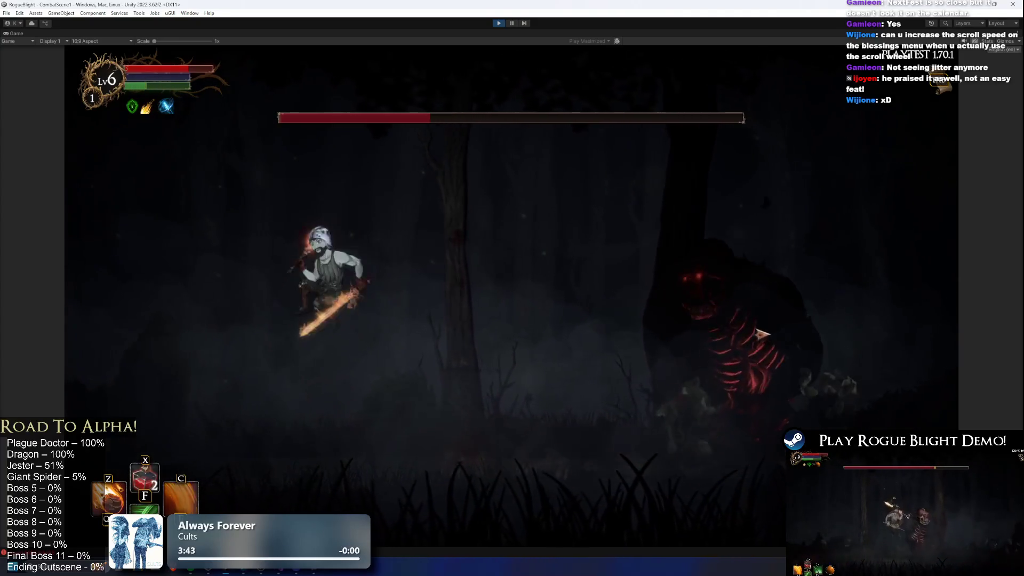
pyautogui.press('Right')
pyautogui.press('x')
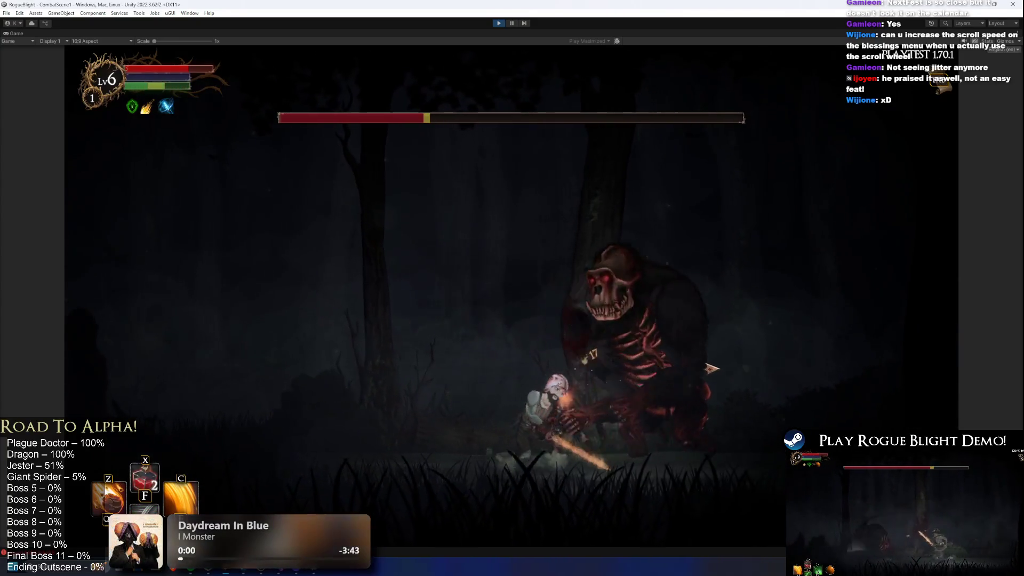
pyautogui.press('x')
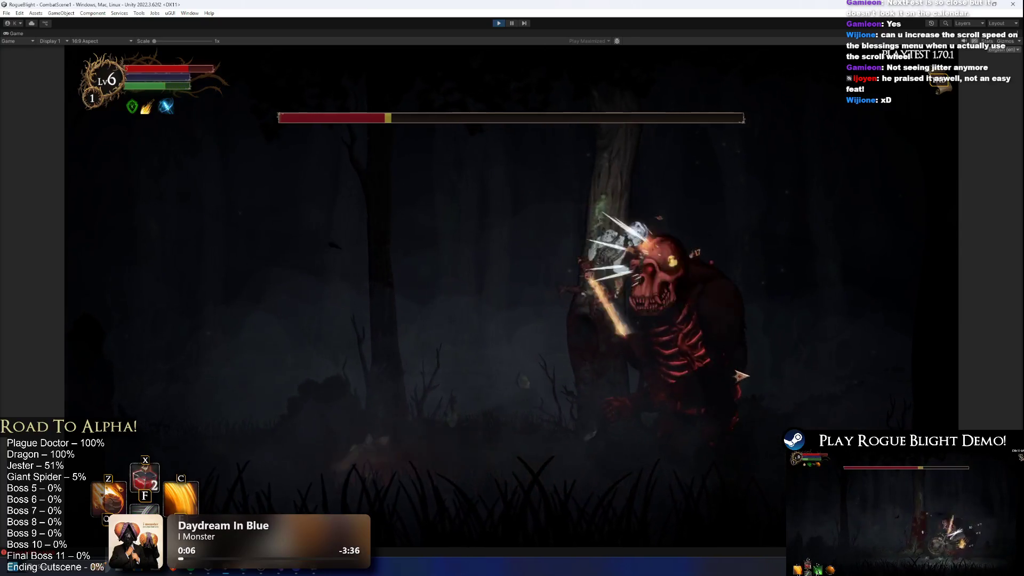
pyautogui.press('Left')
pyautogui.press('x')
pyautogui.press('Right')
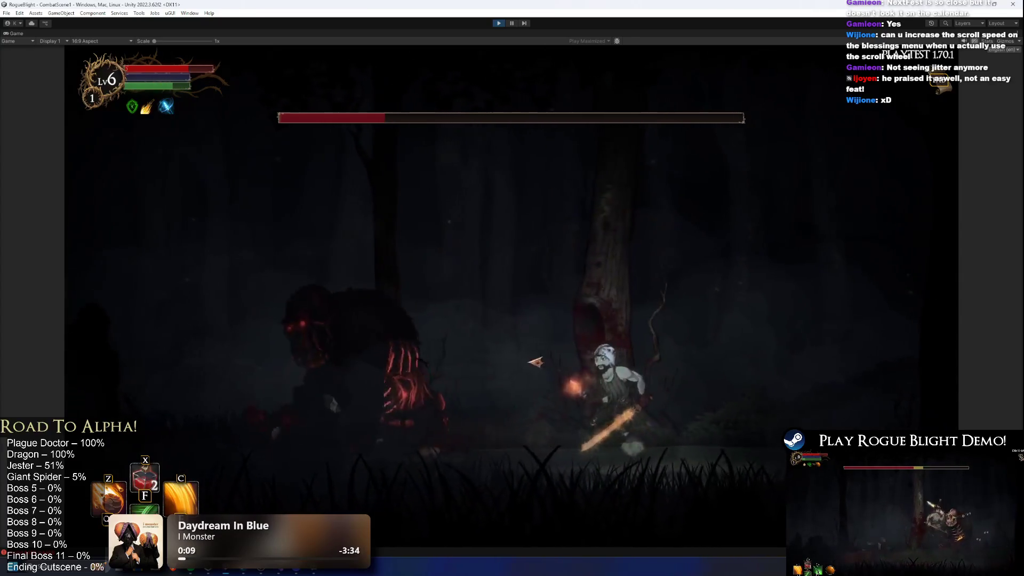
pyautogui.press('x')
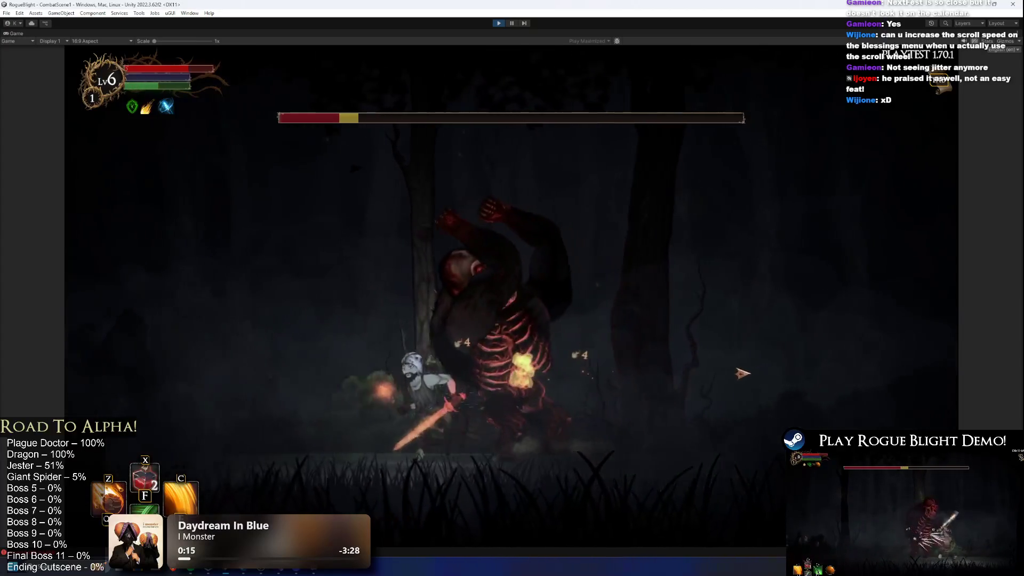
# Step: Keep dashing and slashing until the finishing blow empties the boss health bar and loot appears
pyautogui.press('Left')
pyautogui.press('x')
pyautogui.press('Right')
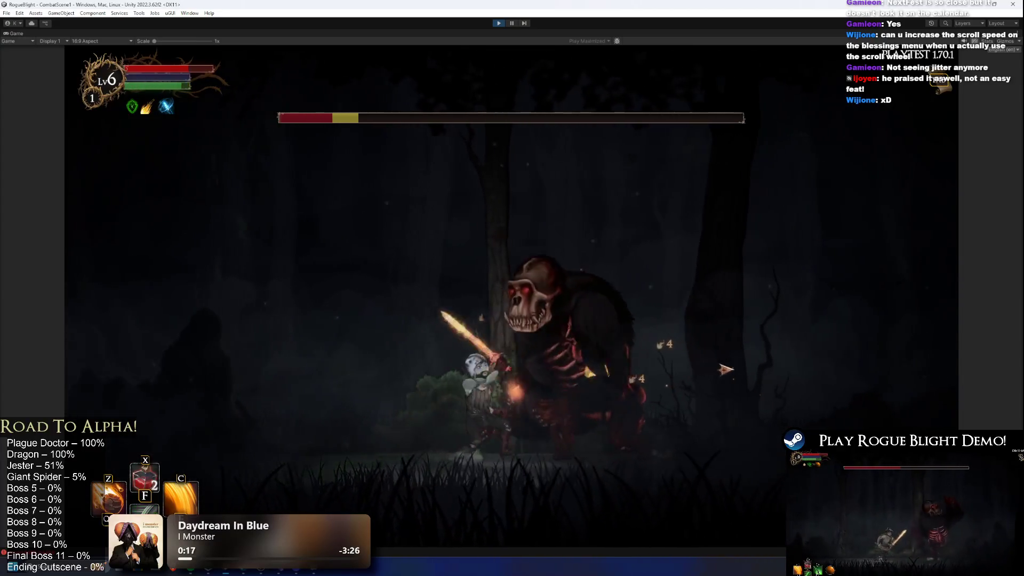
pyautogui.press('x')
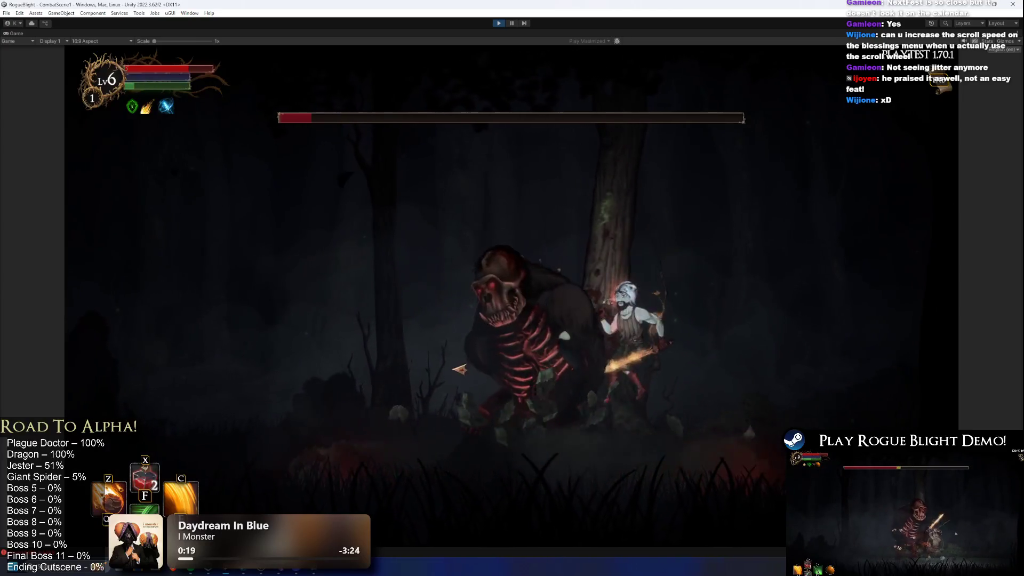
pyautogui.press('Left')
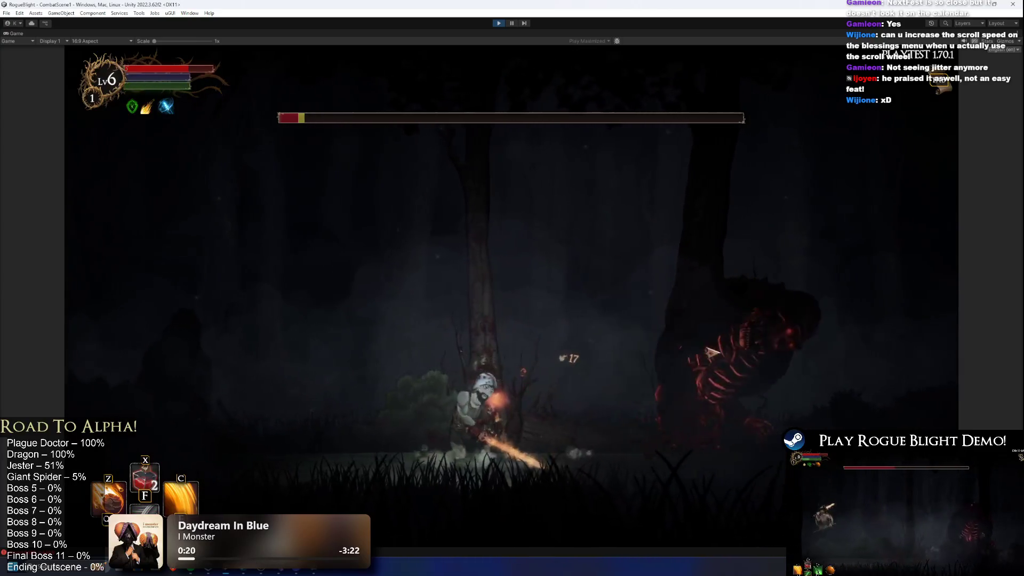
pyautogui.press('x')
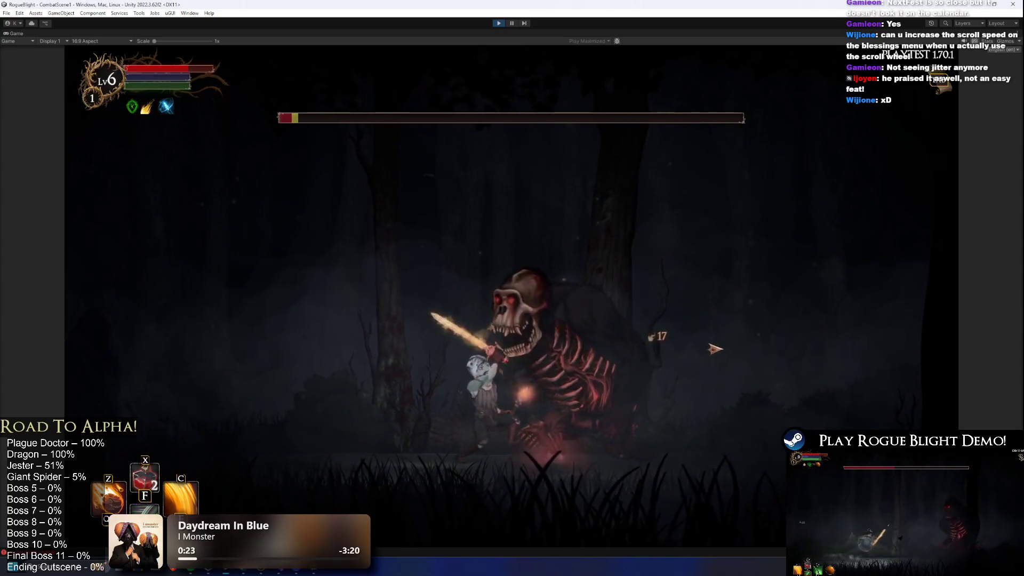
pyautogui.press('x')
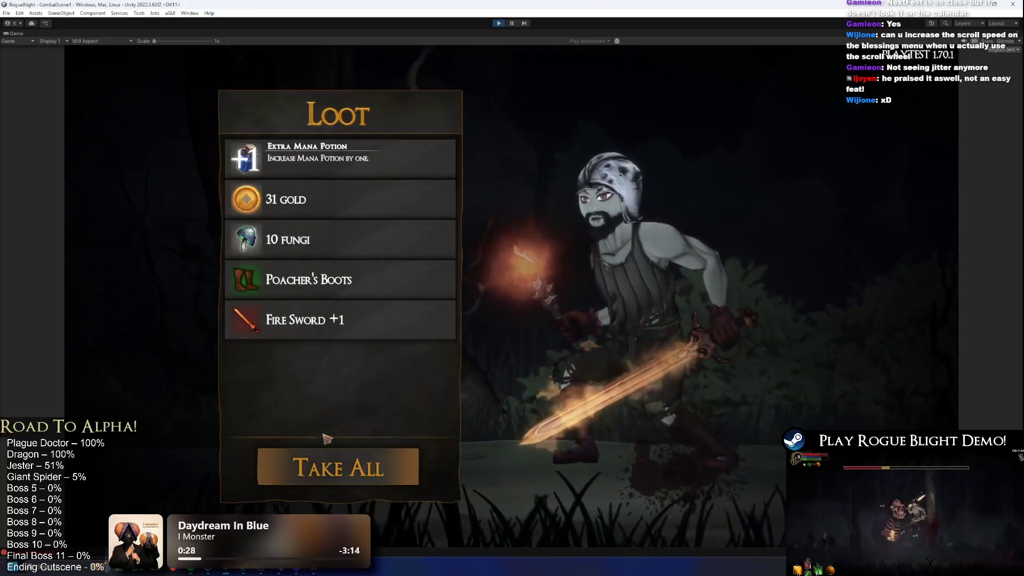
# Step: Take all boss loot, raising gold to 69, and equip Fire Sword +1 in the right hand
pyautogui.click(336, 462)
pyautogui.press('i')
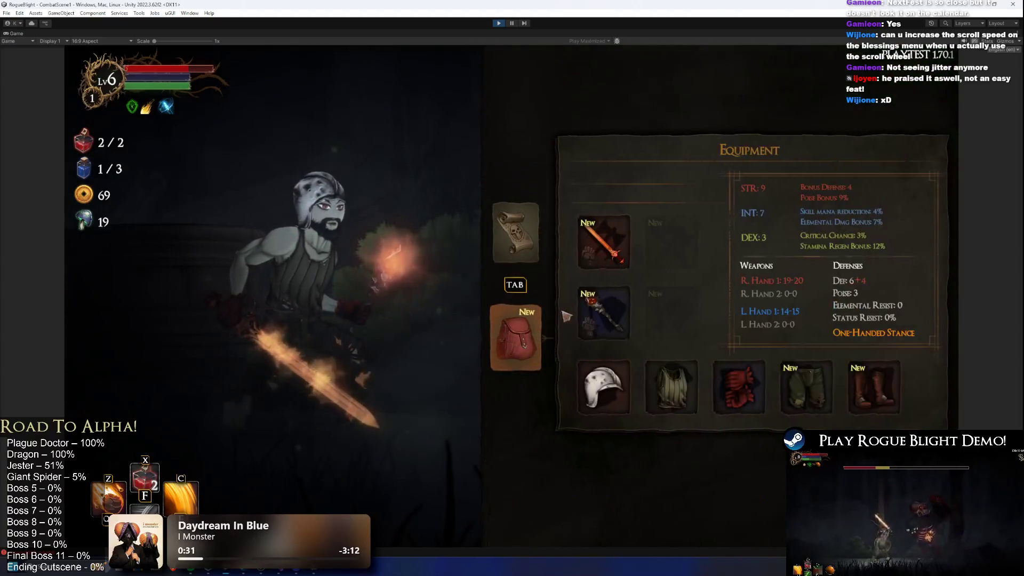
pyautogui.press('Return')
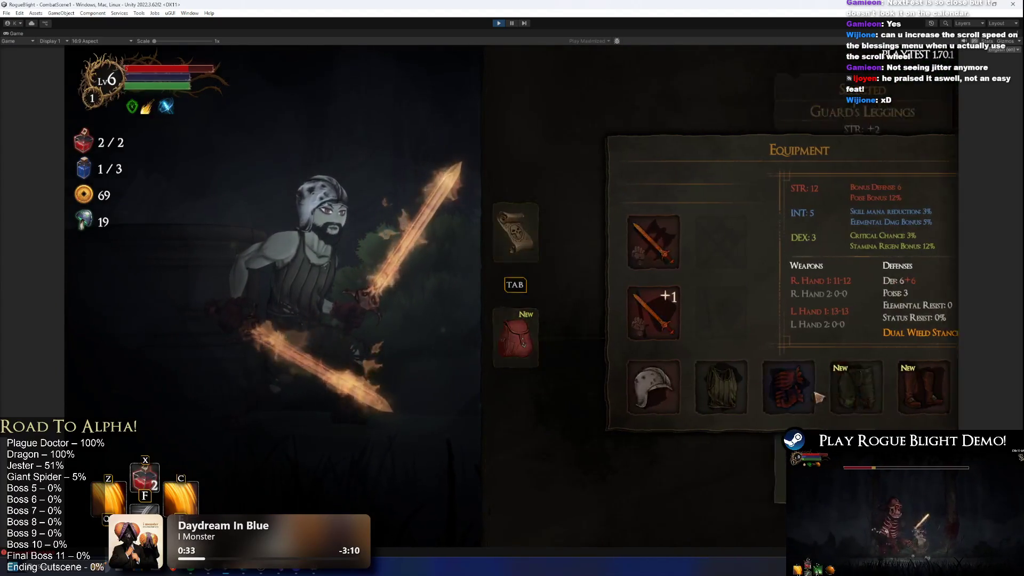
pyautogui.press('Return')
pyautogui.press('Return')
# Step: Inspect the dual-wielded fire swords, clear the new-item marker and bring up the world map
pyautogui.click(887, 397)
pyautogui.press('Escape')
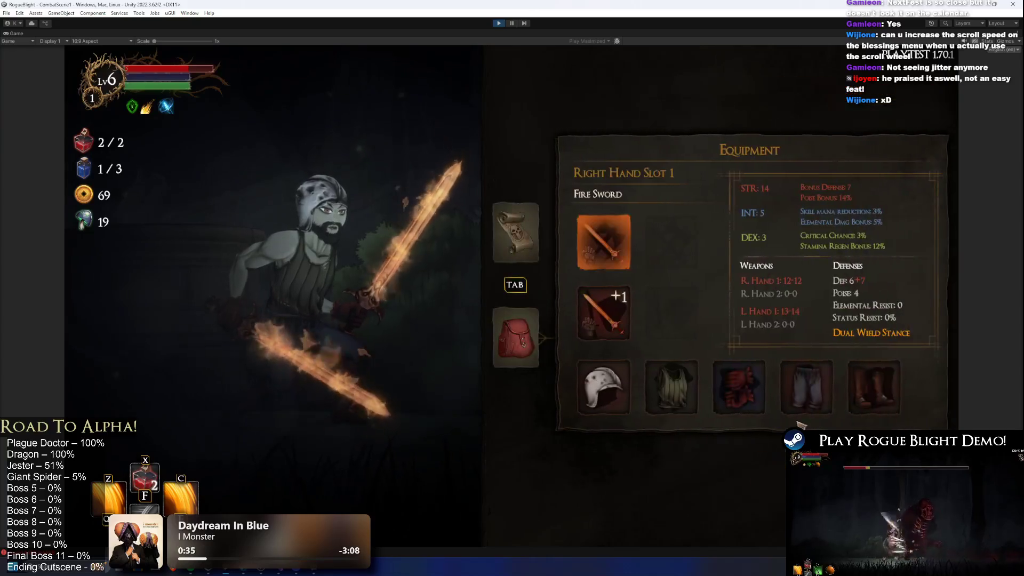
pyautogui.click(516, 228)
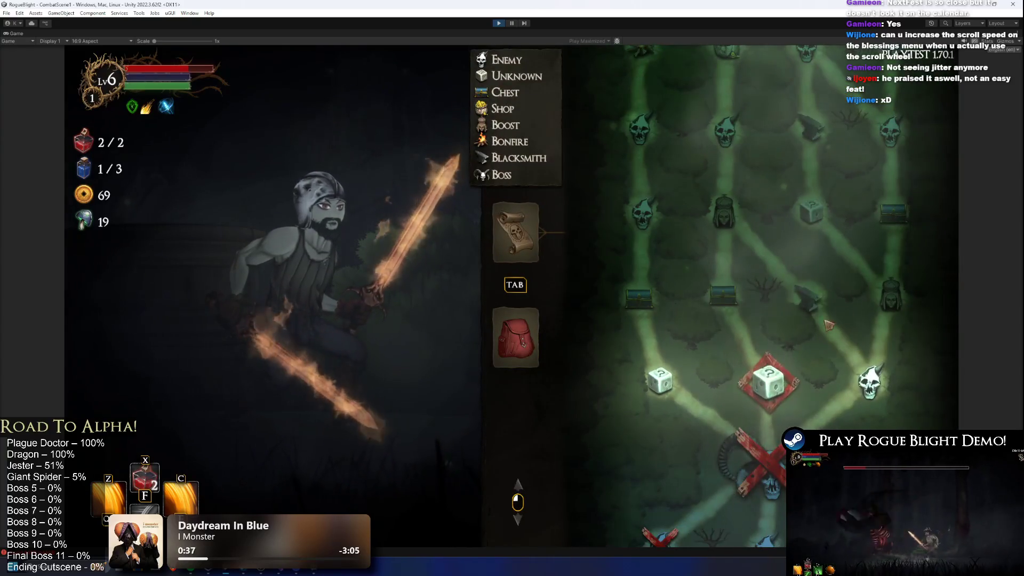
pyautogui.scroll(5, 829, 324)
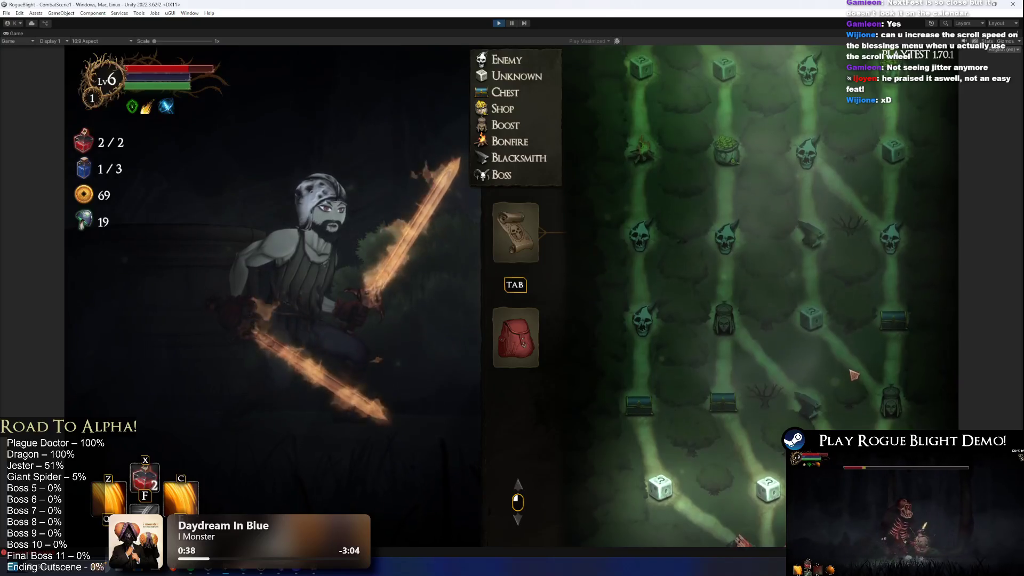
pyautogui.scroll(-4, 853, 374)
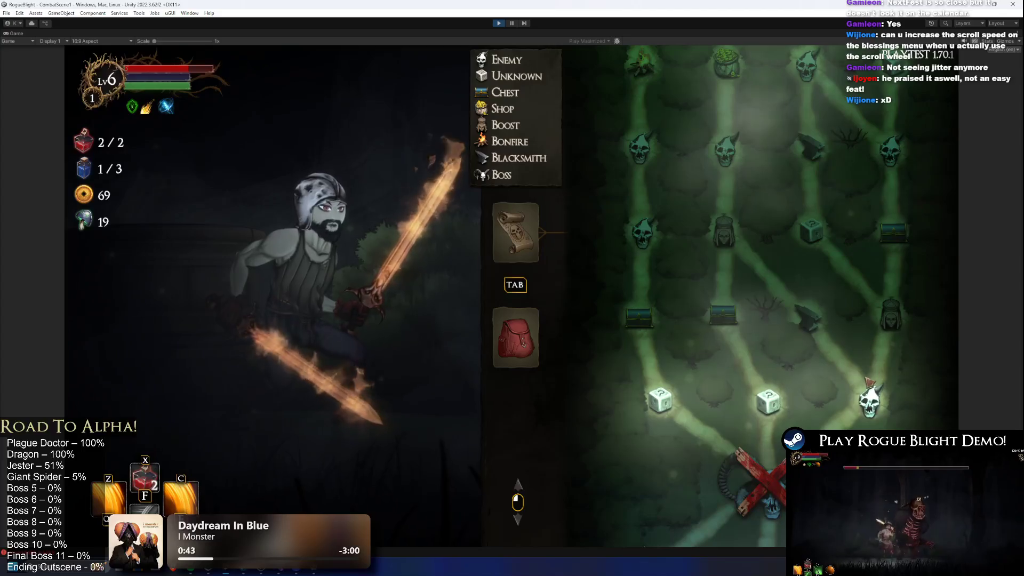
pyautogui.scroll(4, 732, 280)
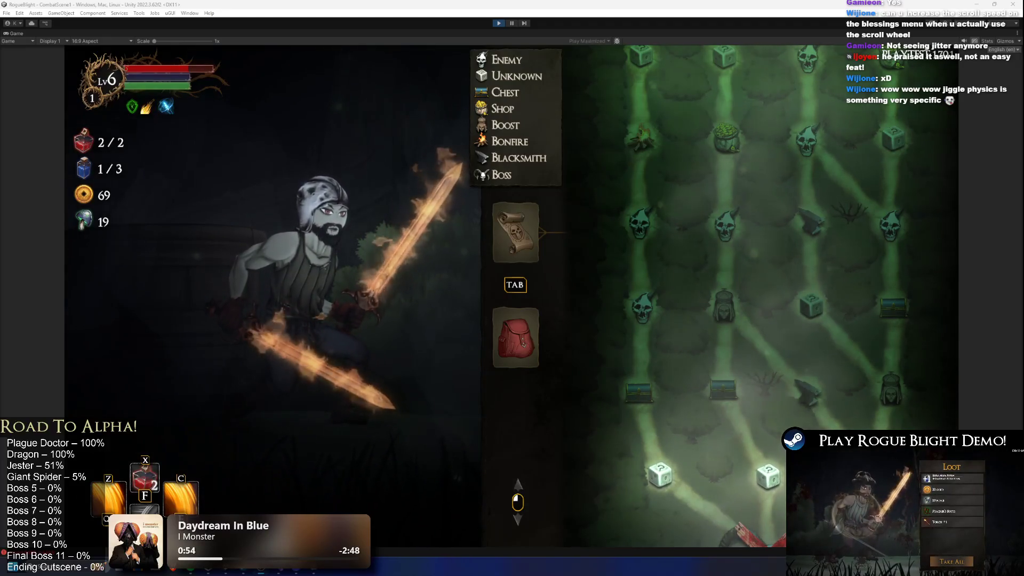
pyautogui.scroll(-3, 850, 300)
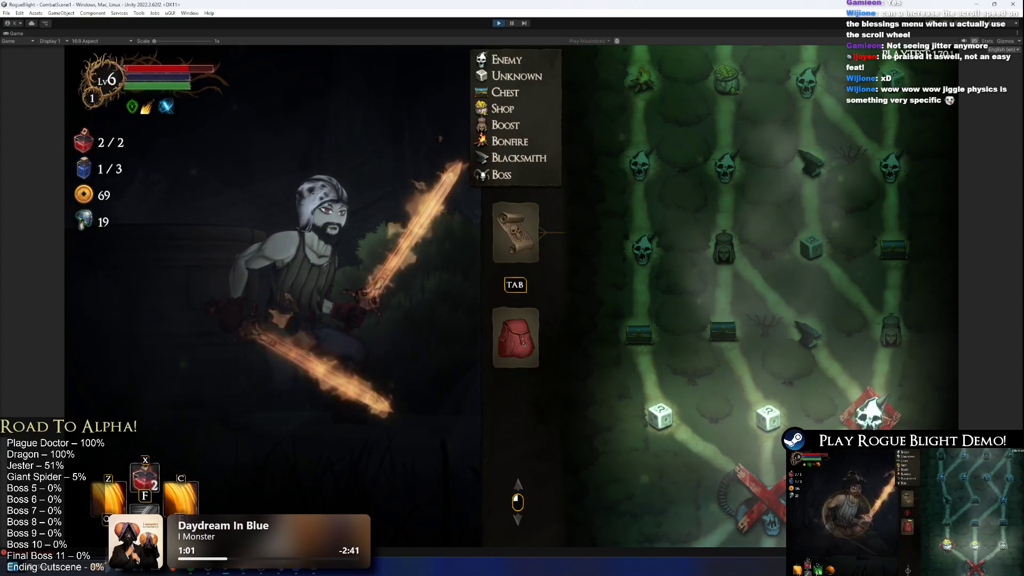
pyautogui.scroll(3, 760, 280)
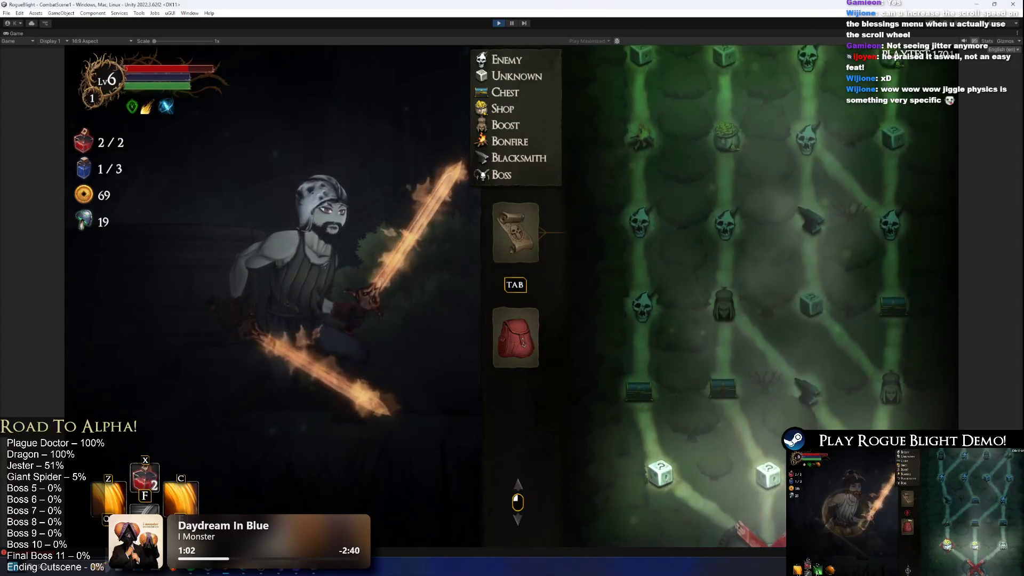
pyautogui.scroll(3, 760, 240)
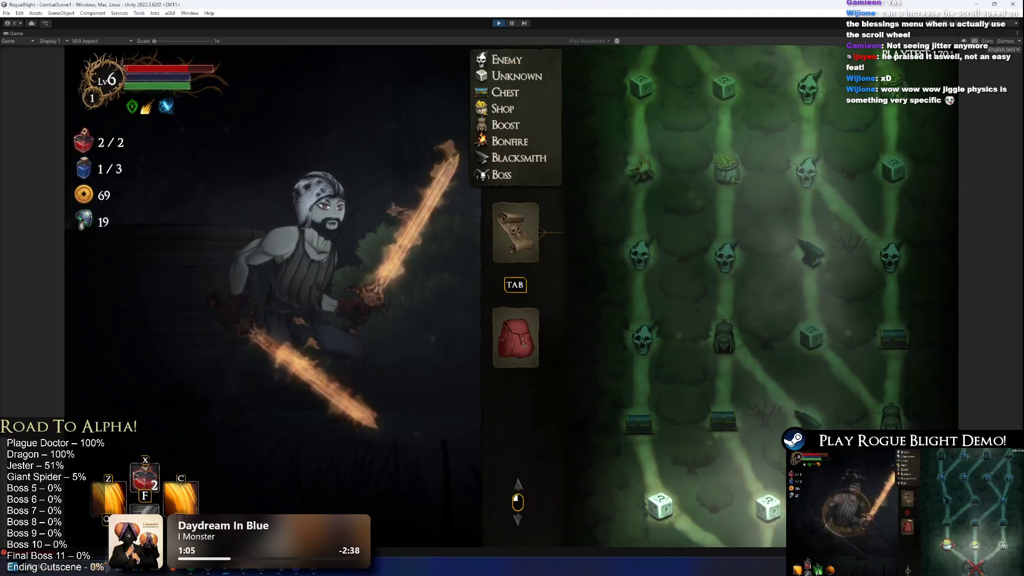
pyautogui.scroll(2, 897, 392)
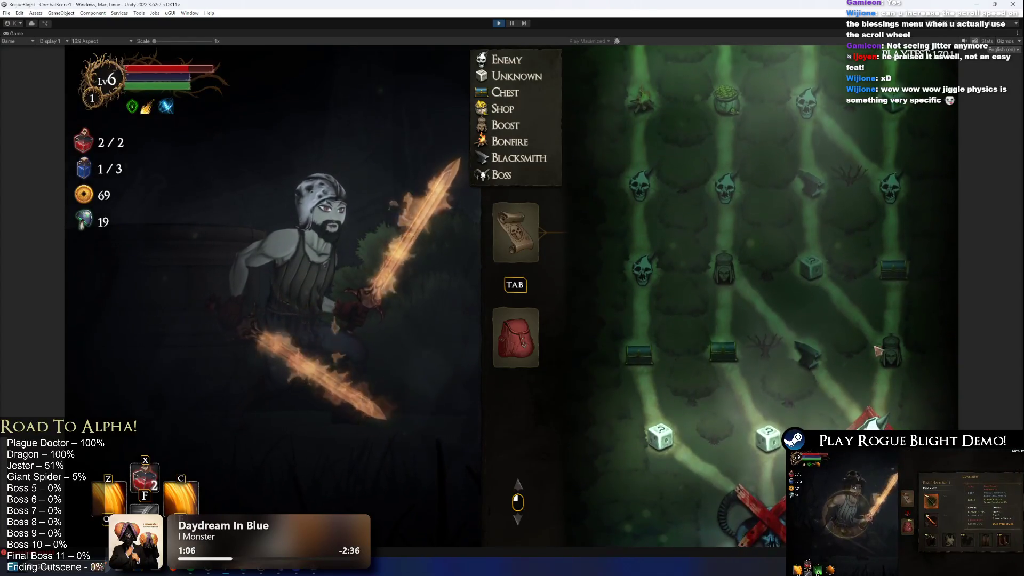
# Step: Close the world map to travel to the chosen destination
pyautogui.press('Tab')
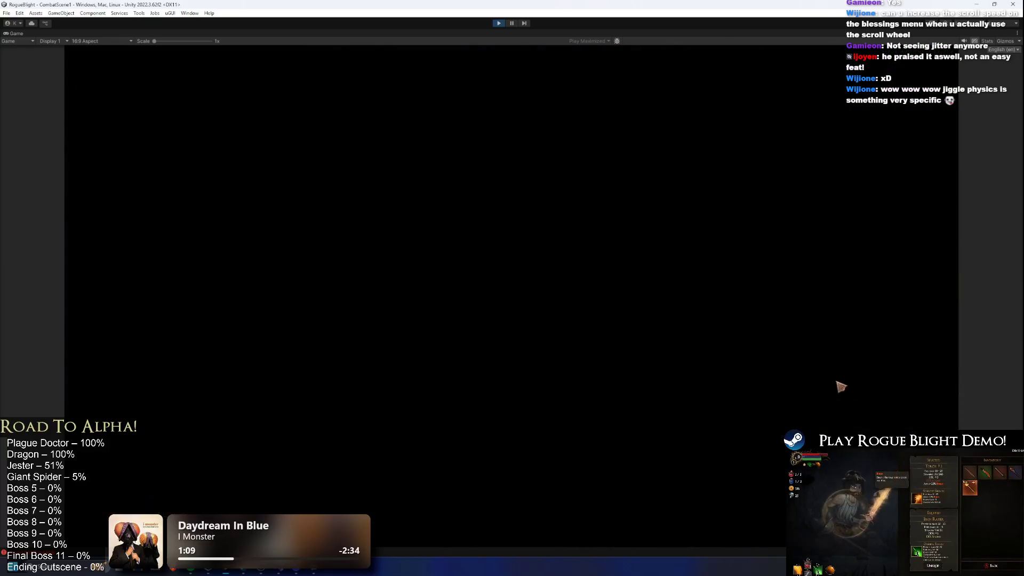
# Step: Dodge around the spider beast while attacking and dash in with a heavy hit
pyautogui.press('d')
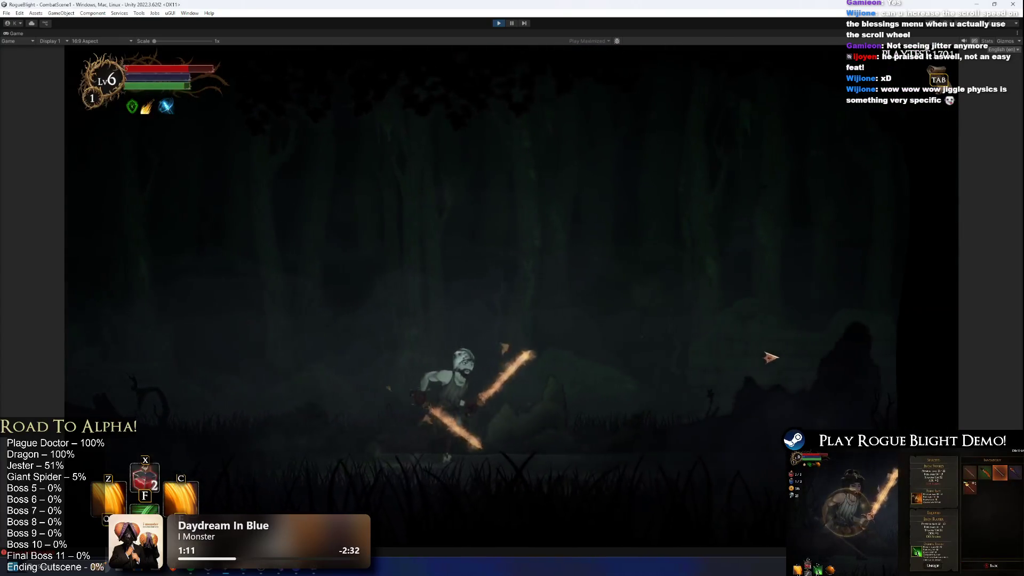
pyautogui.press('space')
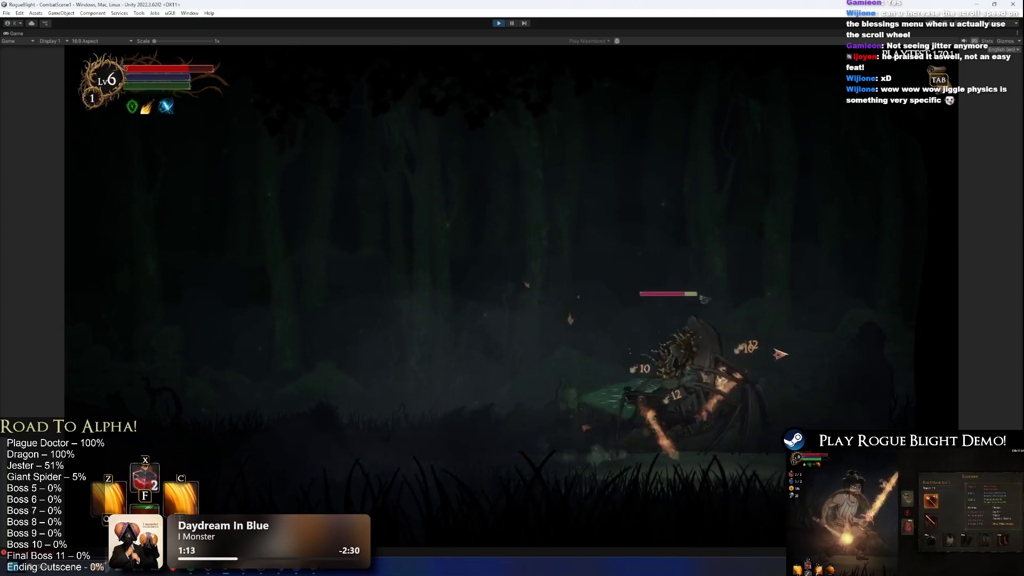
pyautogui.press('a')
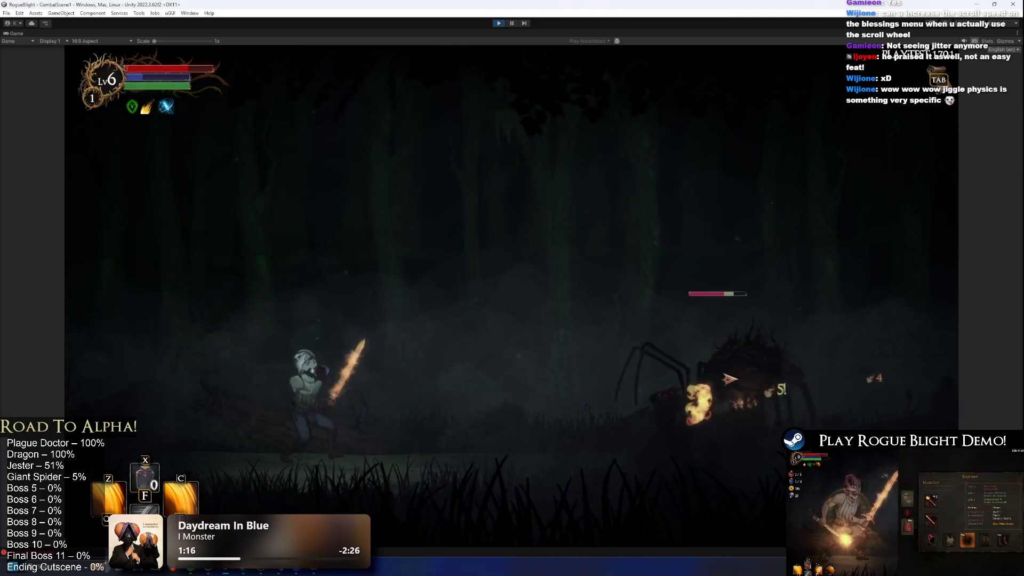
pyautogui.press('d')
# Step: Finish the spider with flaming swords and the special attack, then take all loot for 90 gold
pyautogui.click(512, 368)
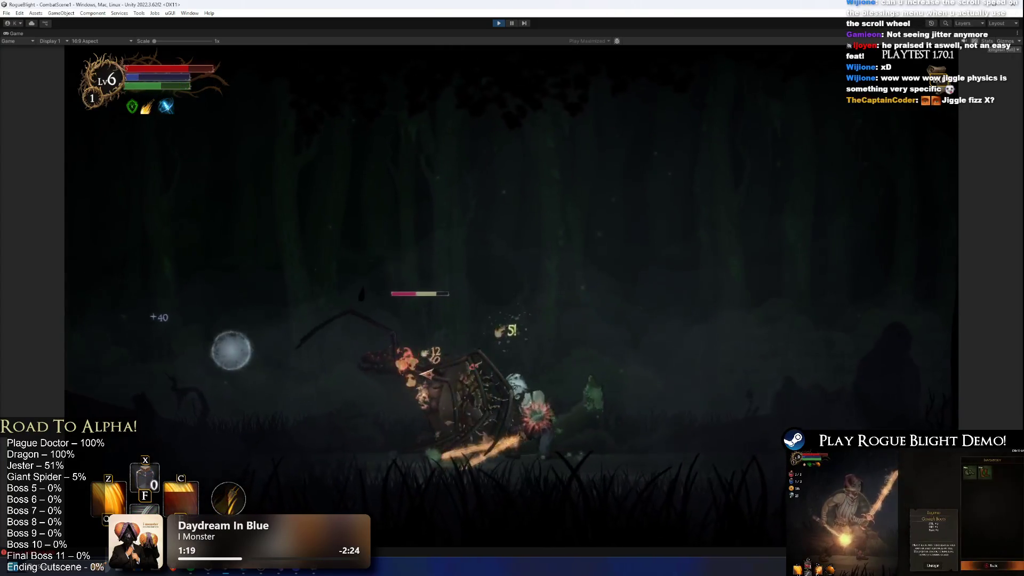
pyautogui.click(512, 369)
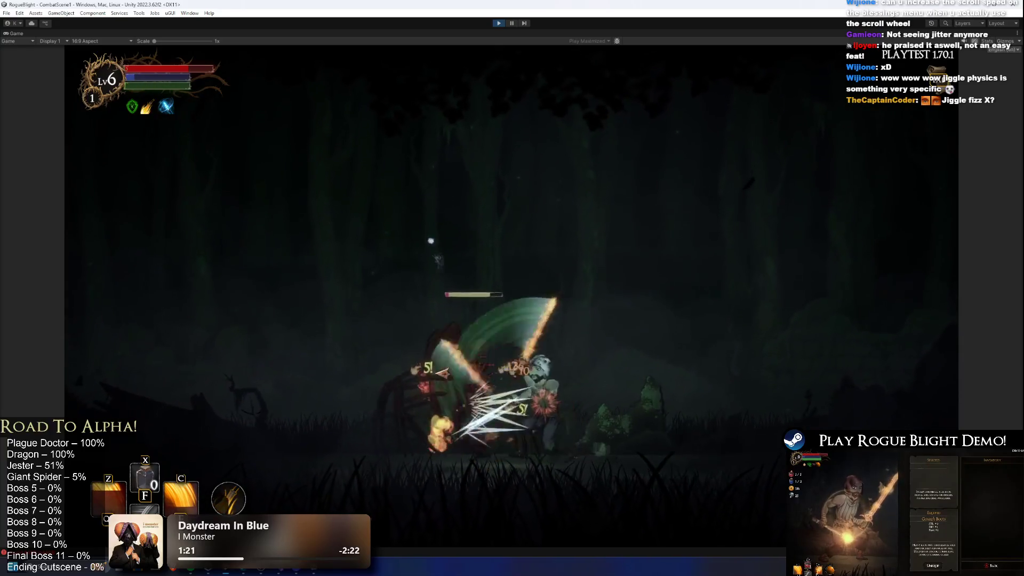
pyautogui.press('q')
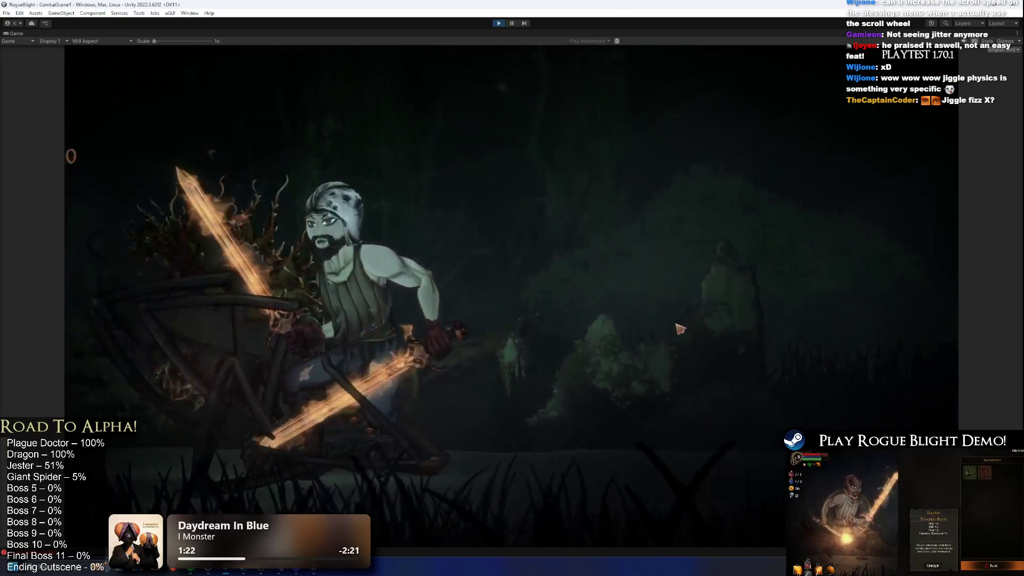
pyautogui.click(680, 465)
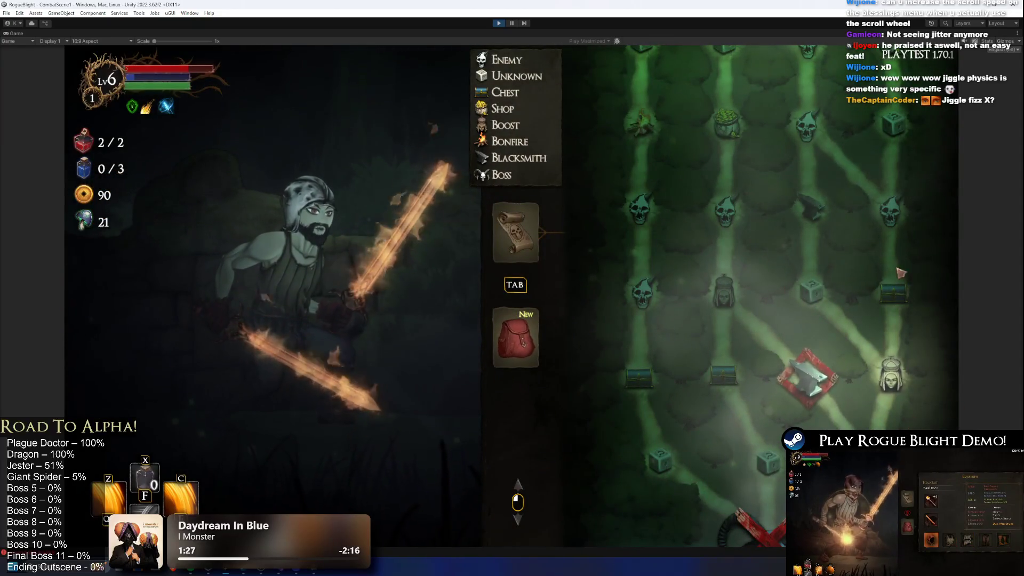
# Step: Pray at the shrine for the Bonus Health boost and walk up to the chest
pyautogui.press('Tab')
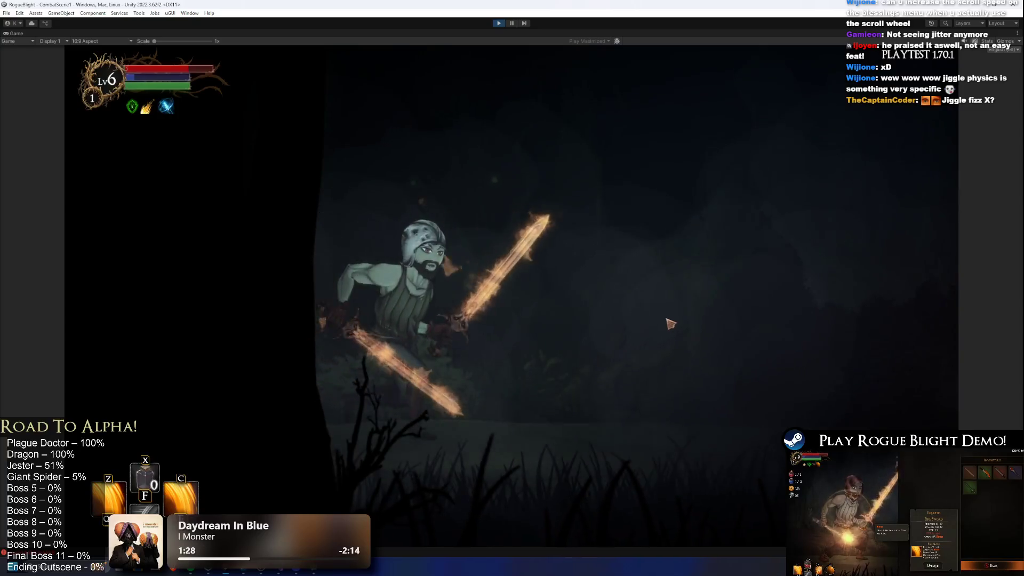
pyautogui.press('e')
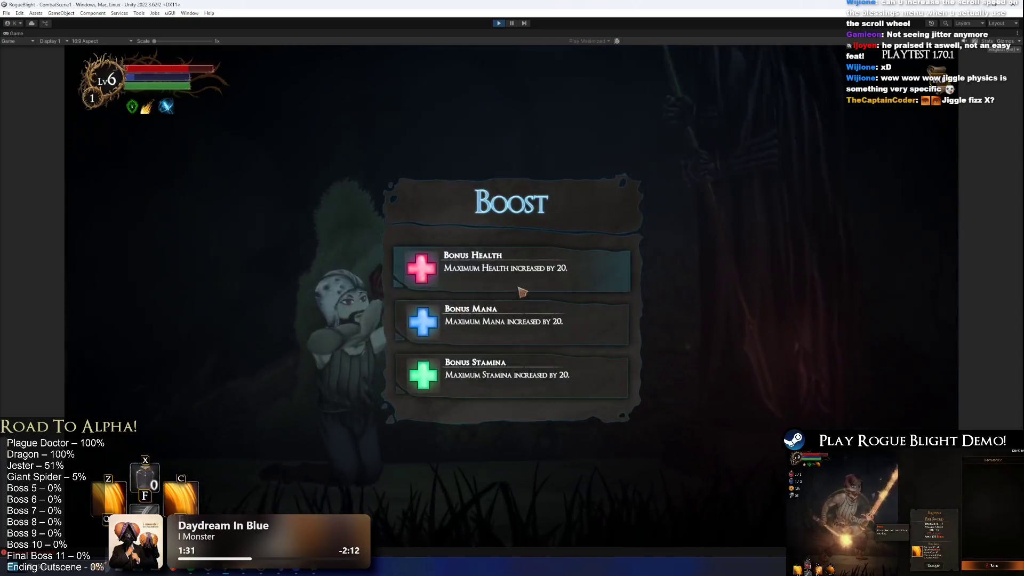
pyautogui.click(560, 272)
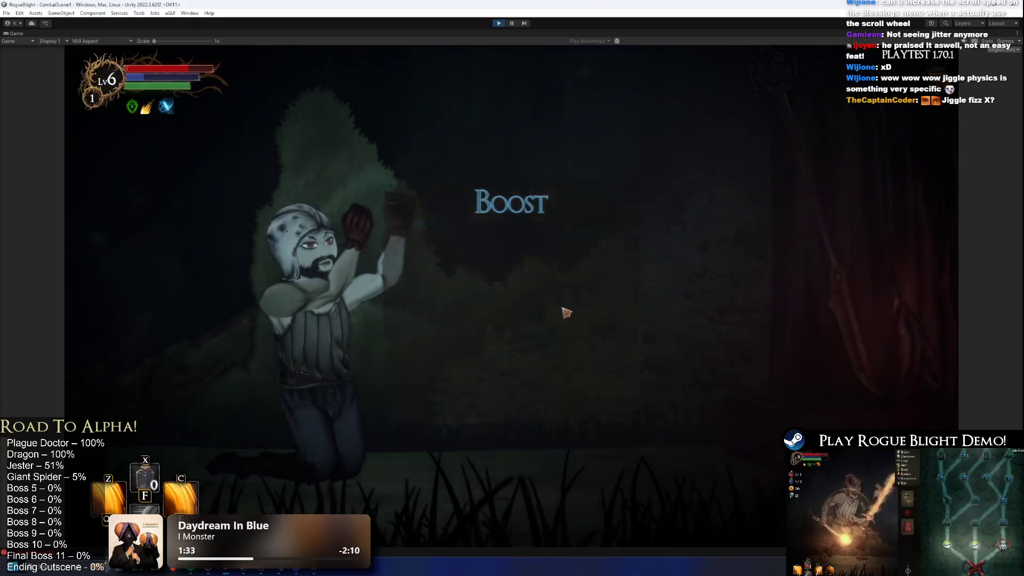
pyautogui.press('Tab')
pyautogui.press('Tab')
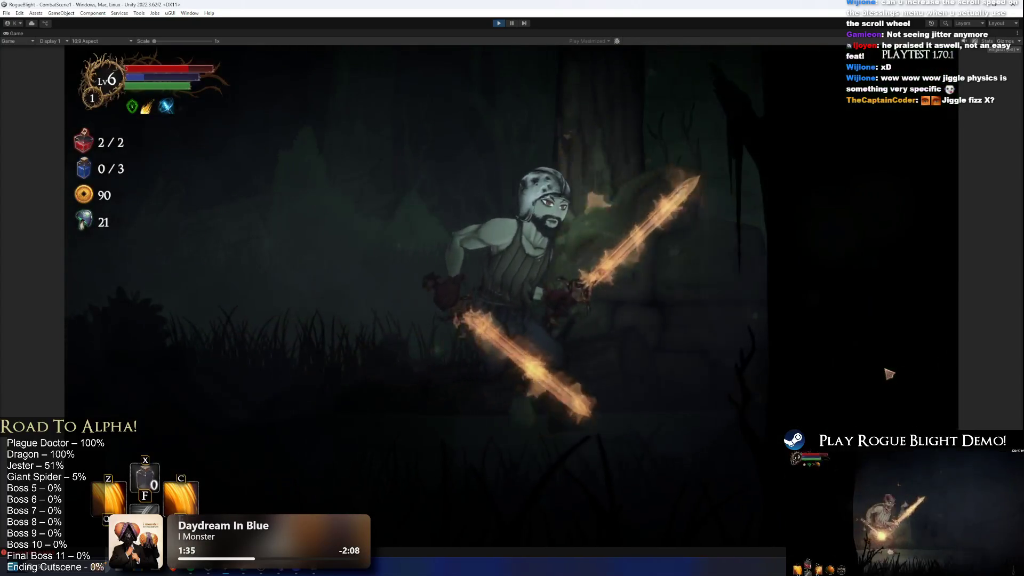
pyautogui.press('Right')
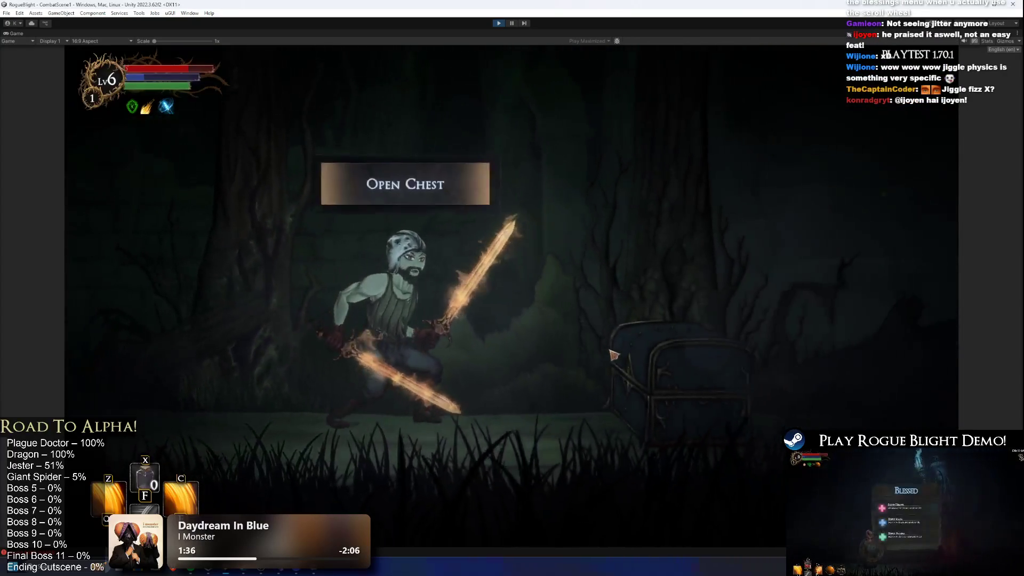
# Step: Open the chest, take the Blood Magic blessing and advance toward the red-eyed beast
pyautogui.press('f')
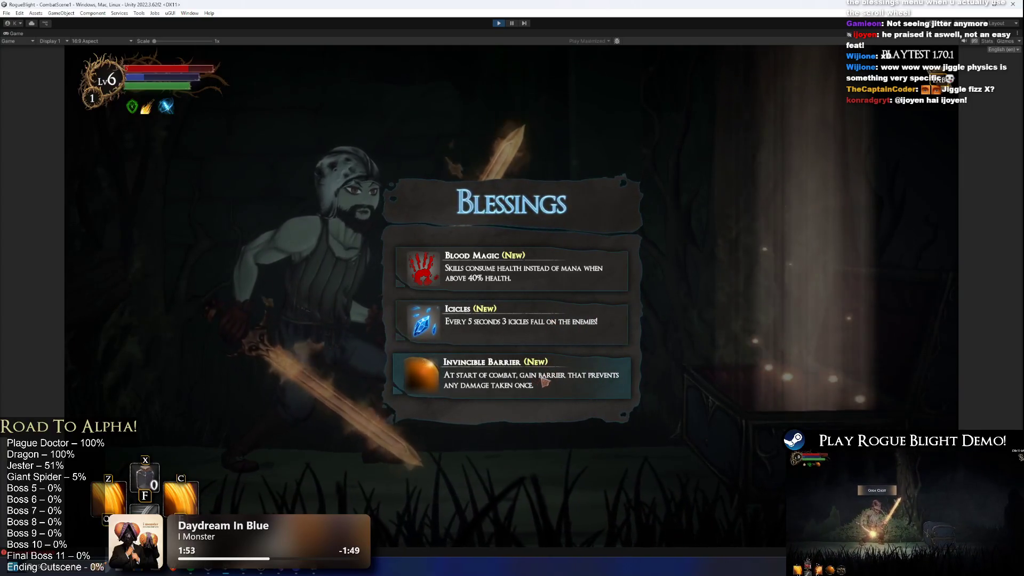
pyautogui.click(538, 264)
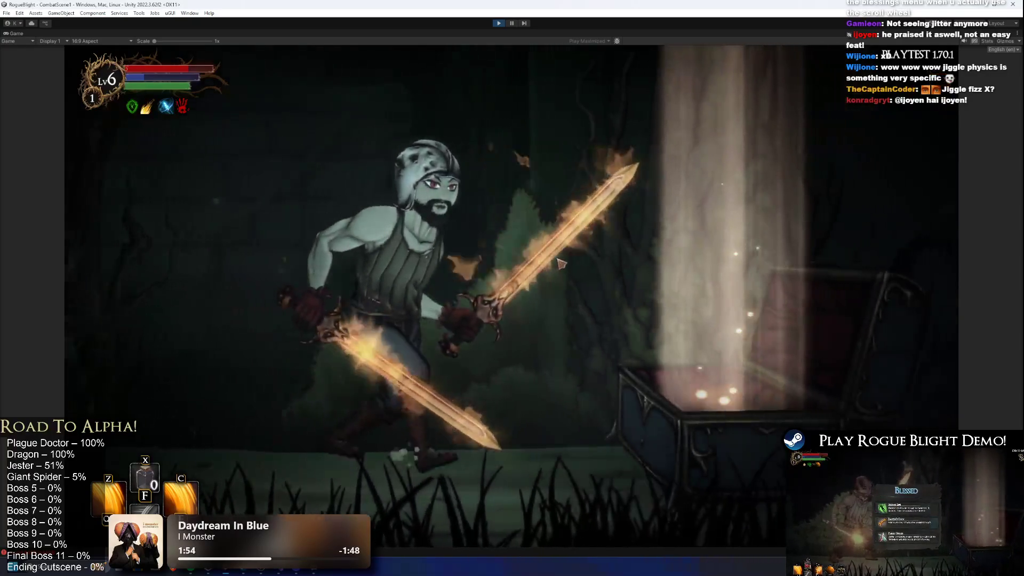
pyautogui.press('Tab')
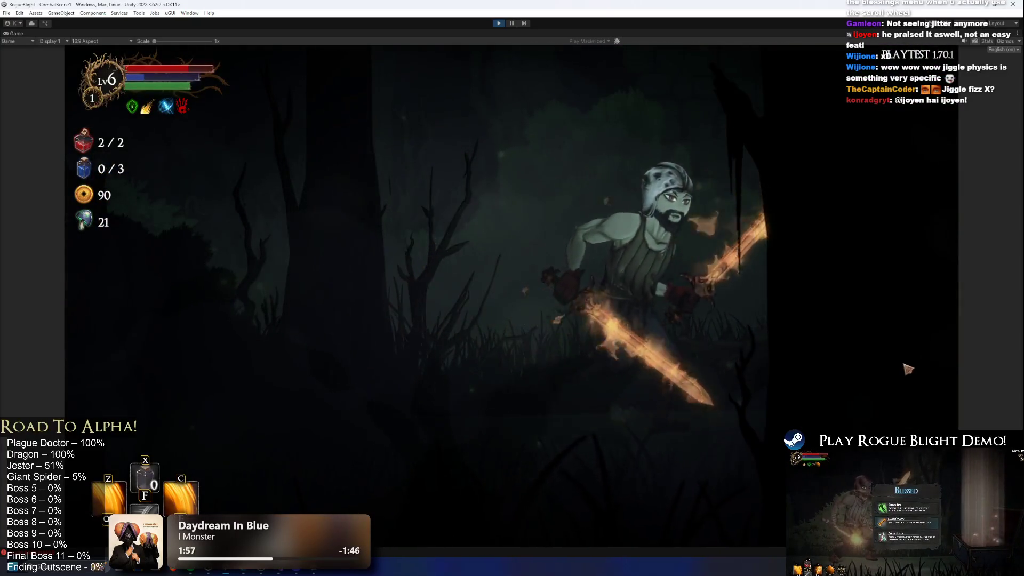
pyautogui.press('Right')
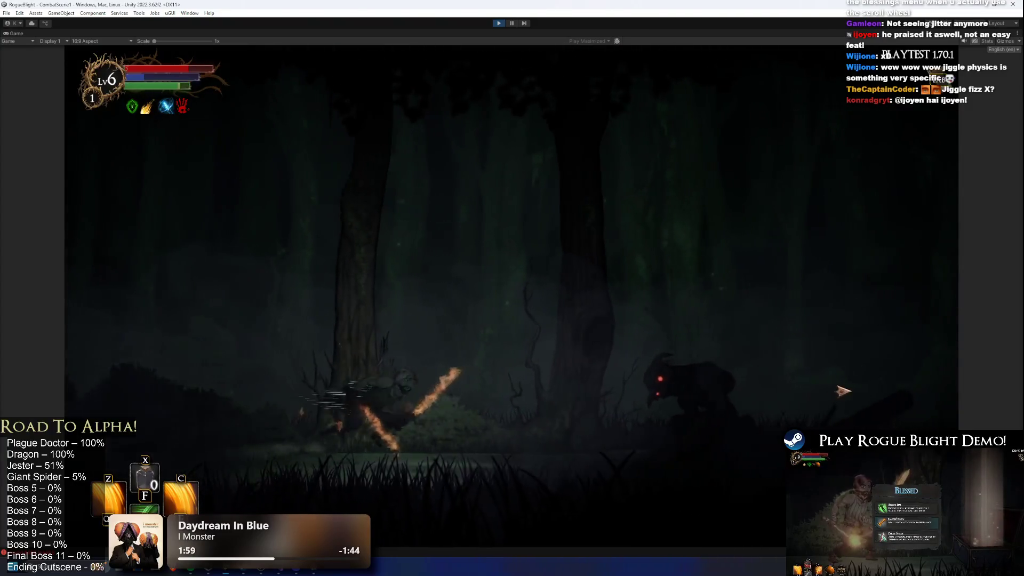
# Step: Kill the horned beast with spinning flame strikes and dash attacks
pyautogui.press('c')
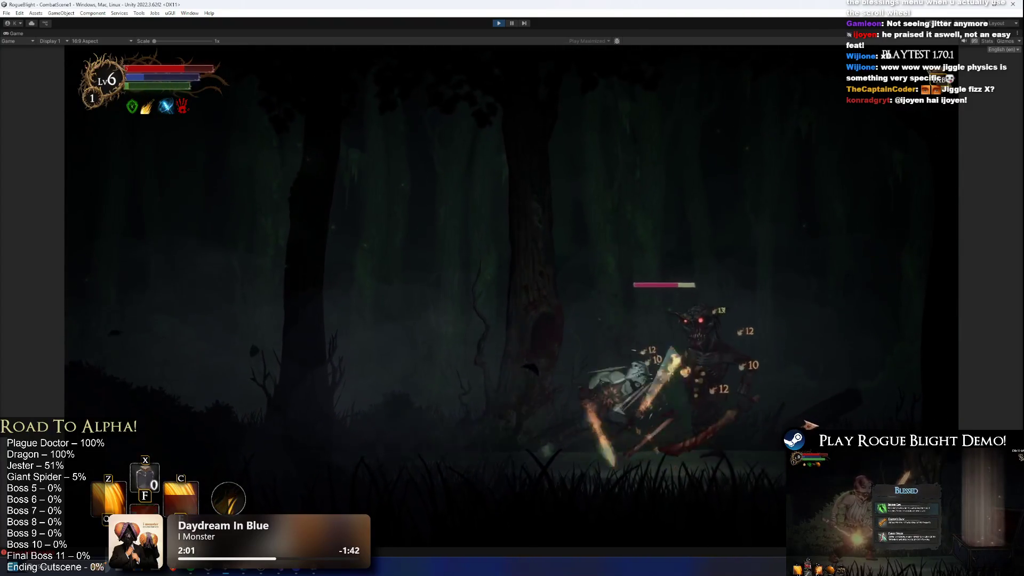
pyautogui.press('x')
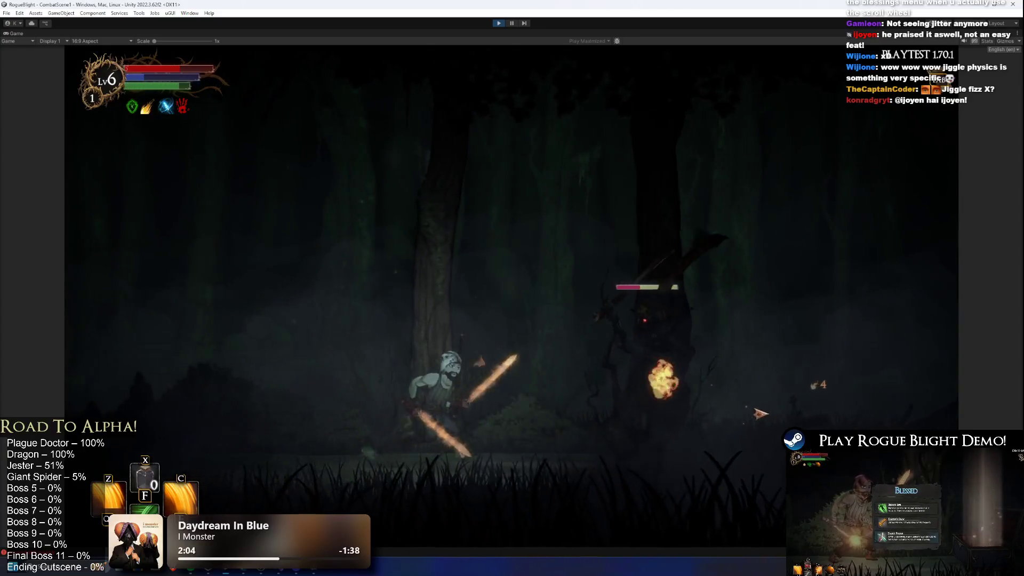
pyautogui.press('Right')
pyautogui.press('x')
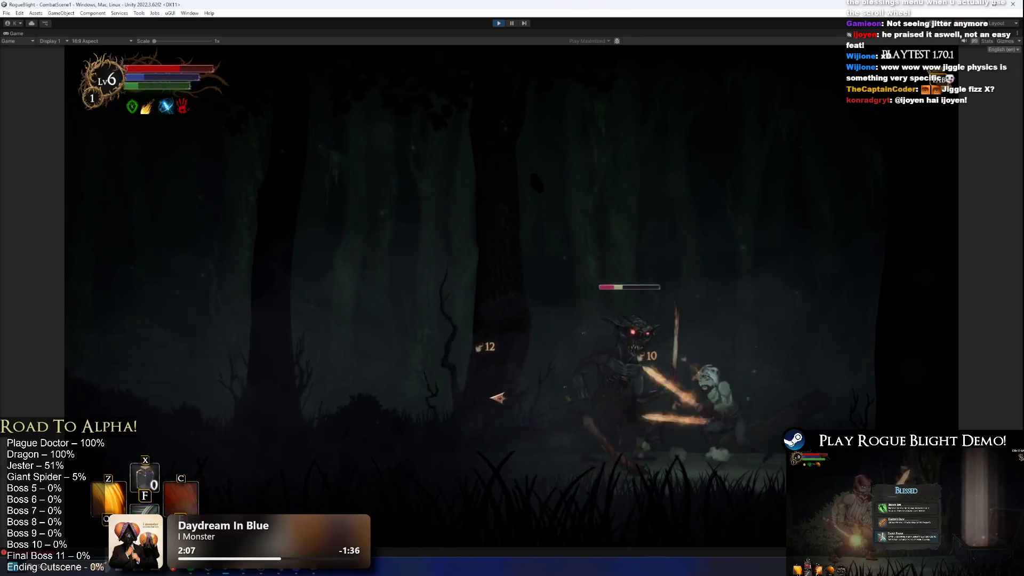
pyautogui.press('Right')
pyautogui.press('c')
pyautogui.press('x')
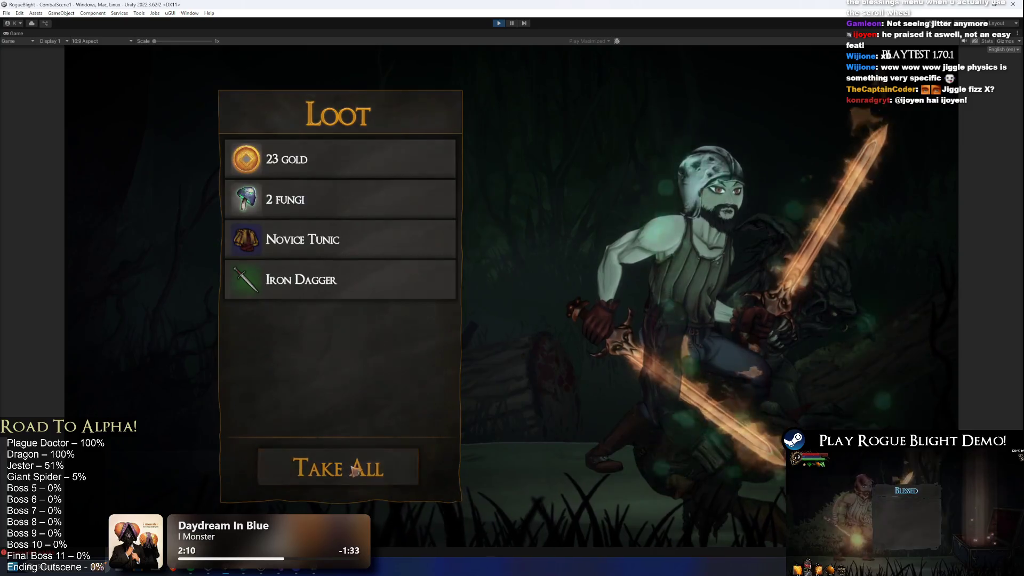
# Step: Take all the beast's loot, bringing gold to 113, and walk on to the pumpkin-headed stranger
pyautogui.click(337, 469)
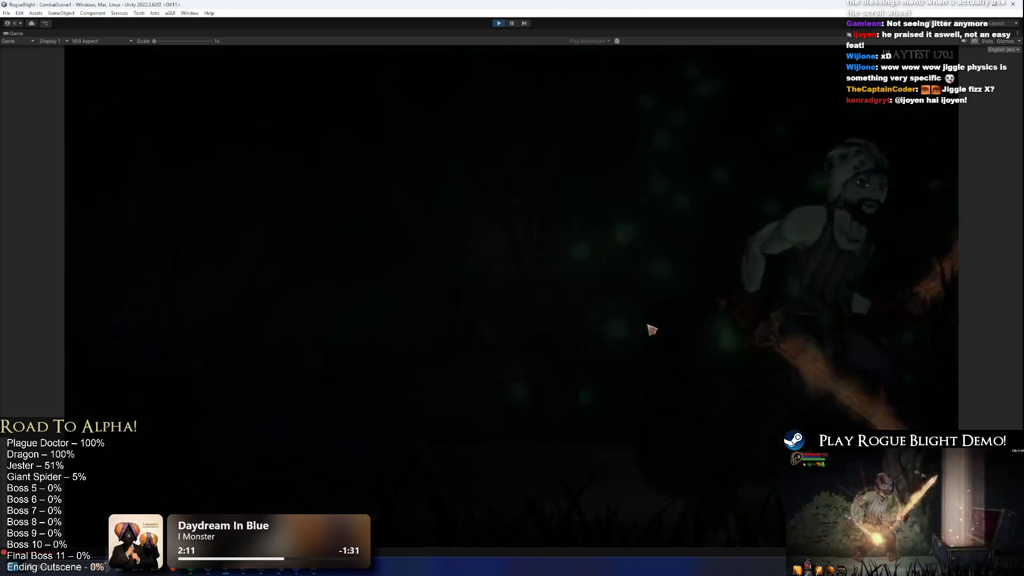
pyautogui.press('Right')
pyautogui.press('Right')
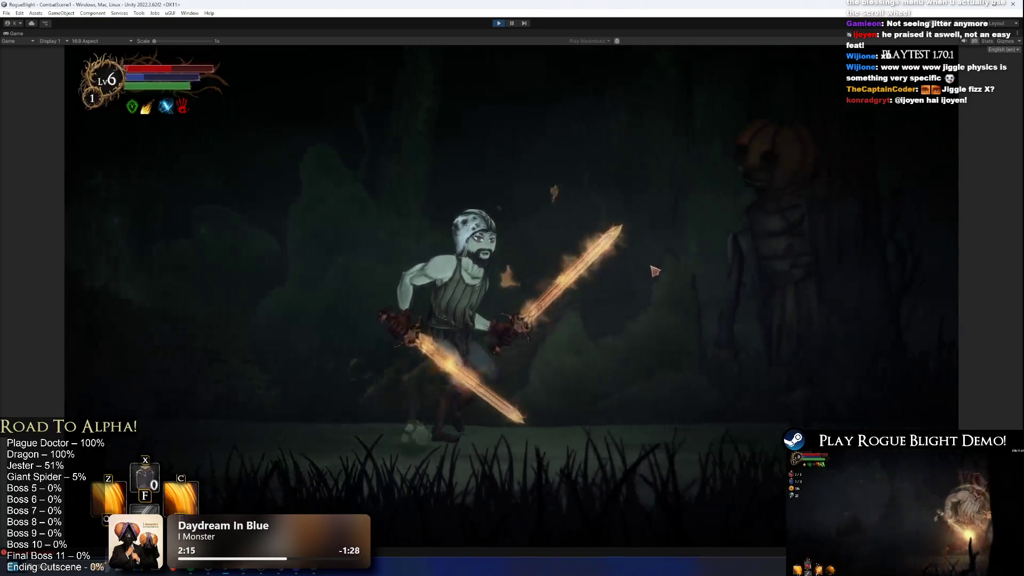
pyautogui.press('Right')
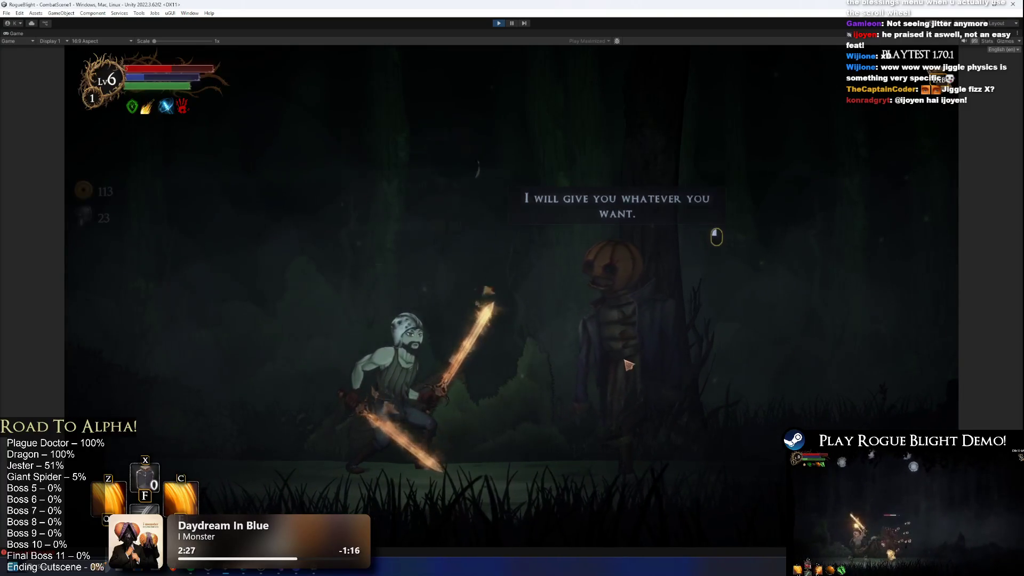
# Step: Choose 'Time to die!' in the stranger's dialogue and attack the pumpkin-headed boss until it falls
pyautogui.press('e')
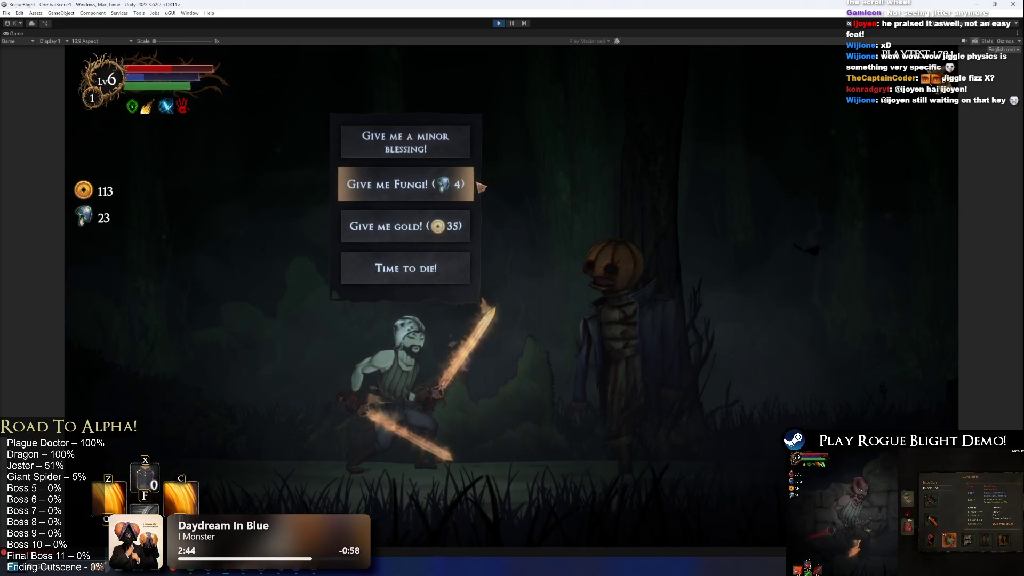
pyautogui.press('Down')
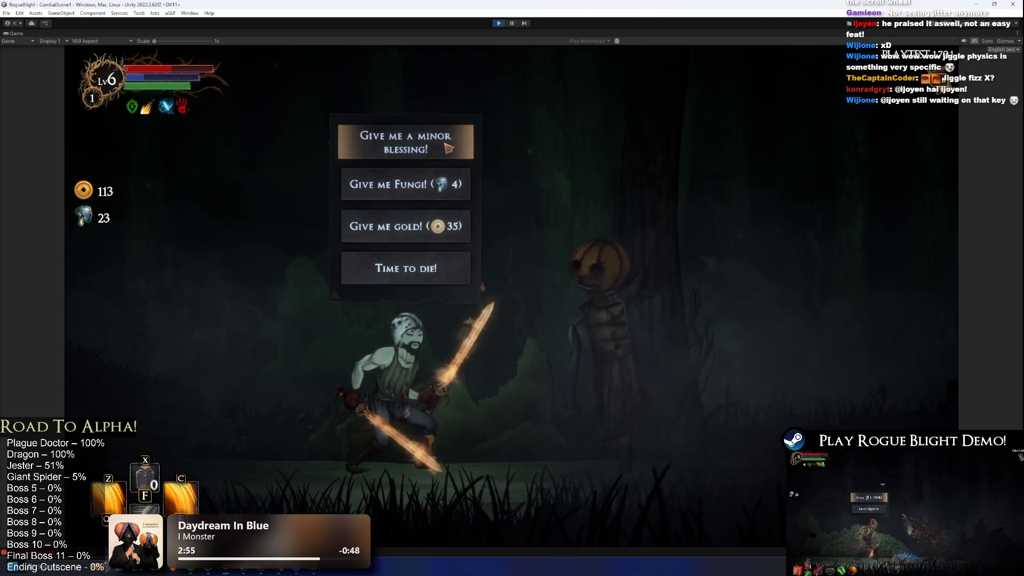
pyautogui.click(410, 276)
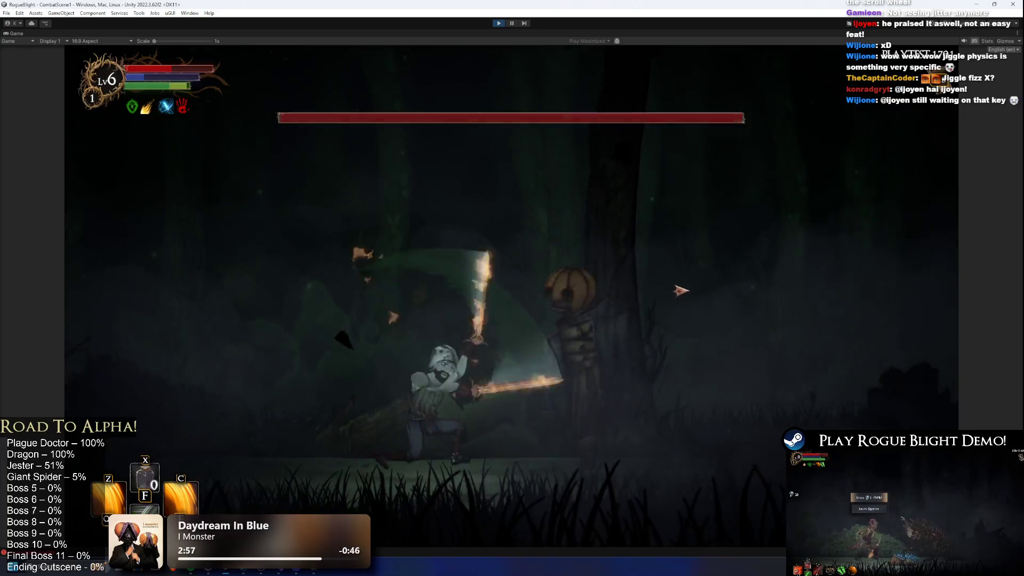
pyautogui.click(560, 337)
pyautogui.click(520, 329)
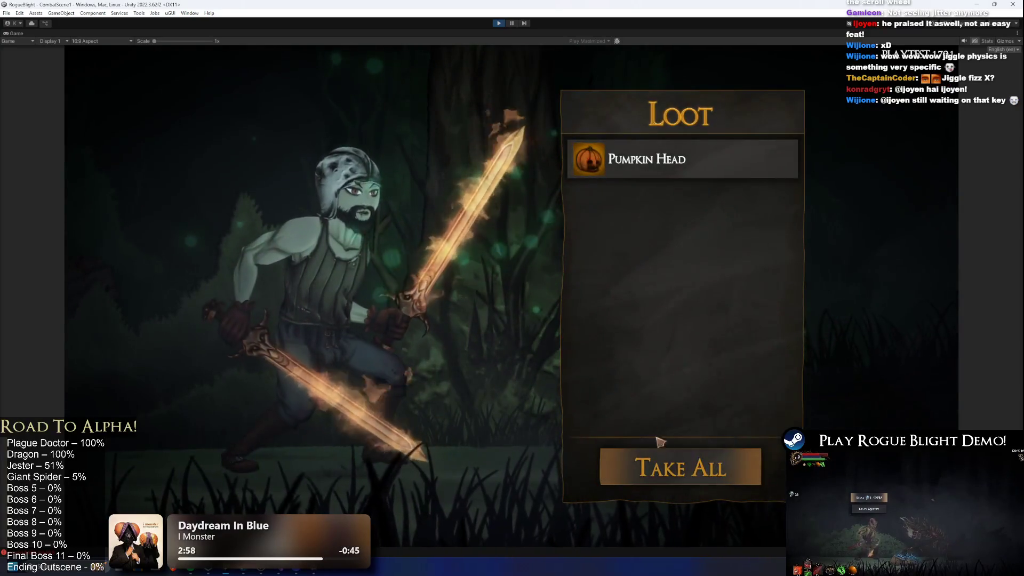
# Step: Take the Pumpkin Head loot and equip it in place of the current helmet
pyautogui.click(680, 465)
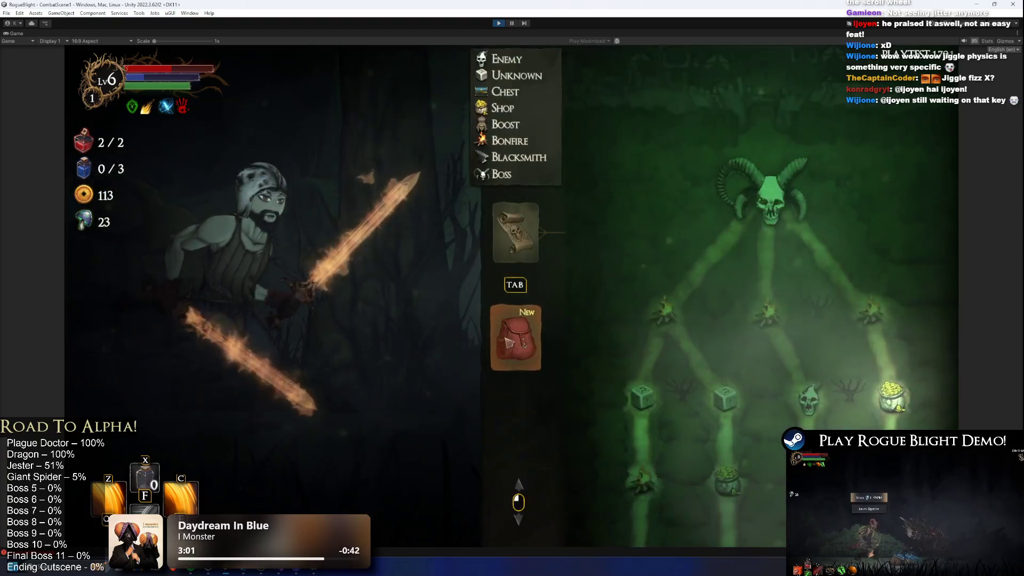
pyautogui.click(510, 340)
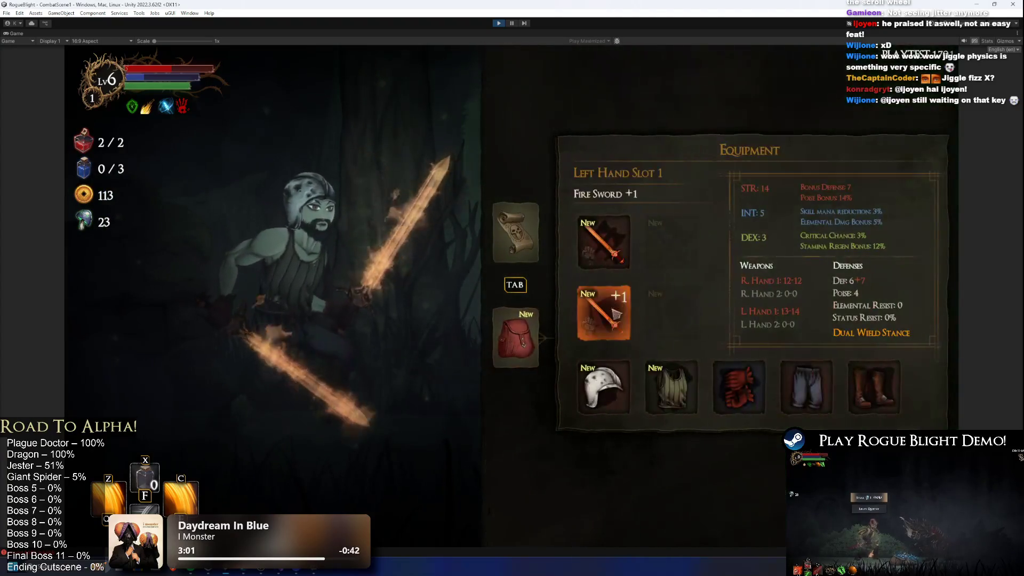
pyautogui.click(605, 388)
pyautogui.click(688, 465)
pyautogui.click(516, 233)
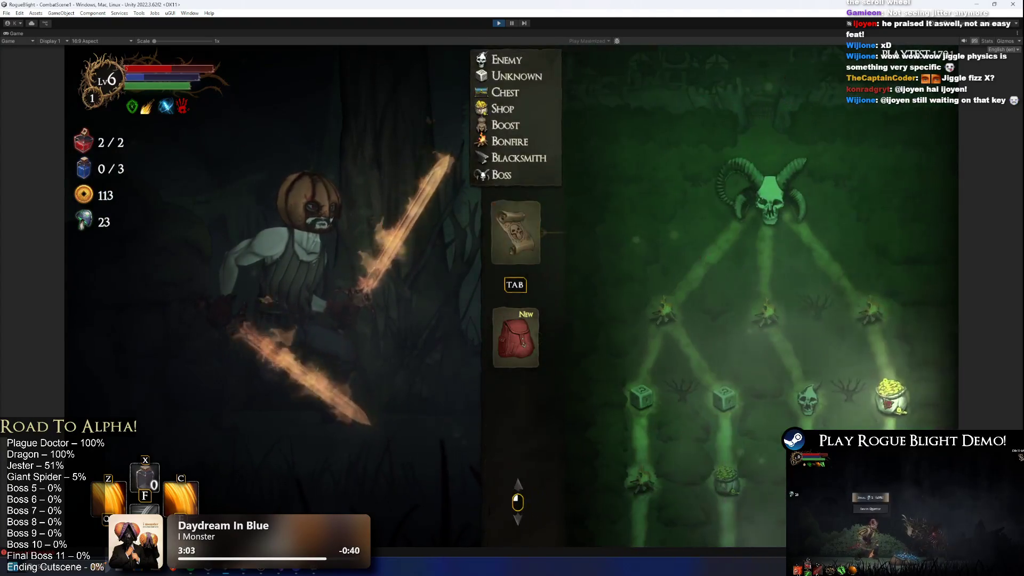
# Step: Close the menus, walk right to the merchant and open the shop with 113 gold
pyautogui.press('Escape')
pyautogui.press('Right')
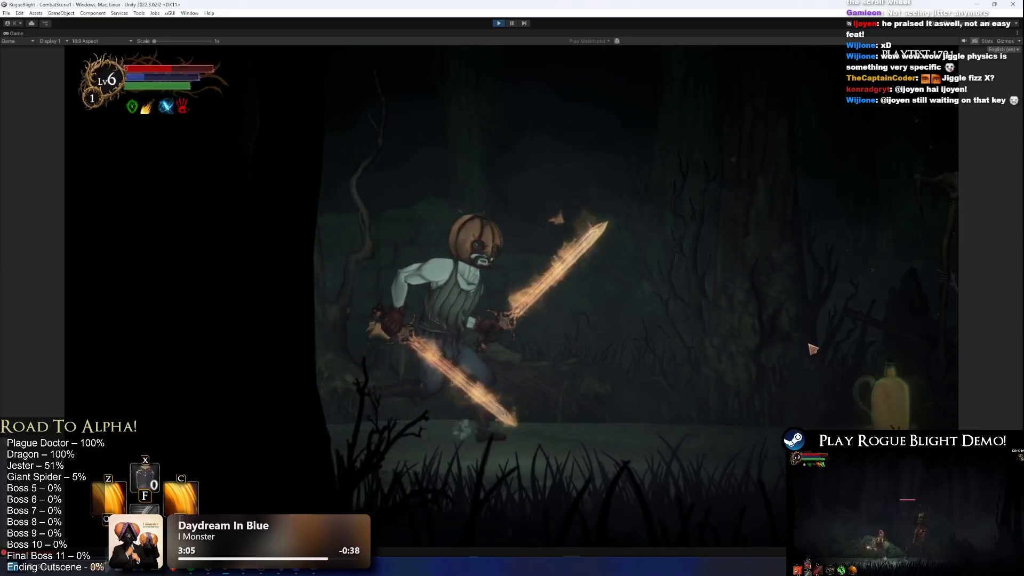
pyautogui.press('Right')
pyautogui.press('e')
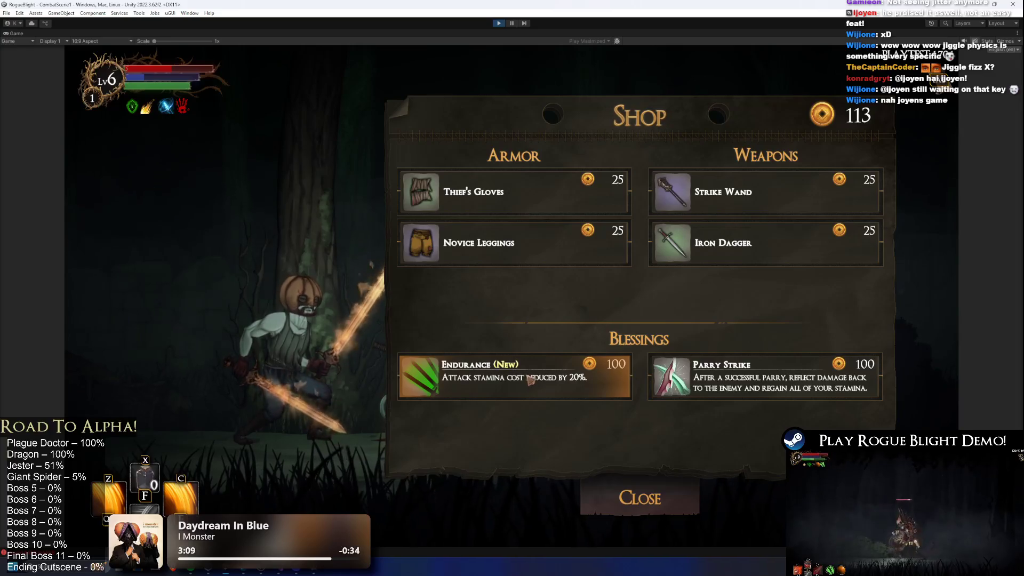
# Step: Leave the shop, bring up the forest map and travel to the bonfire node
pyautogui.press('Escape')
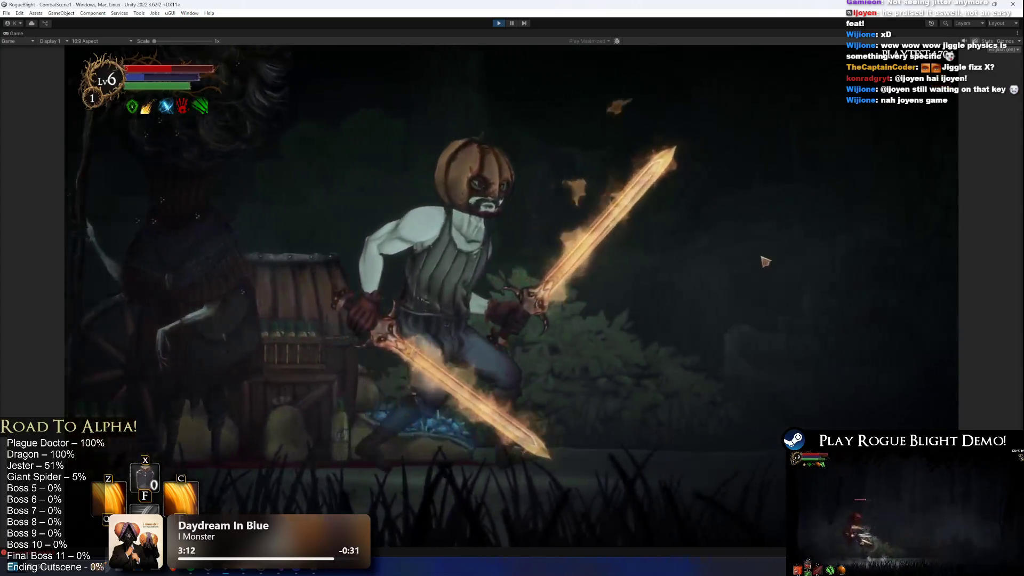
pyautogui.press('Tab')
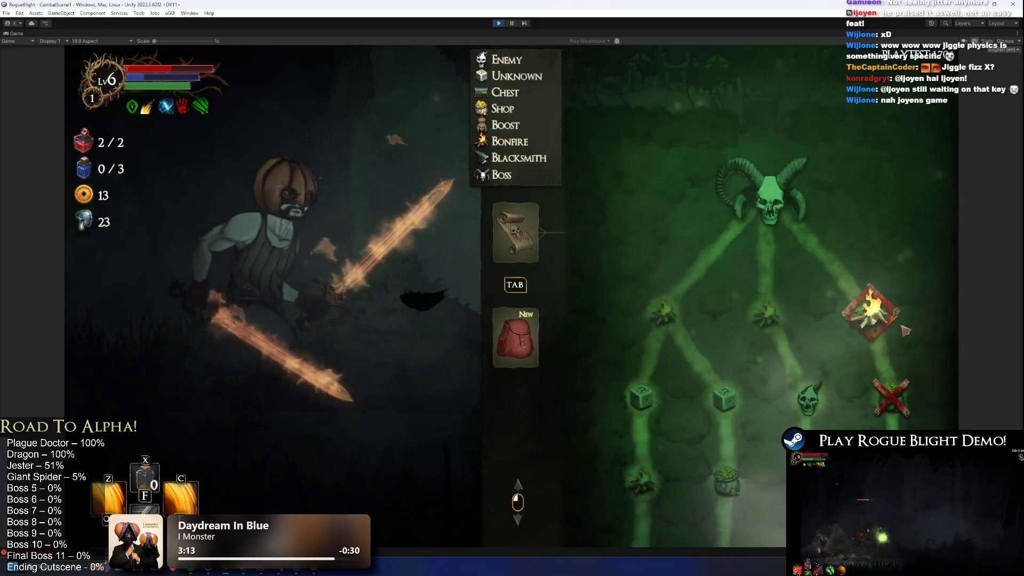
pyautogui.click(894, 306)
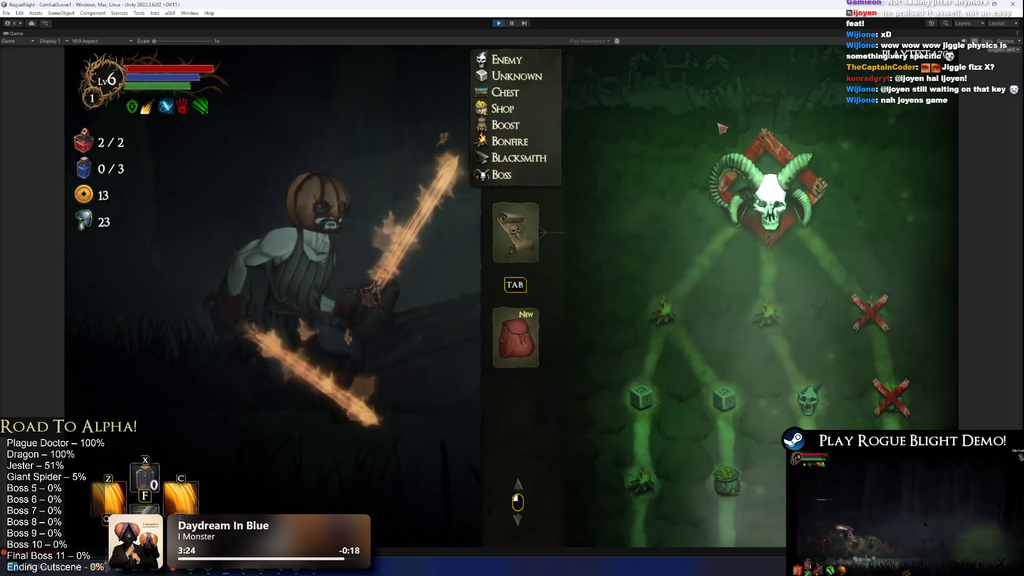
# Step: Close the map, fight the spider beast, then stop the playtest with Ctrl+P
pyautogui.press('Tab')
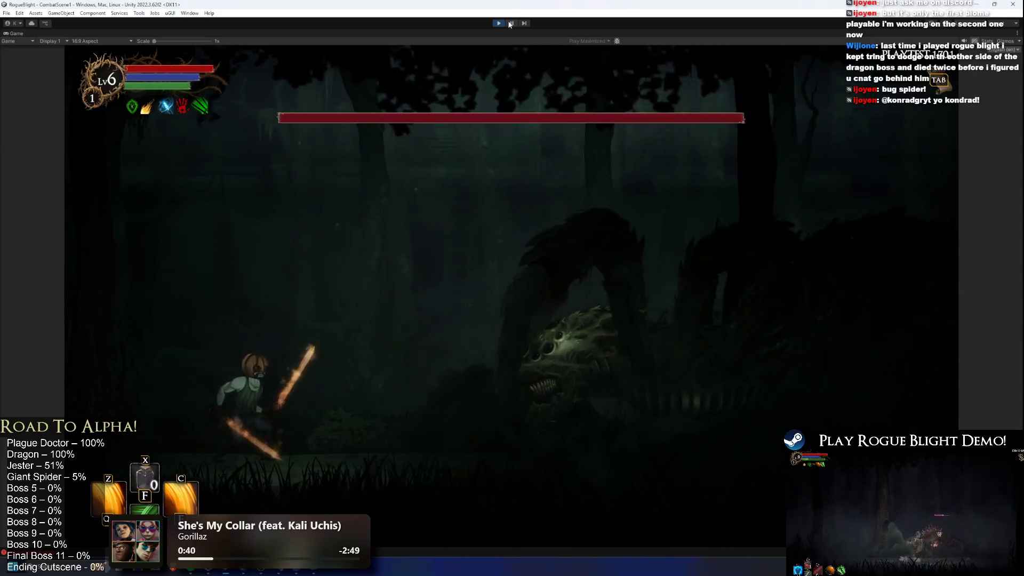
pyautogui.hotkey('ctrl', 'p')
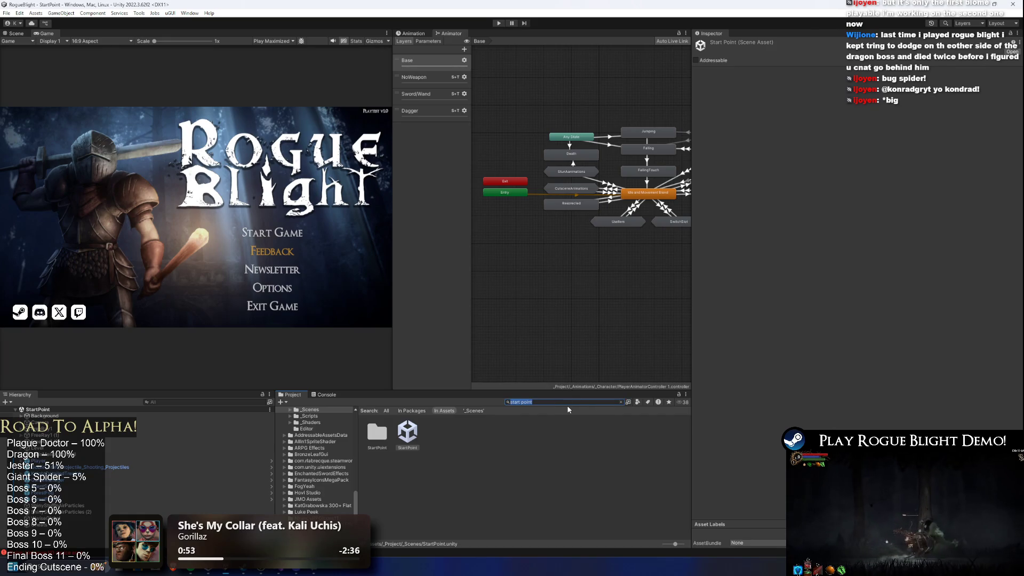
# Step: Find ForestMap_FinalBossNode in the Project and add a second spawn entry to Element 1
pyautogui.press('BackSpace')
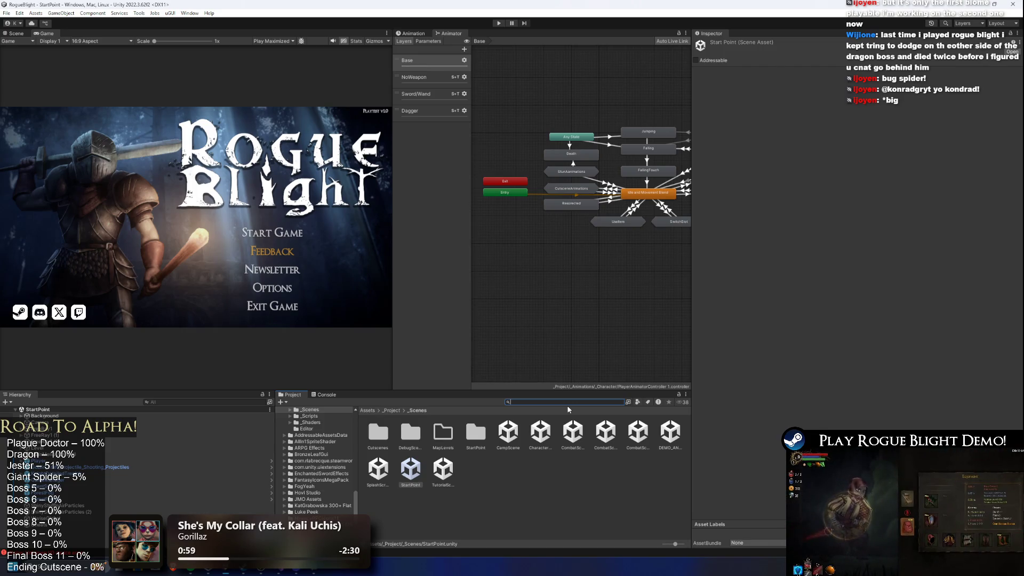
pyautogui.write('es')
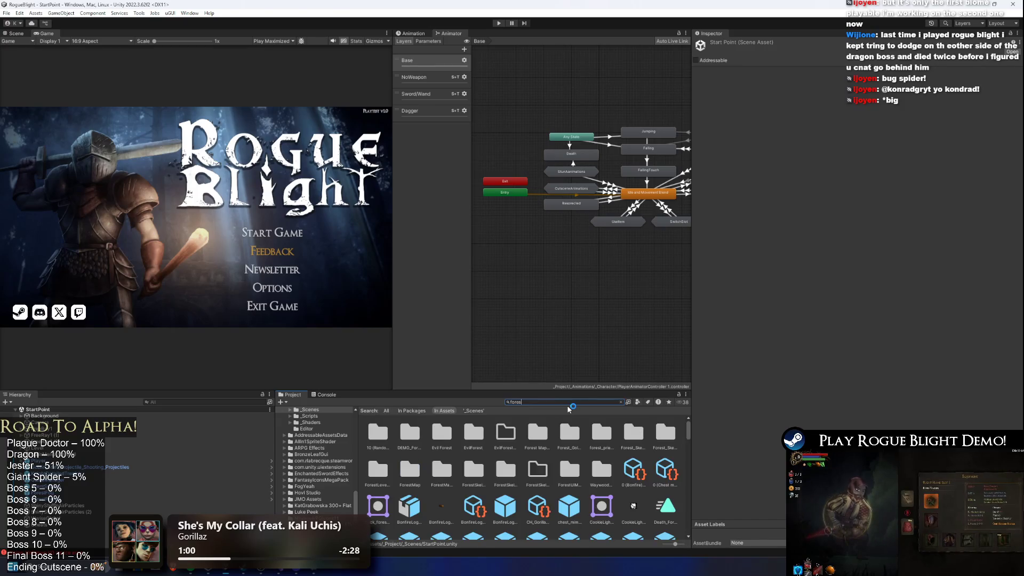
pyautogui.write('t boss')
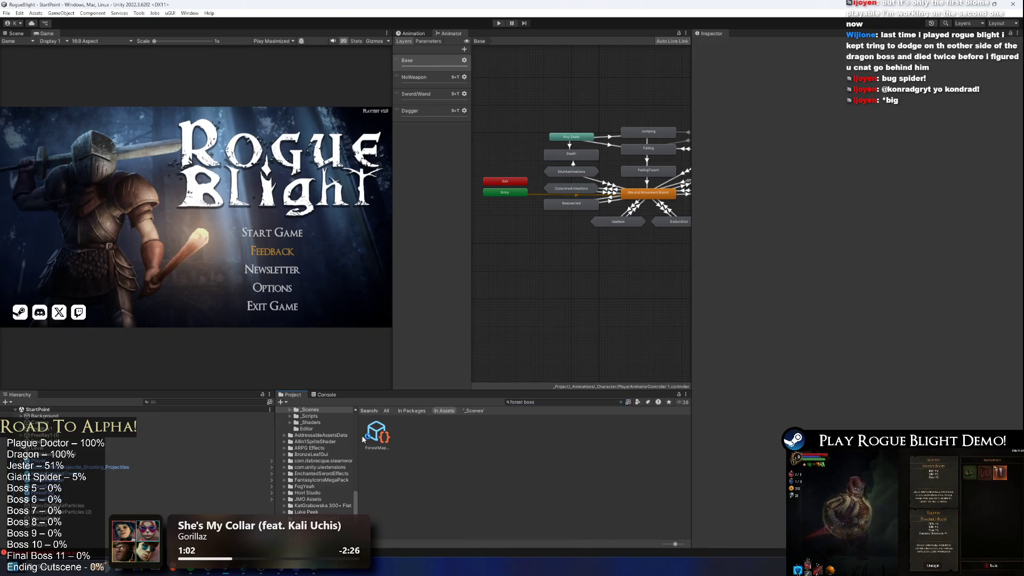
pyautogui.click(377, 435)
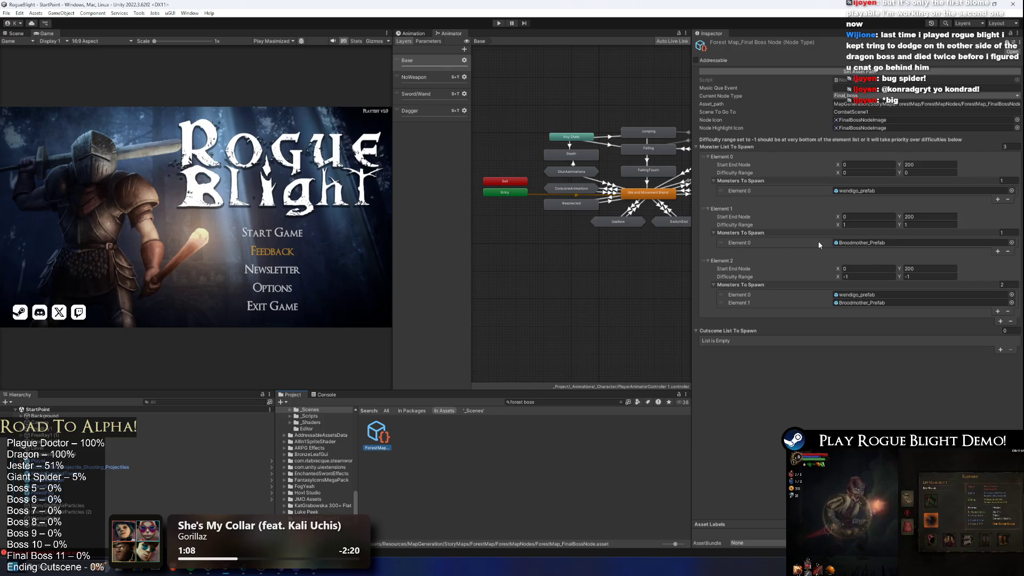
pyautogui.click(998, 255)
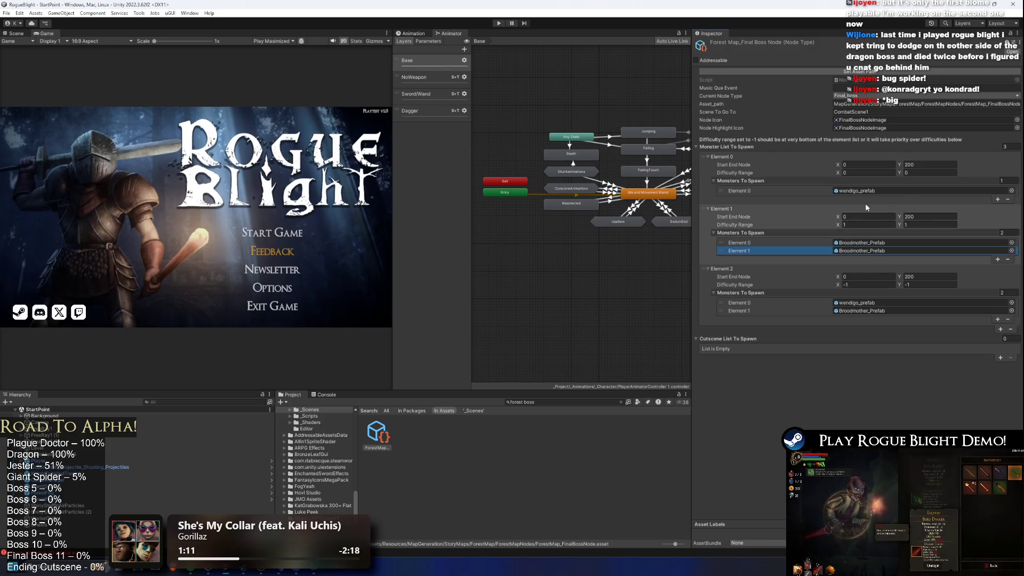
pyautogui.rightClick(855, 193)
pyautogui.press('Escape')
pyautogui.rightClick(862, 249)
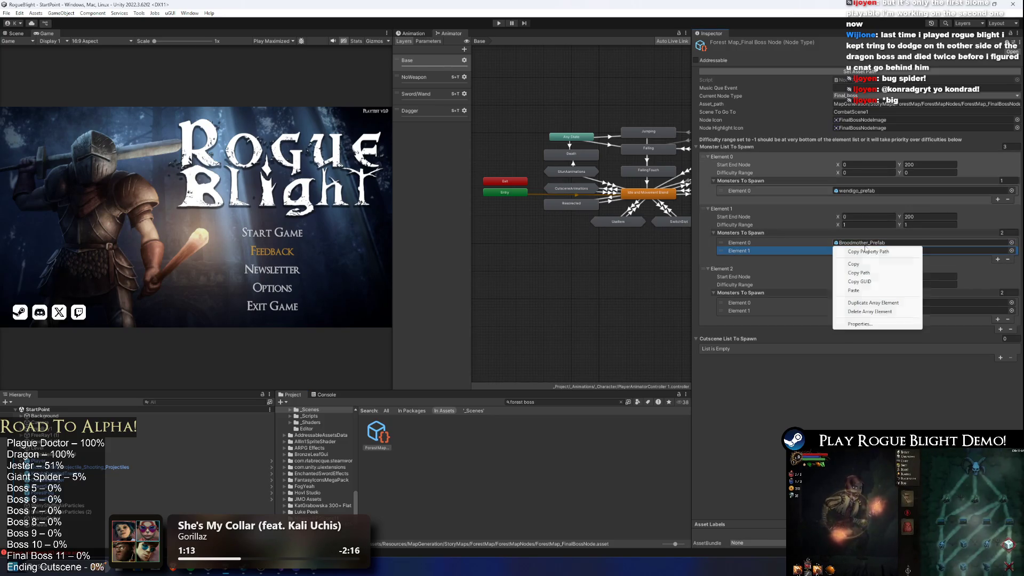
pyautogui.click(860, 290)
# Step: Paste wendigo_prefab over Element 1's Broodmother entry, delete the extra entry and save
pyautogui.rightClick(856, 193)
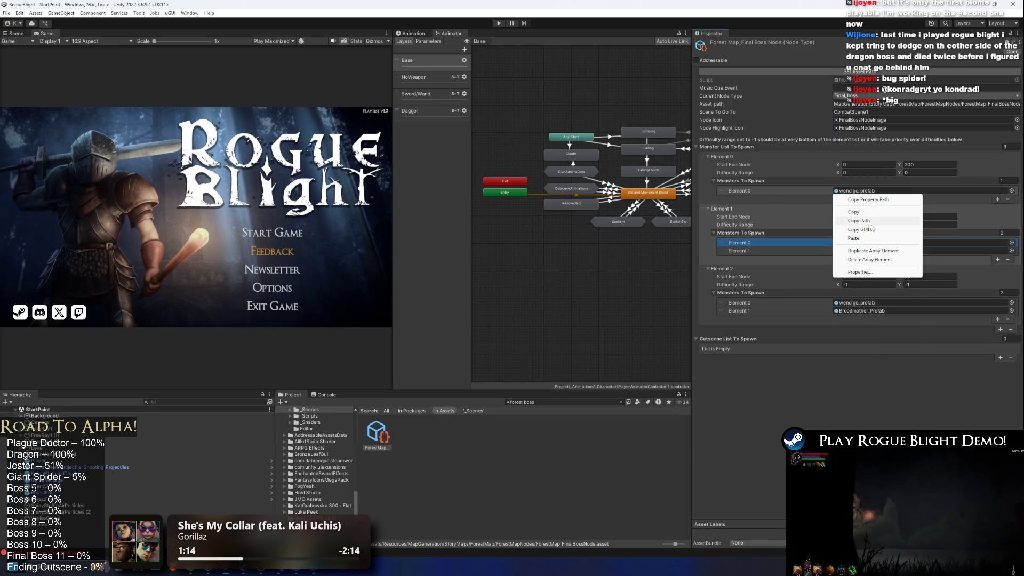
pyautogui.click(852, 213)
pyautogui.rightClick(863, 243)
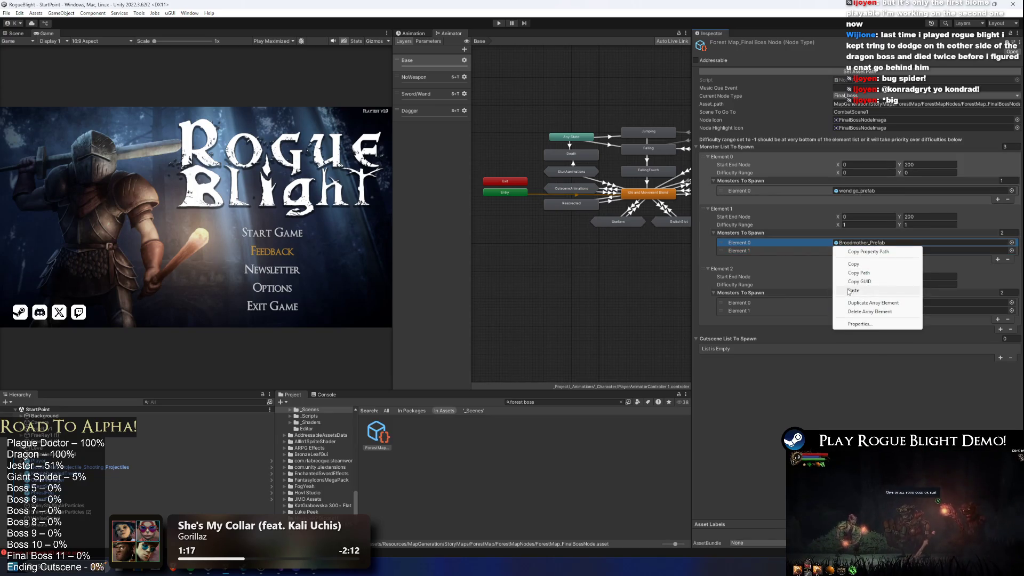
pyautogui.click(849, 291)
pyautogui.press('Delete')
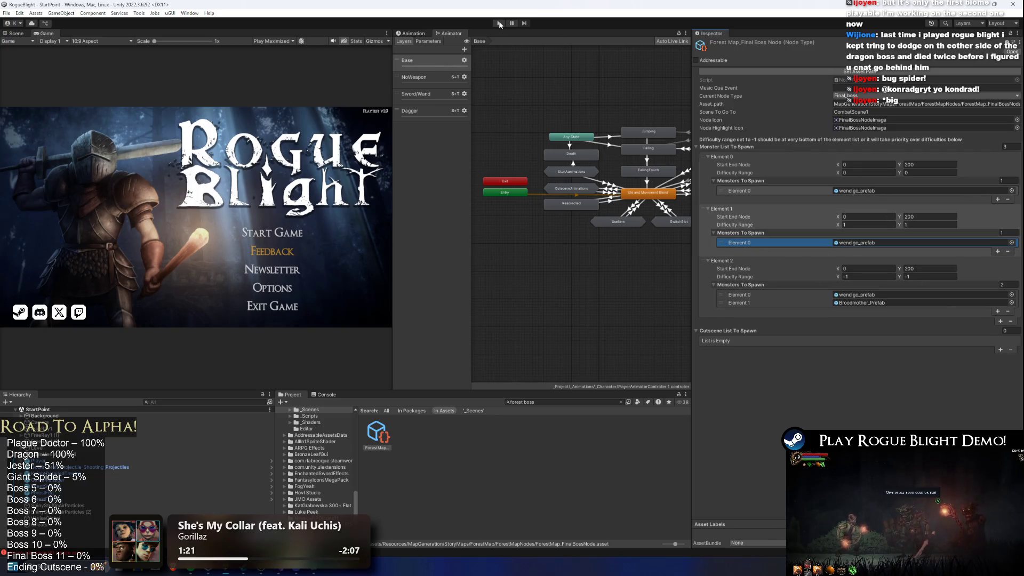
pyautogui.hotkey('ctrl', 's')
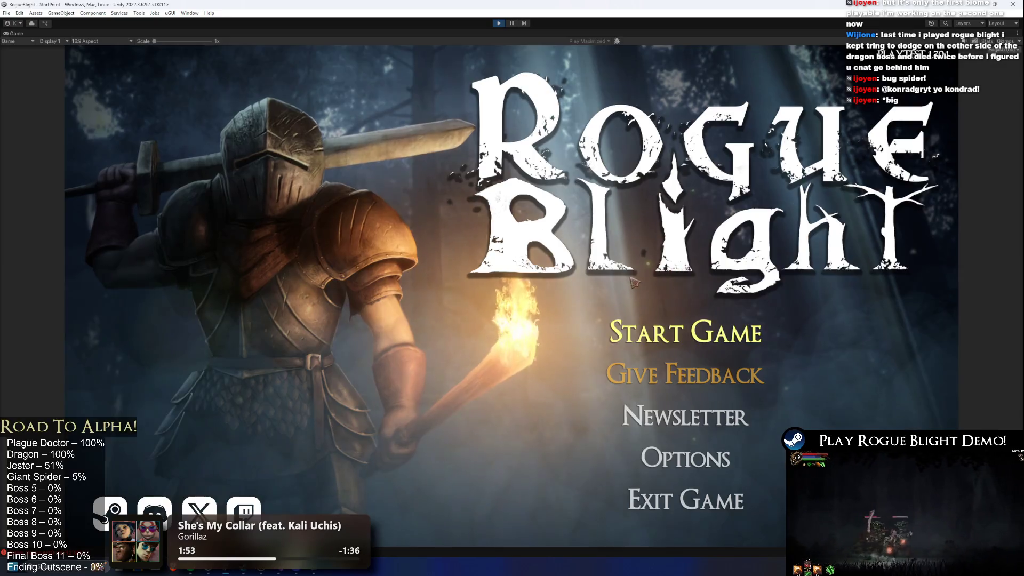
# Step: Start a new game, kill the wendigo boss in Waywood Forest and take all its loot
pyautogui.click(688, 266)
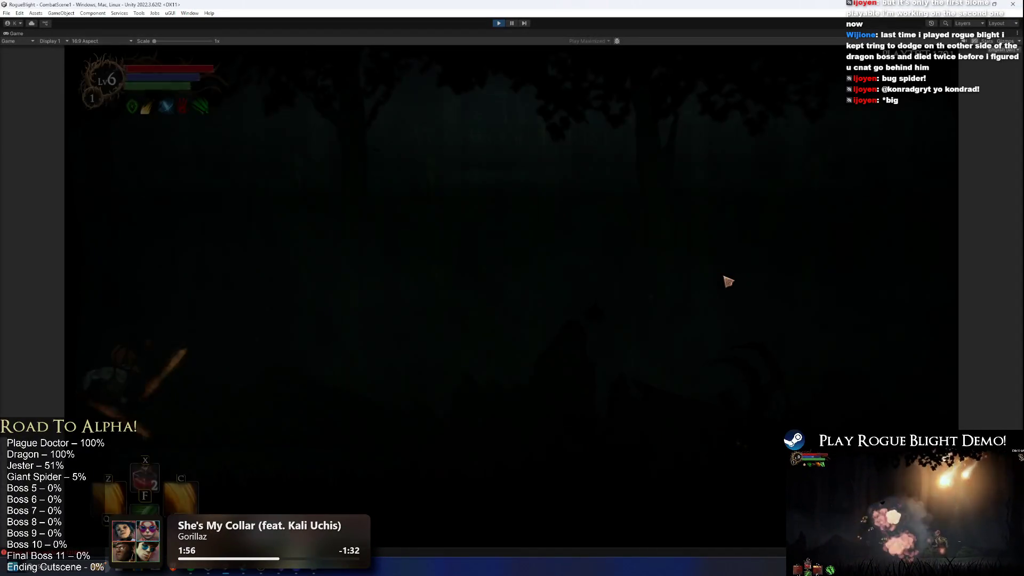
pyautogui.press('Tab')
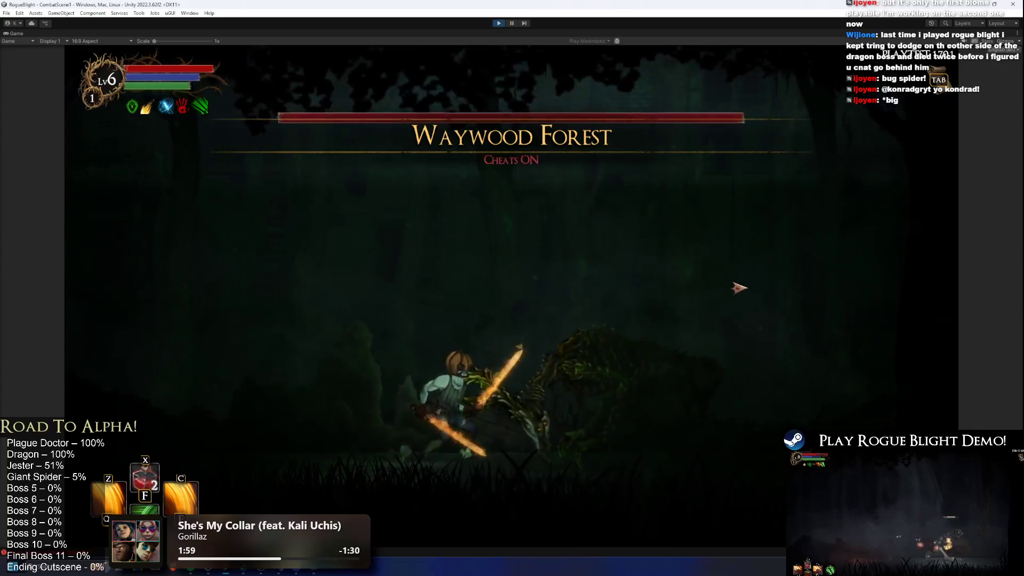
pyautogui.press('x')
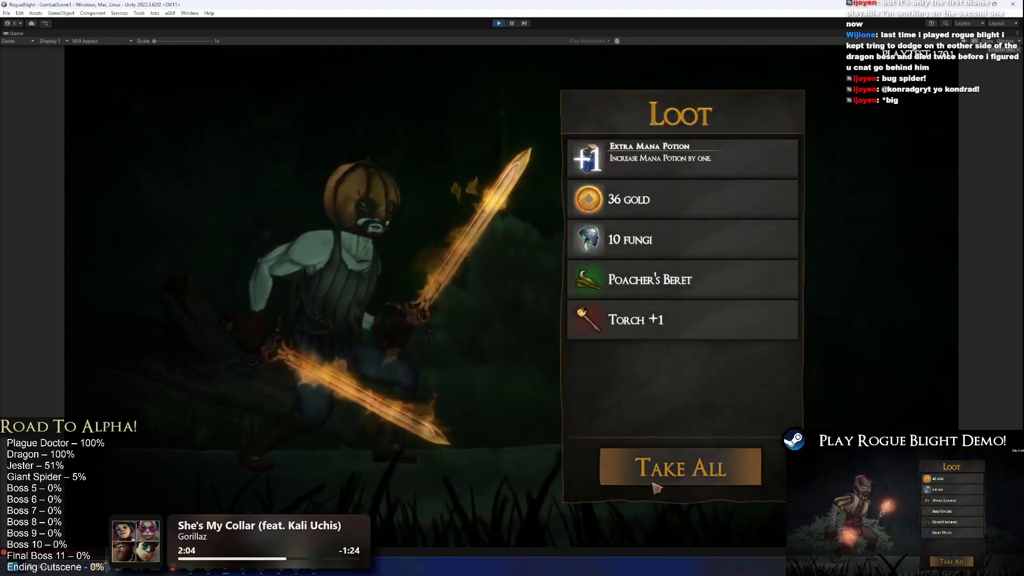
pyautogui.click(680, 464)
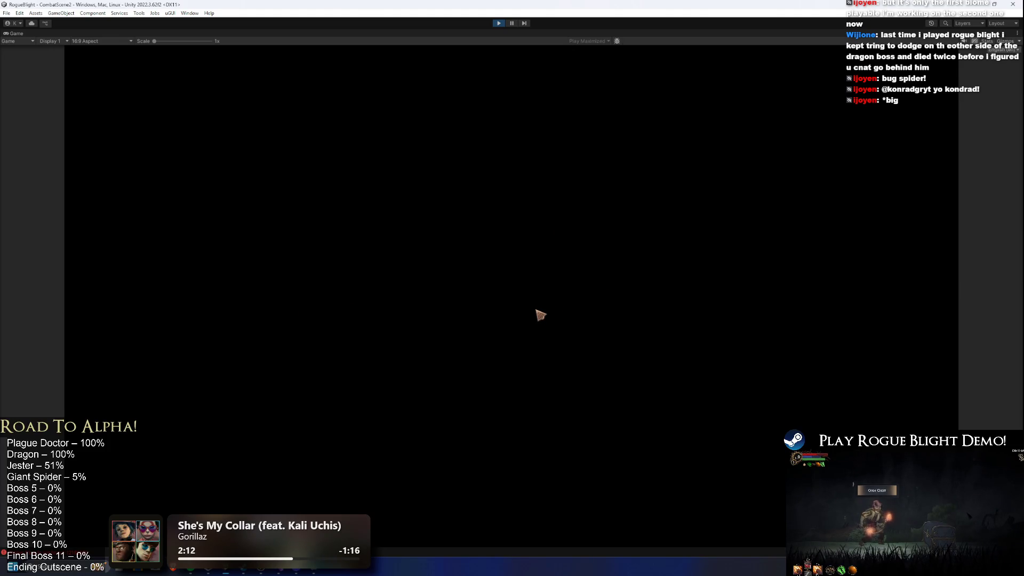
# Step: In the Equipment screen, put the Torch +1 in the left hand slot and glance at the Strike Wand
pyautogui.press('Tab')
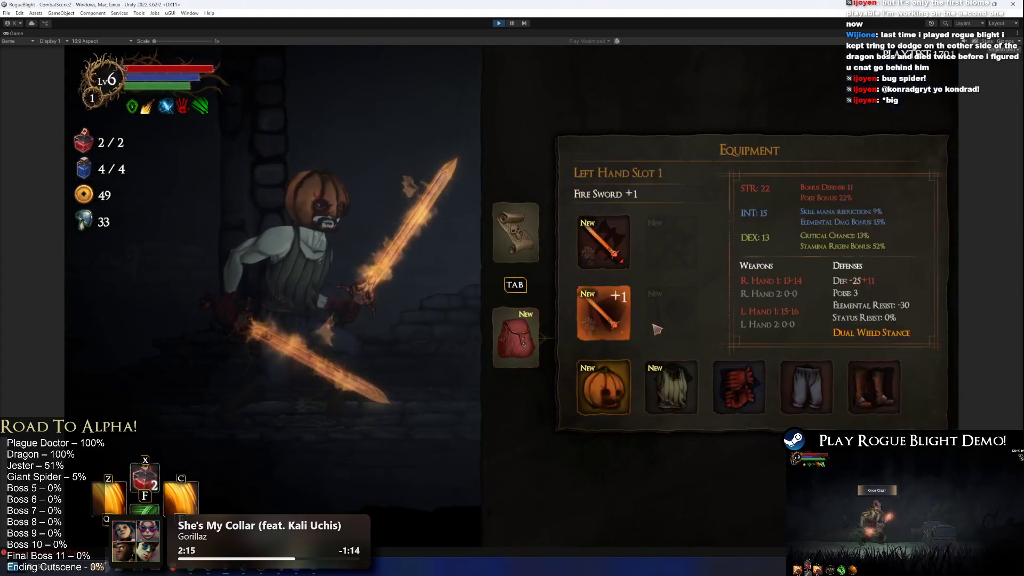
pyautogui.click(604, 314)
pyautogui.click(787, 222)
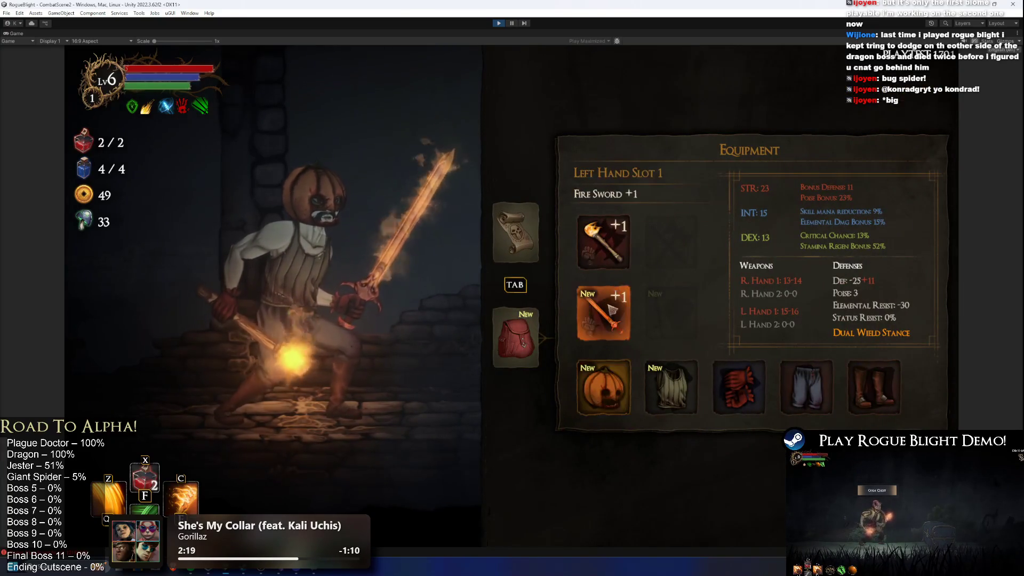
pyautogui.click(604, 315)
pyautogui.click(917, 192)
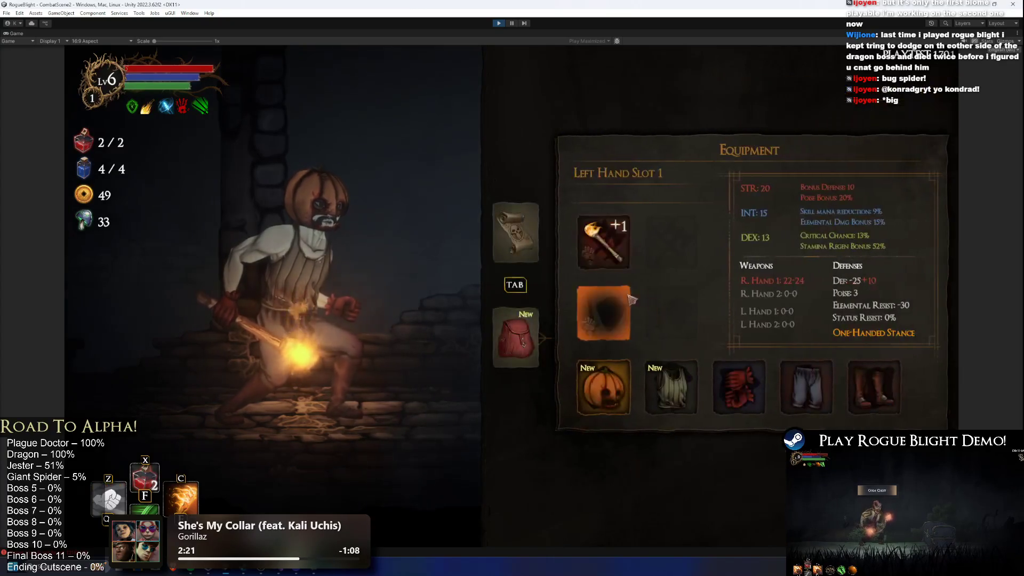
pyautogui.click(604, 313)
pyautogui.click(861, 192)
pyautogui.click(604, 313)
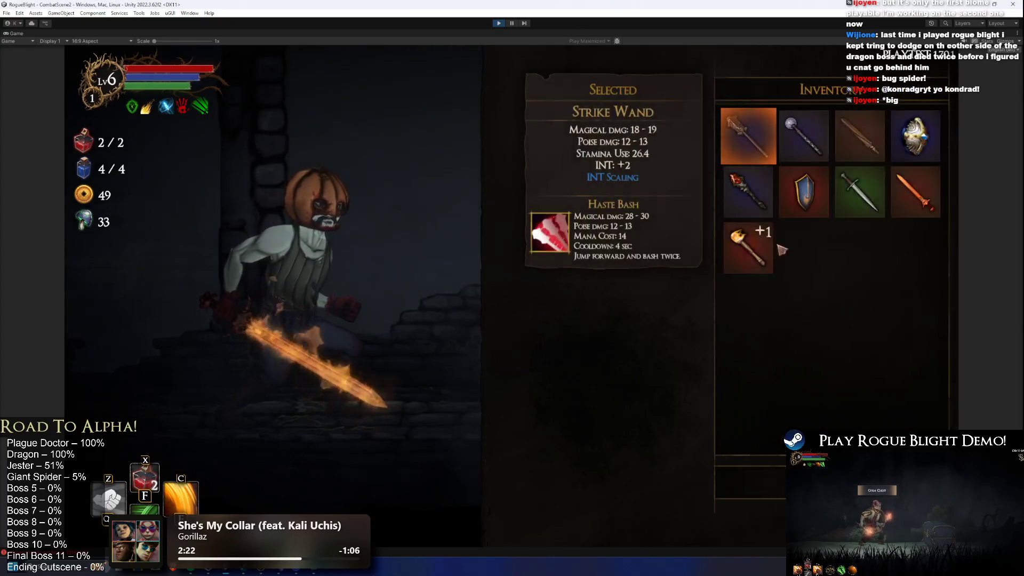
pyautogui.press('Escape')
# Step: Swap the Ragged Top for Thief's Armor, then switch to the level map
pyautogui.click(680, 392)
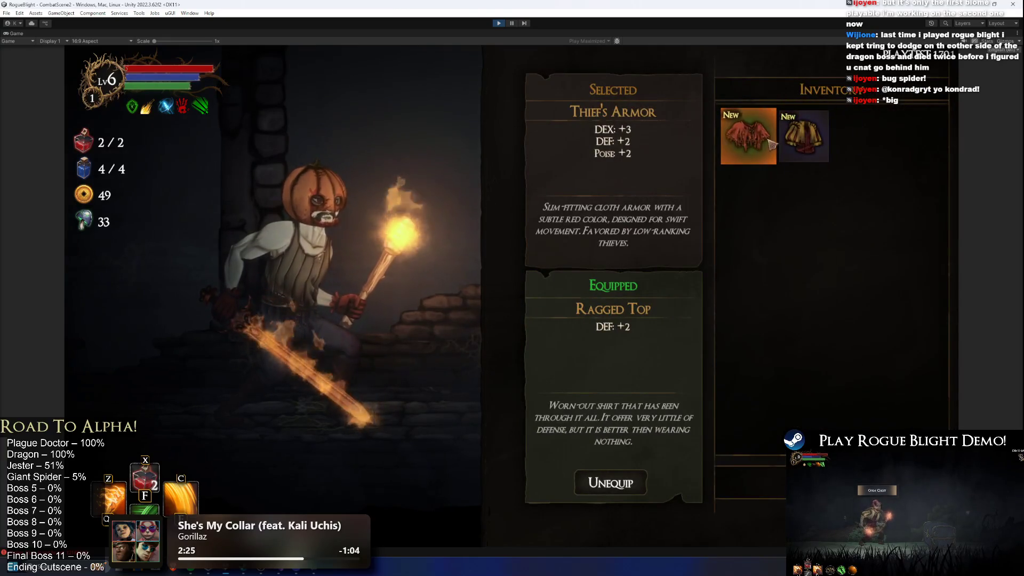
pyautogui.doubleClick(768, 144)
pyautogui.click(516, 232)
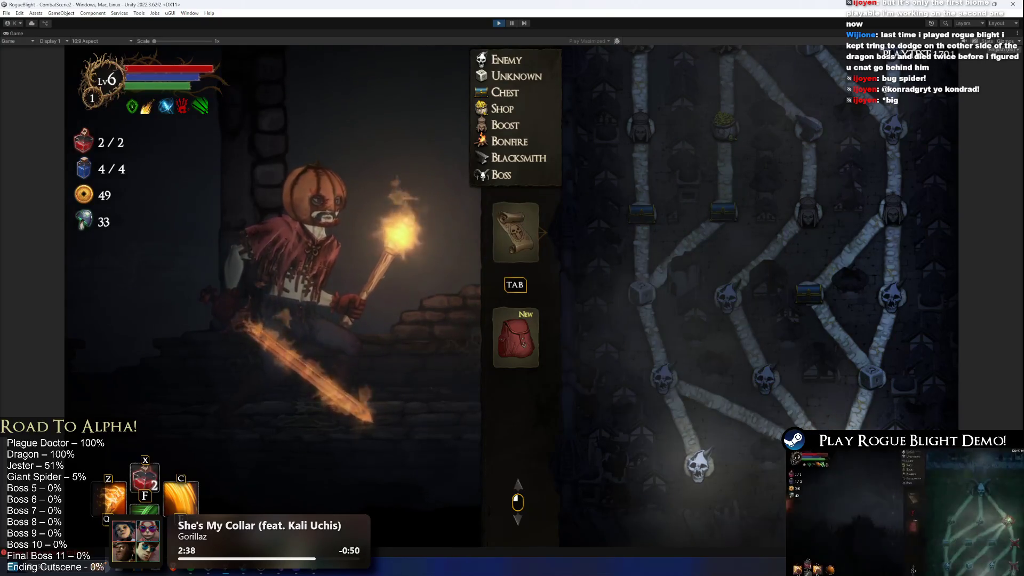
# Step: Close the map and fight the giant wasp near the house, dodging its poison cloud
pyautogui.press('Tab')
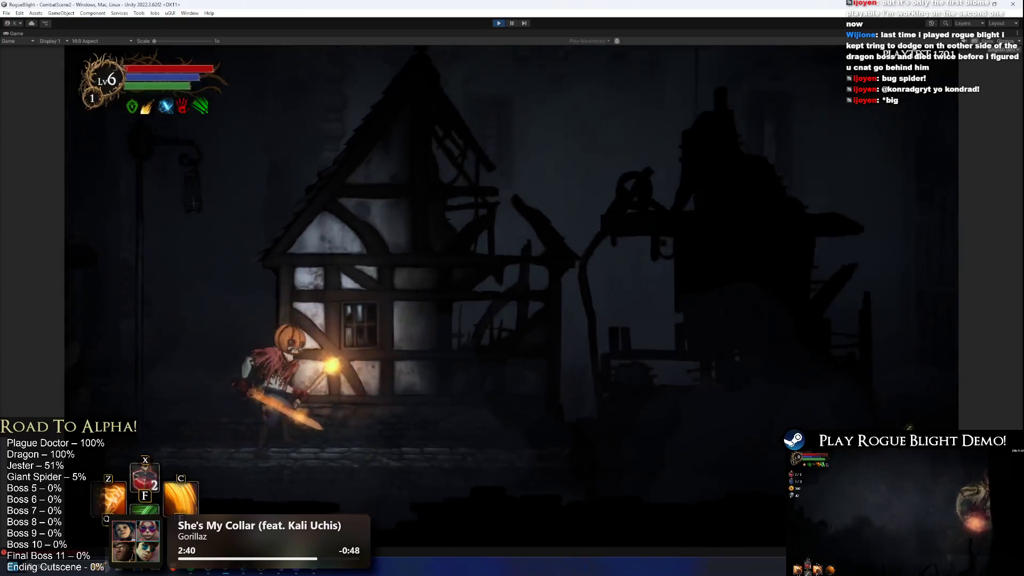
pyautogui.press('Right')
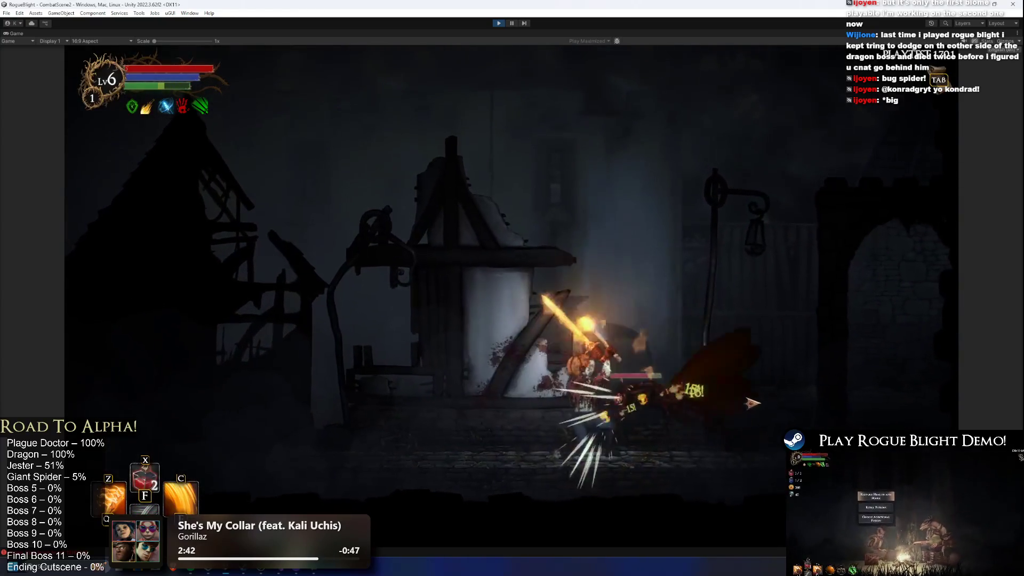
pyautogui.press('Right')
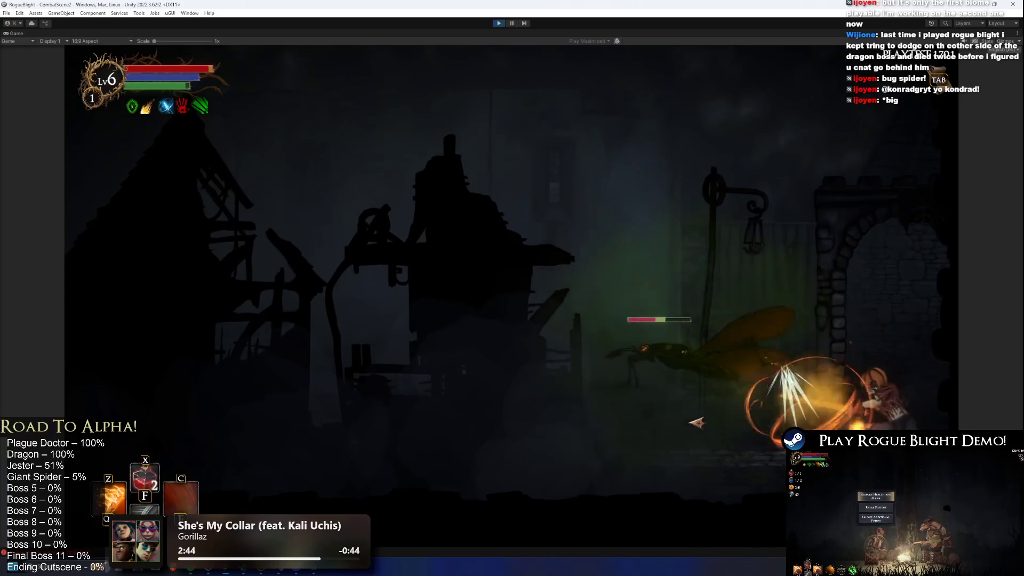
pyautogui.press('Left')
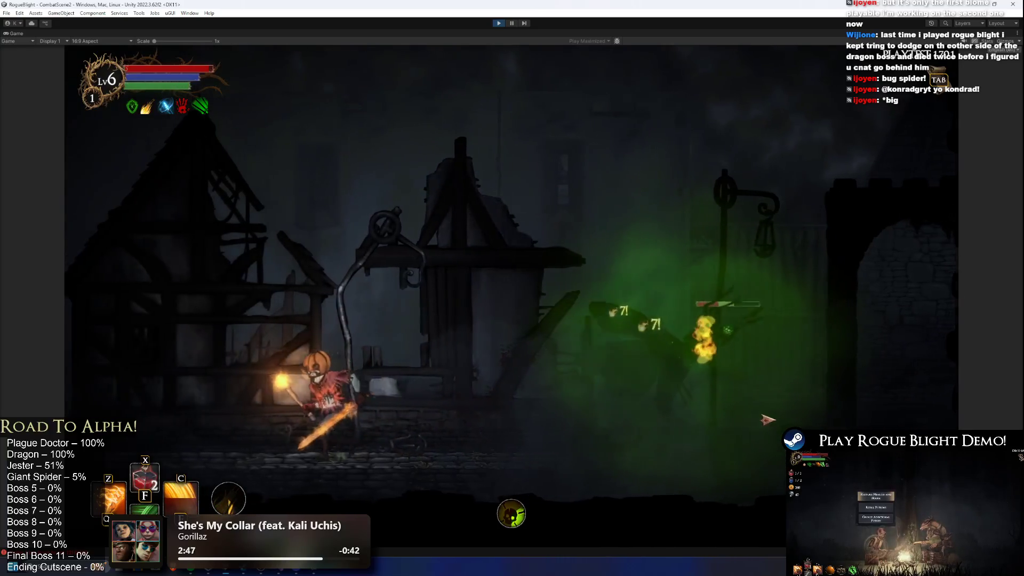
pyautogui.press('Left')
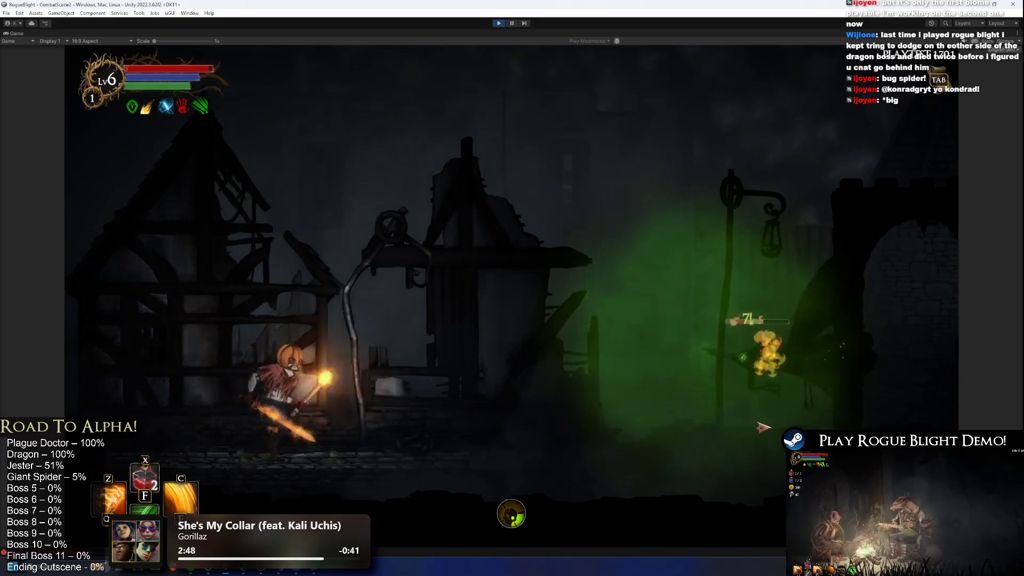
pyautogui.press('Left')
pyautogui.press('x')
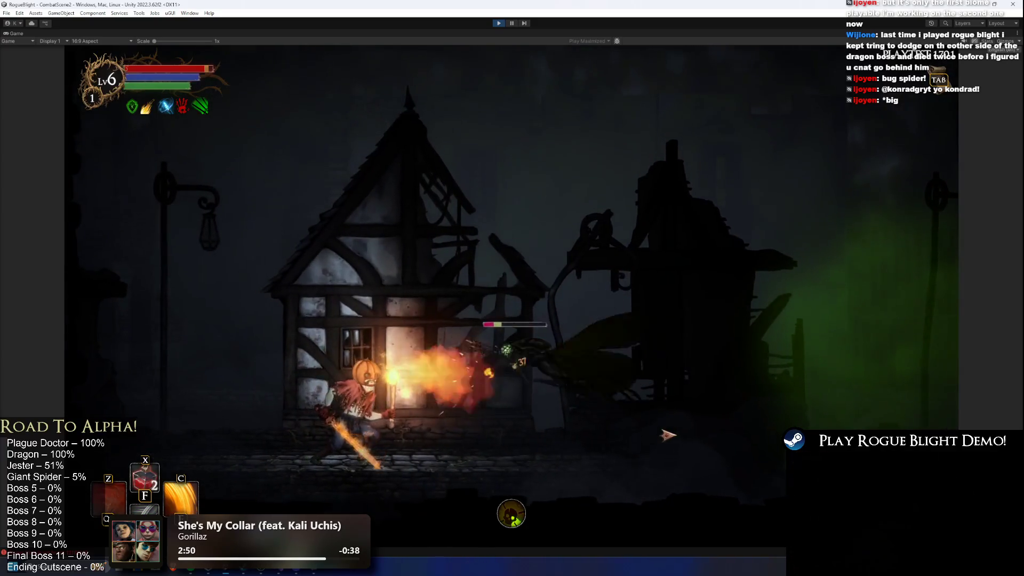
pyautogui.press('Left')
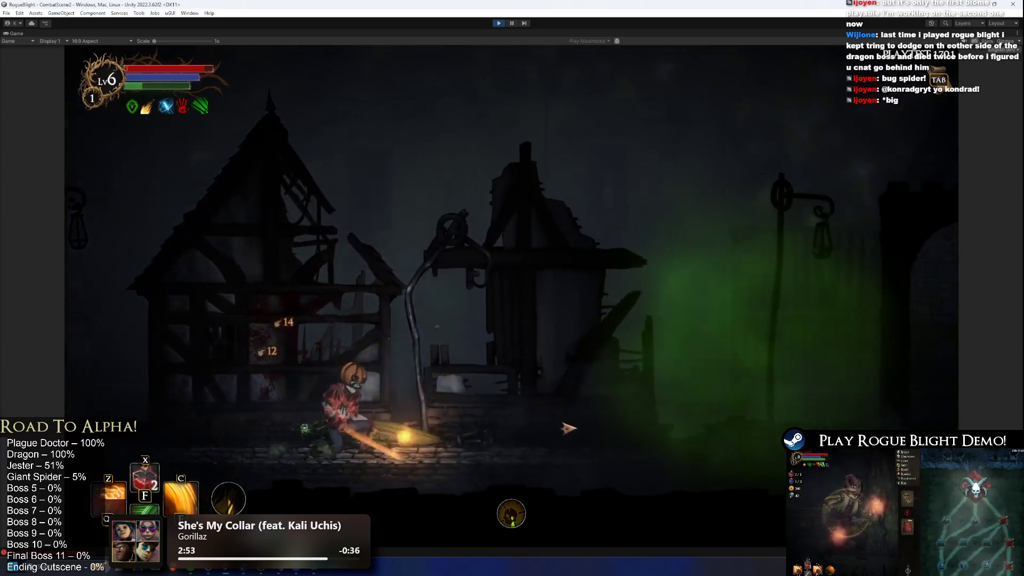
# Step: Chase the wasp back and forth with dashes and fire-sword strikes until it falls
pyautogui.press('Right')
pyautogui.press('x')
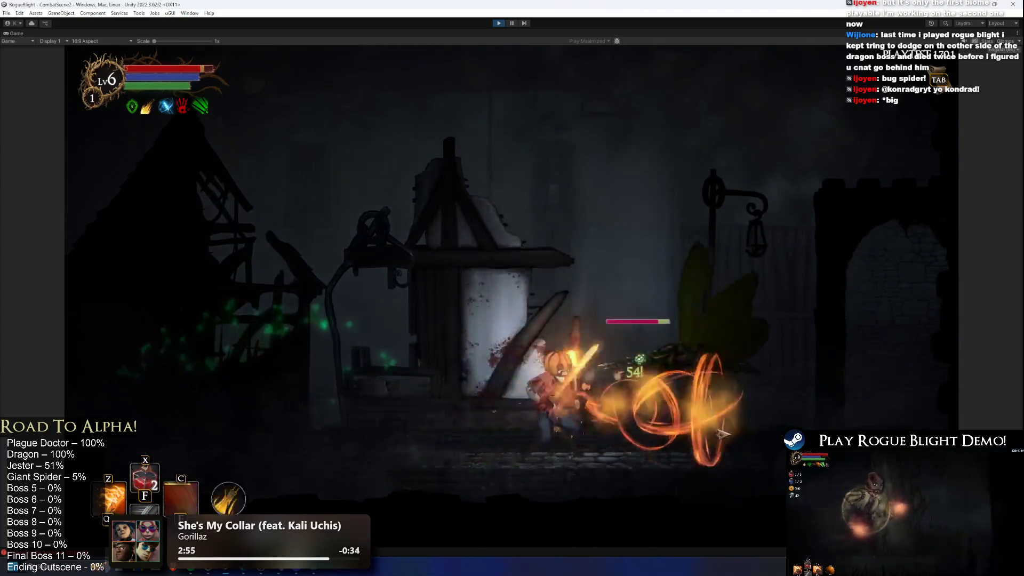
pyautogui.press('Left')
pyautogui.press('x')
pyautogui.press('x')
pyautogui.press('Right')
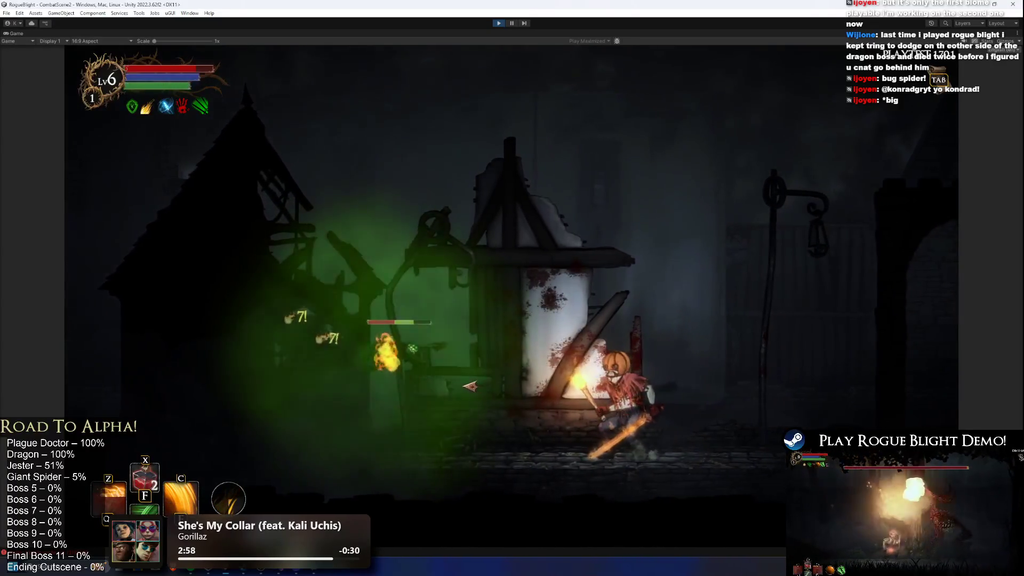
pyautogui.press('x')
pyautogui.press('Right')
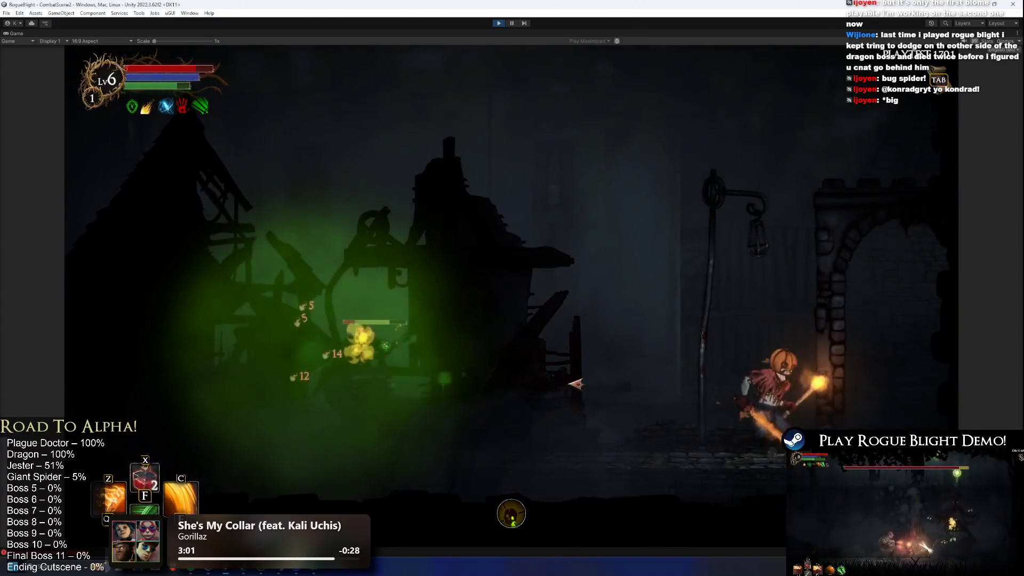
pyautogui.press('Left')
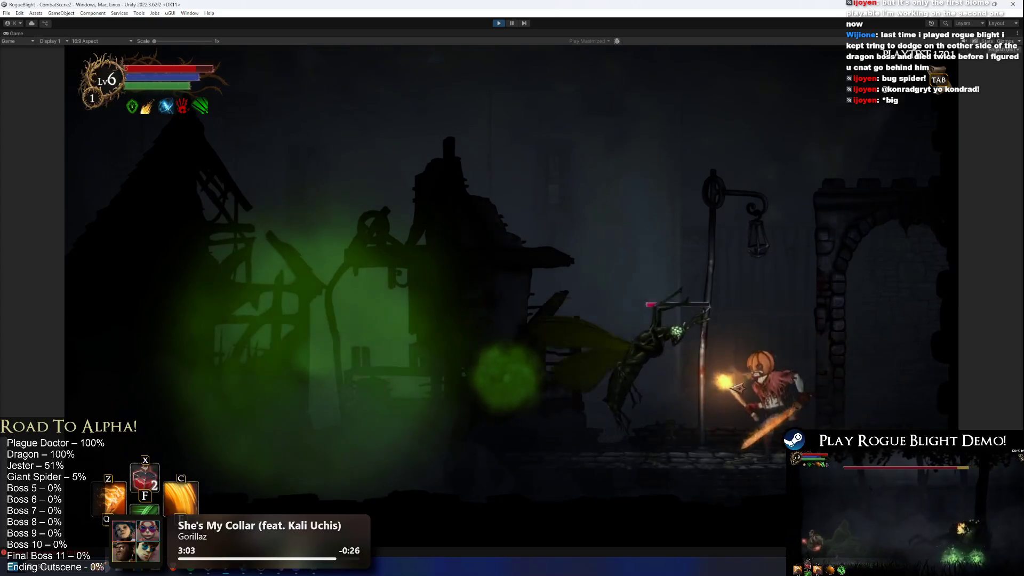
pyautogui.press('x')
pyautogui.press('Right')
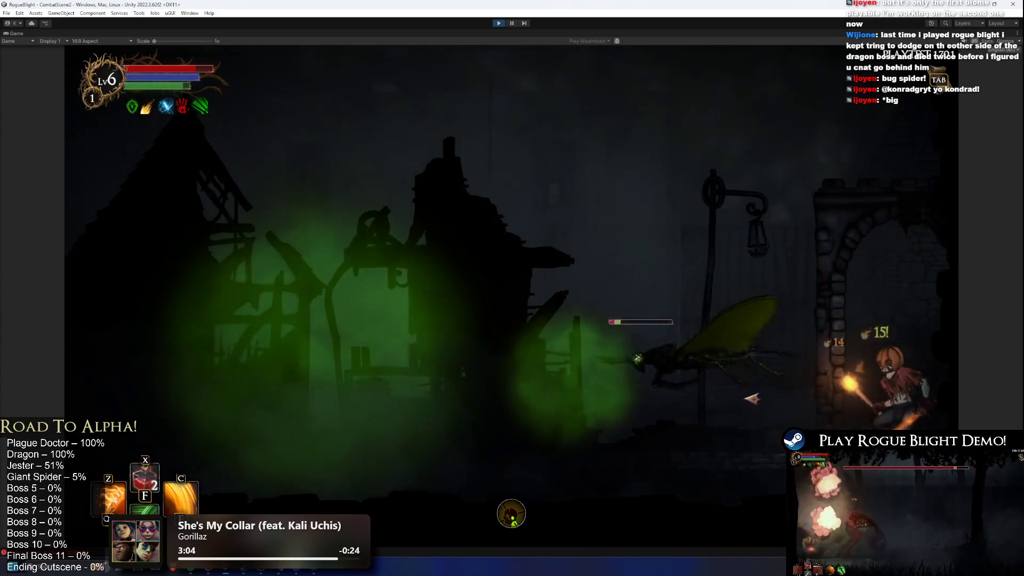
pyautogui.press('x')
pyautogui.press('x')
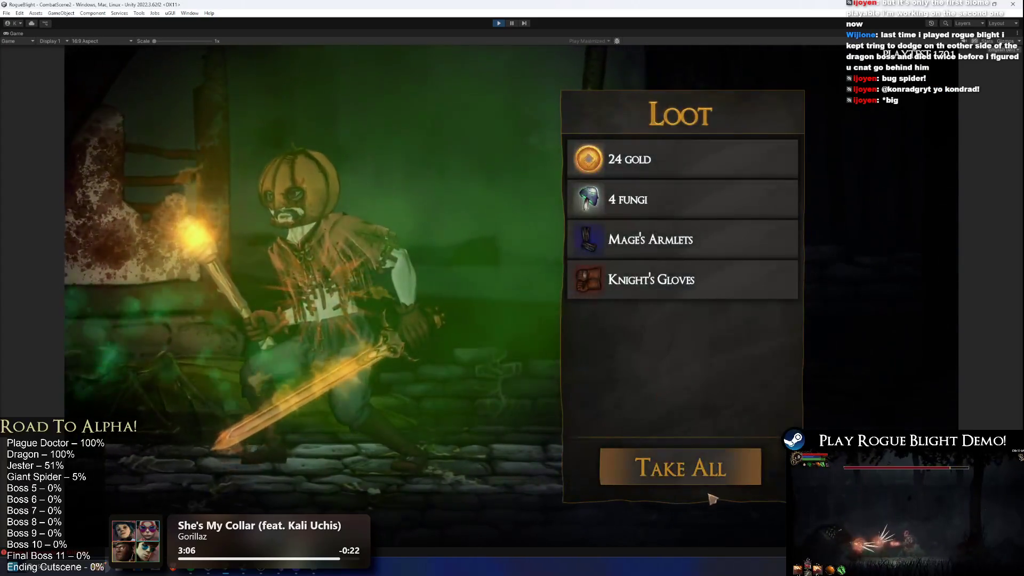
# Step: Take all of the wasp's loot, bringing gold to 73 and fungi to 37
pyautogui.click(717, 480)
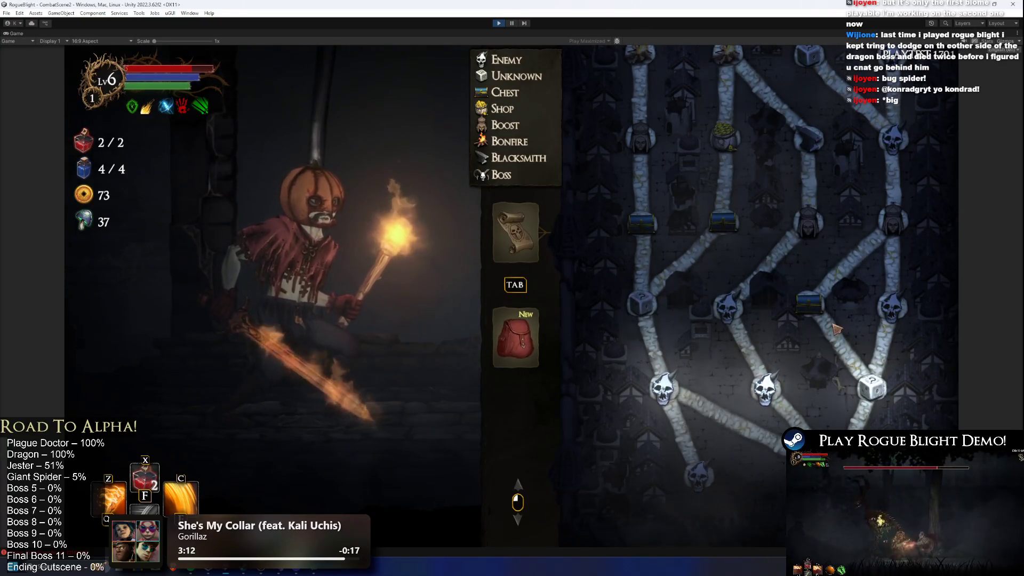
pyautogui.scroll(3, 798, 305)
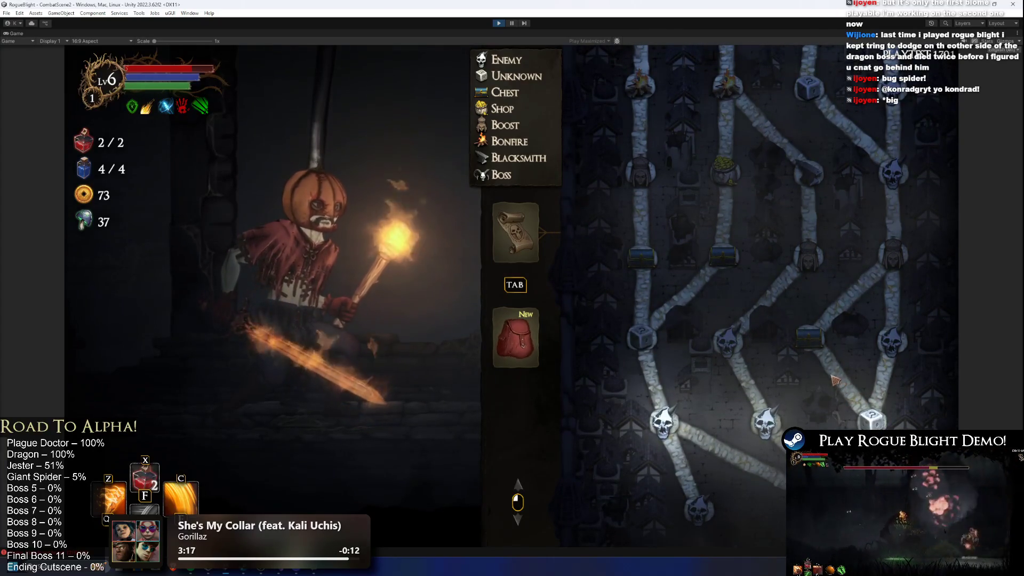
pyautogui.scroll(4, 832, 372)
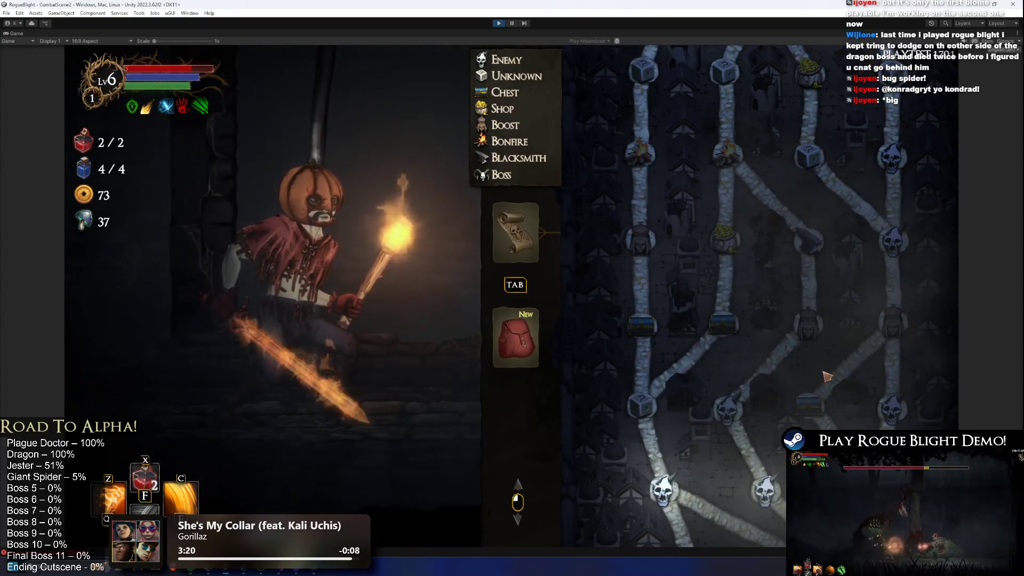
pyautogui.scroll(5, 840, 396)
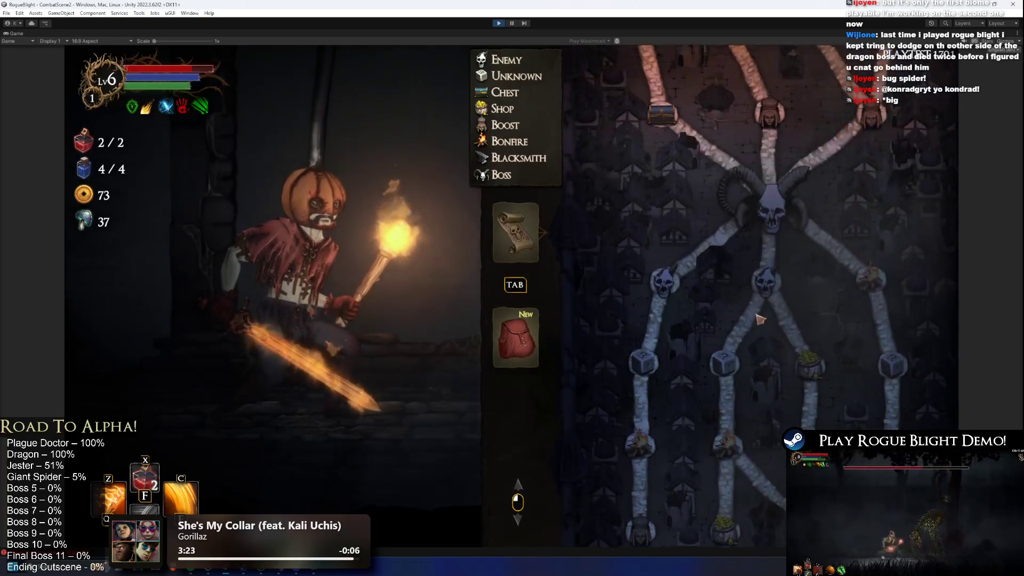
pyautogui.scroll(5, 760, 385)
pyautogui.scroll(3, 720, 377)
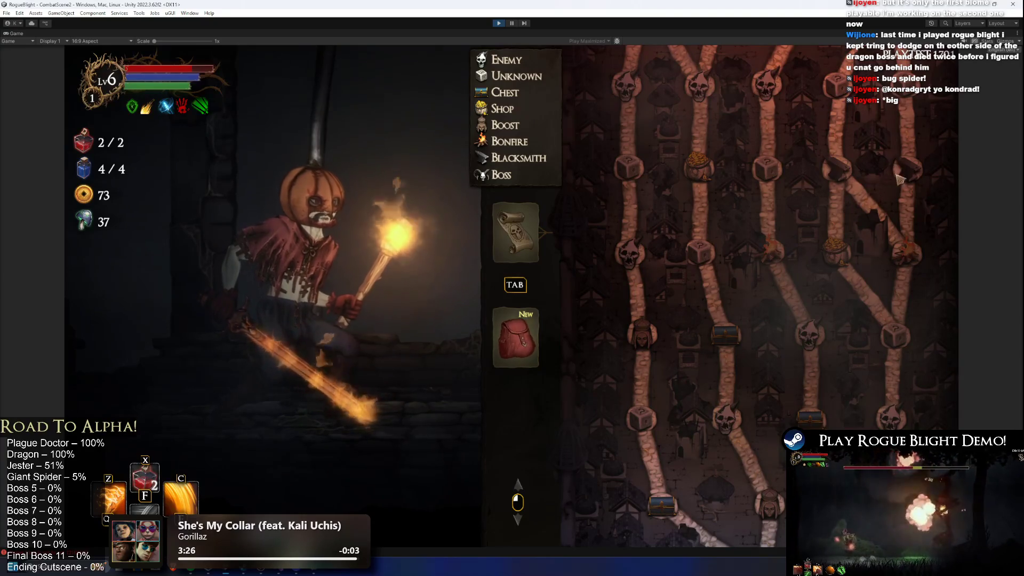
pyautogui.scroll(-5, 856, 213)
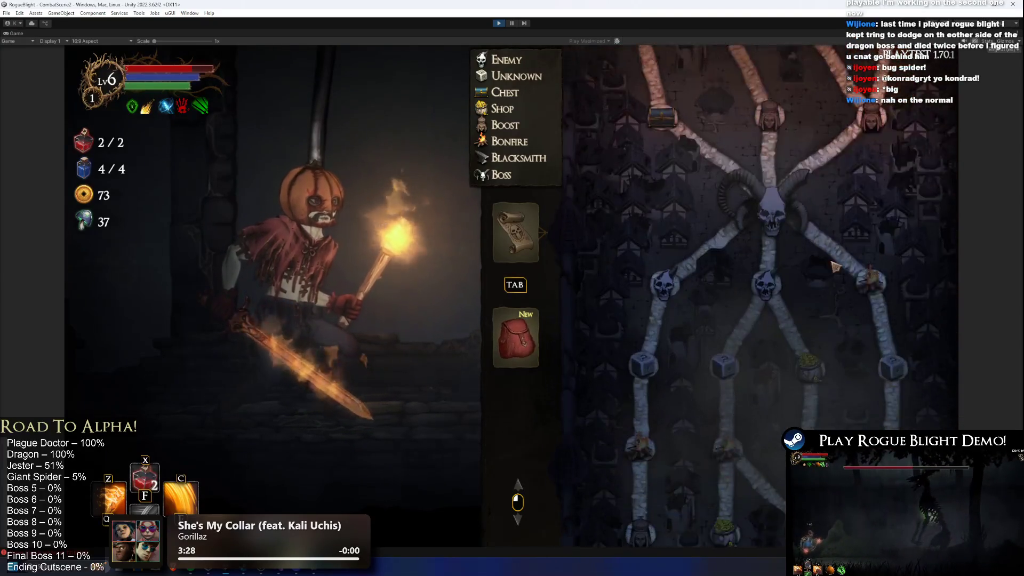
pyautogui.scroll(-5, 857, 212)
pyautogui.scroll(-2, 857, 213)
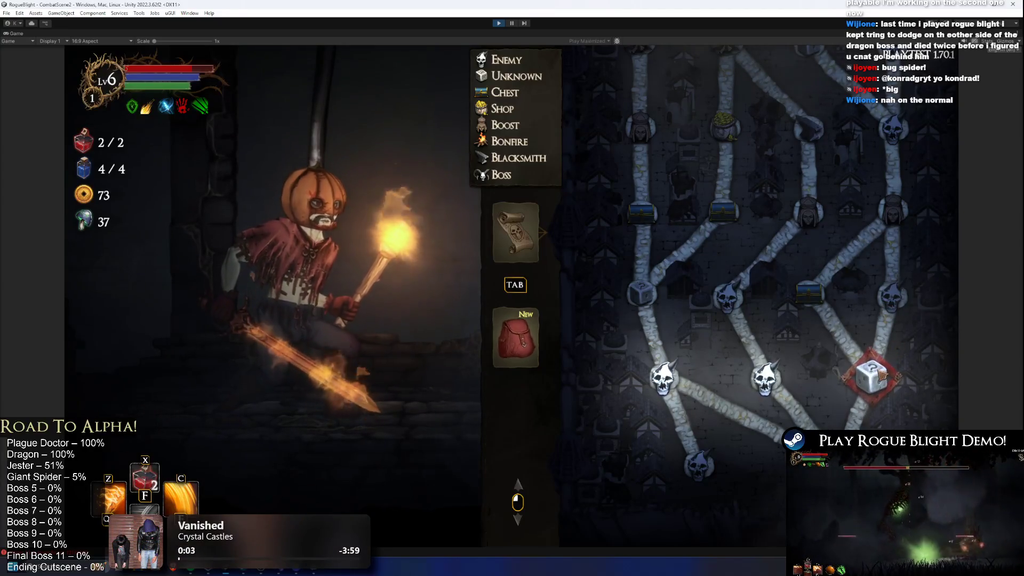
# Step: Run to the wounded knight, answer 'I fight with STR.' and take his reward
pyautogui.press('Tab')
pyautogui.press('Right')
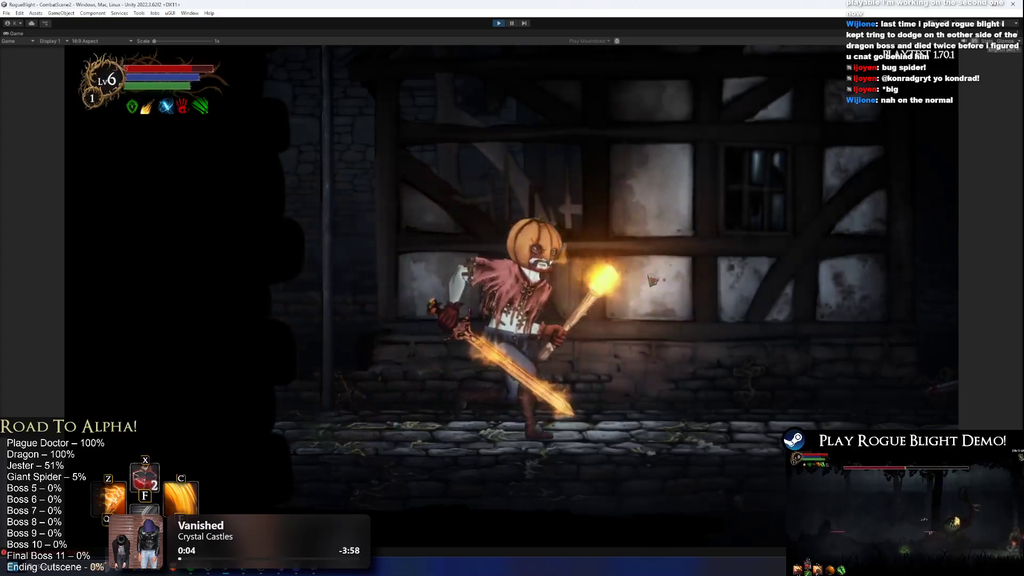
pyautogui.press('Right')
pyautogui.press('e')
pyautogui.press('e')
pyautogui.press('e')
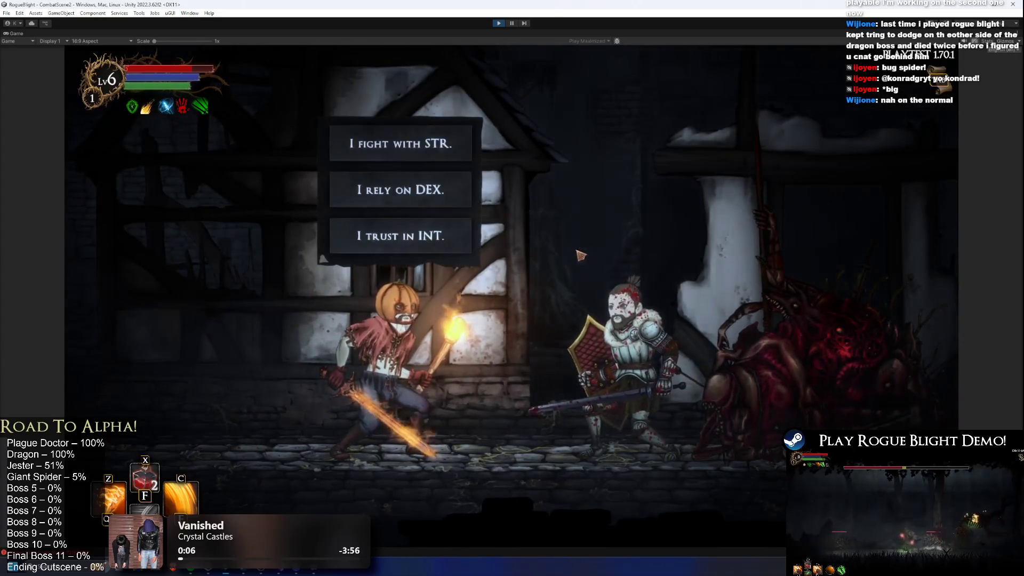
pyautogui.press('e')
pyautogui.press('e')
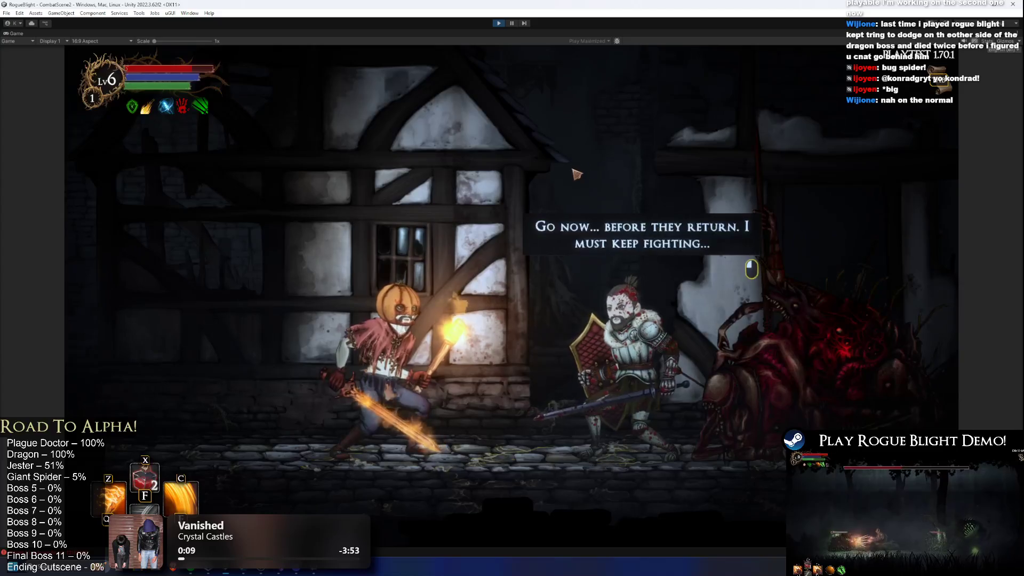
pyautogui.press('e')
pyautogui.press('e')
pyautogui.press('e')
pyautogui.press('Tab')
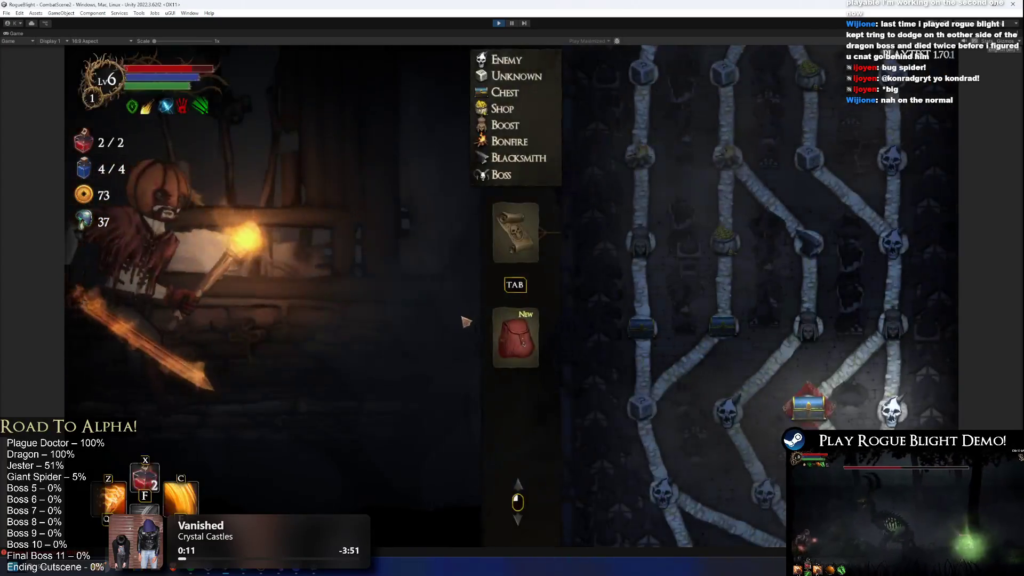
# Step: Check the equipped boots in the Equipment panel, then close the map and run into the next area
pyautogui.click(515, 338)
pyautogui.click(874, 389)
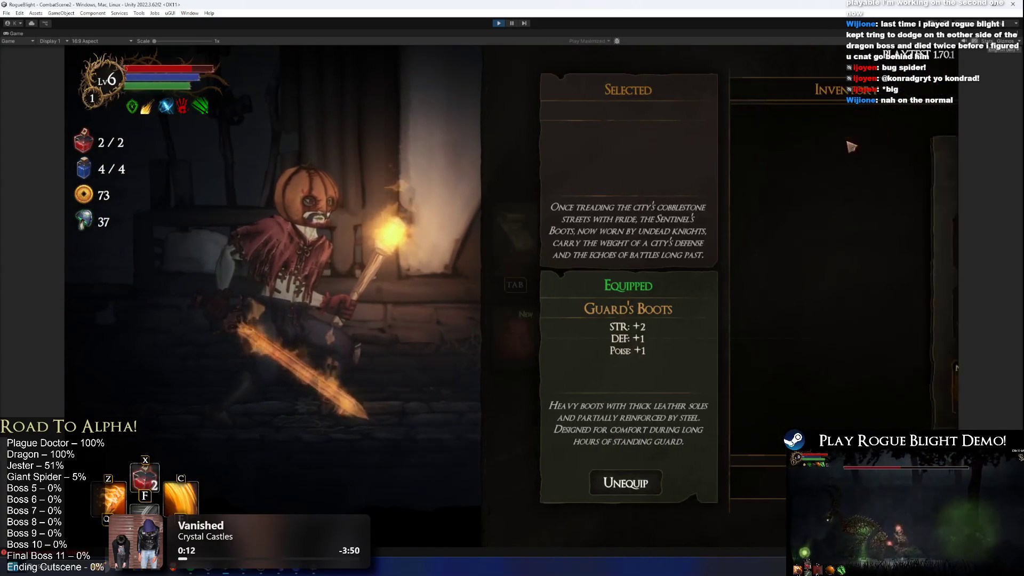
pyautogui.press('Escape')
pyautogui.click(516, 232)
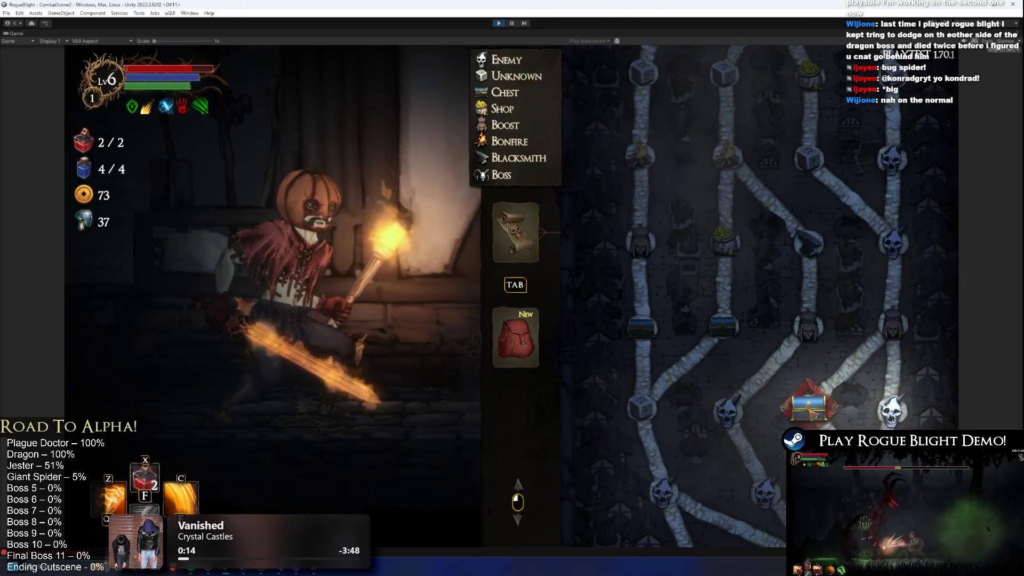
pyautogui.press('Tab')
pyautogui.press('d')
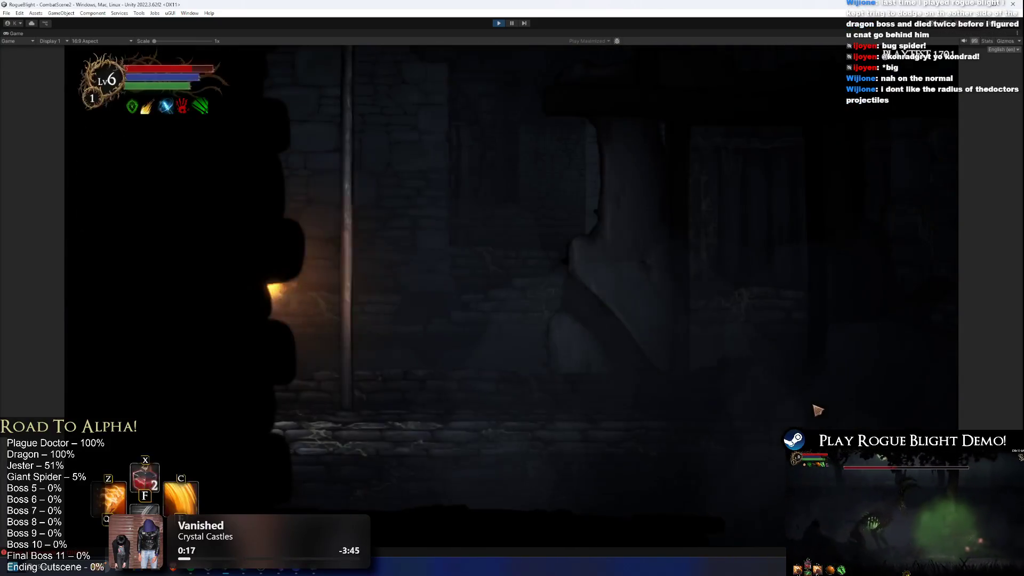
# Step: Run to the chest, open it and take the Second Life blessing
pyautogui.press('d')
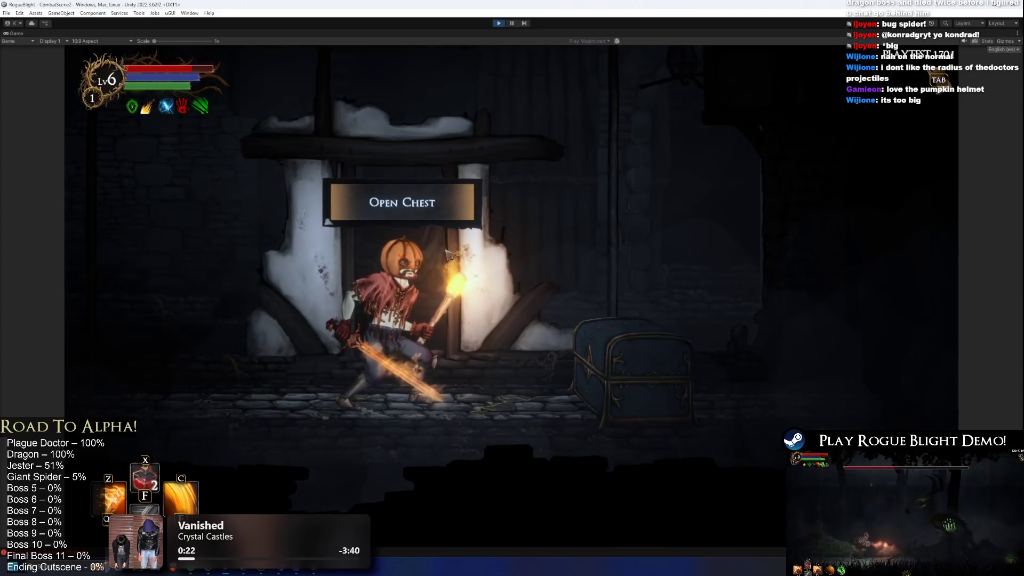
pyautogui.press('e')
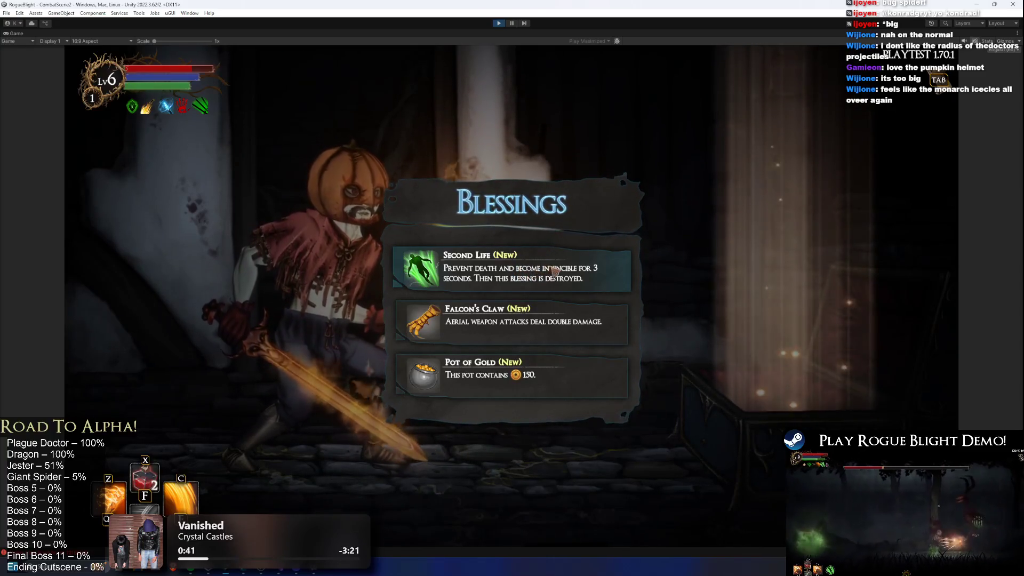
pyautogui.click(543, 270)
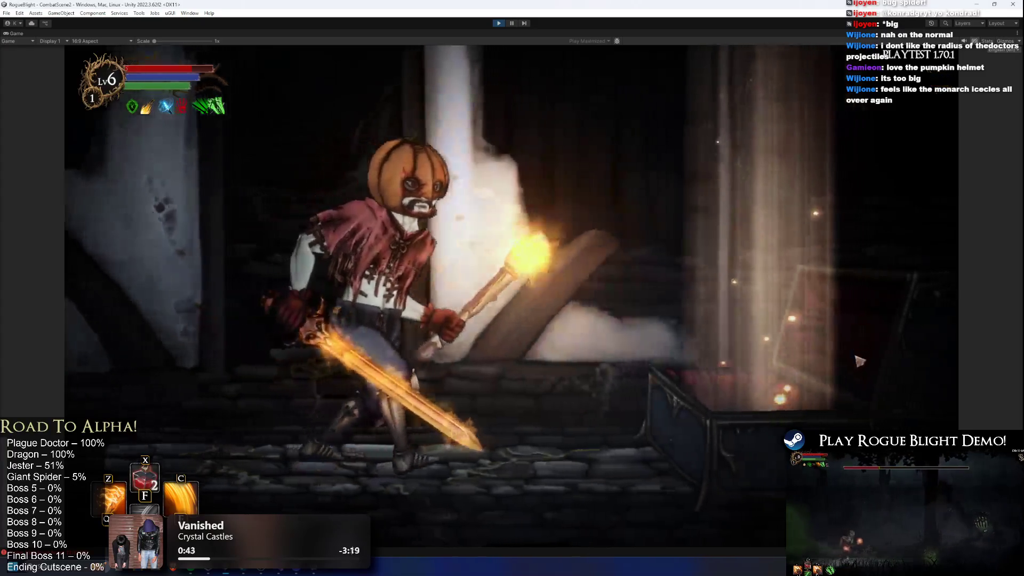
# Step: Enter the next room, pray at the shrine and choose Boost Health
pyautogui.press('Tab')
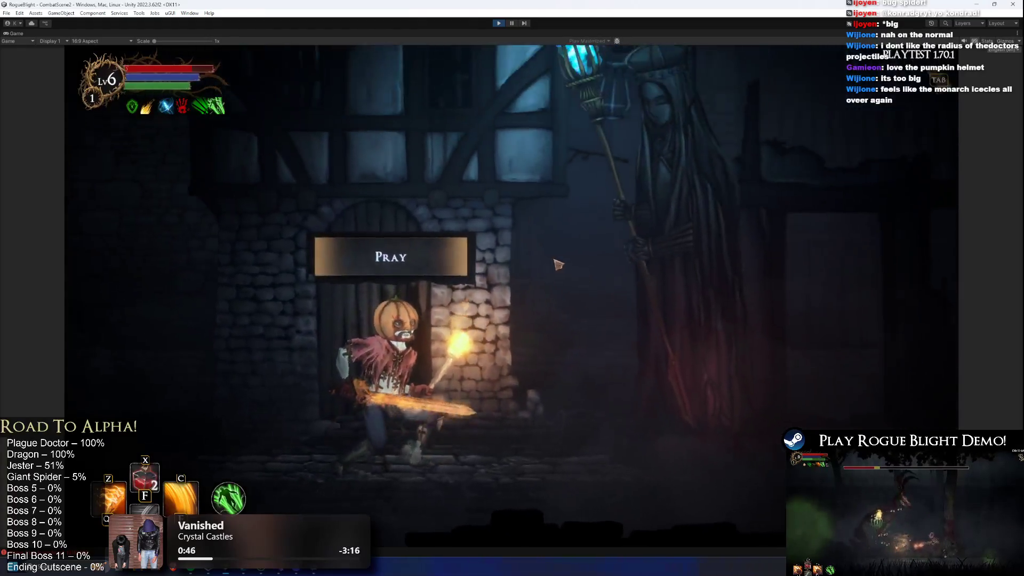
pyautogui.press('e')
pyautogui.click(551, 270)
pyautogui.press('Tab')
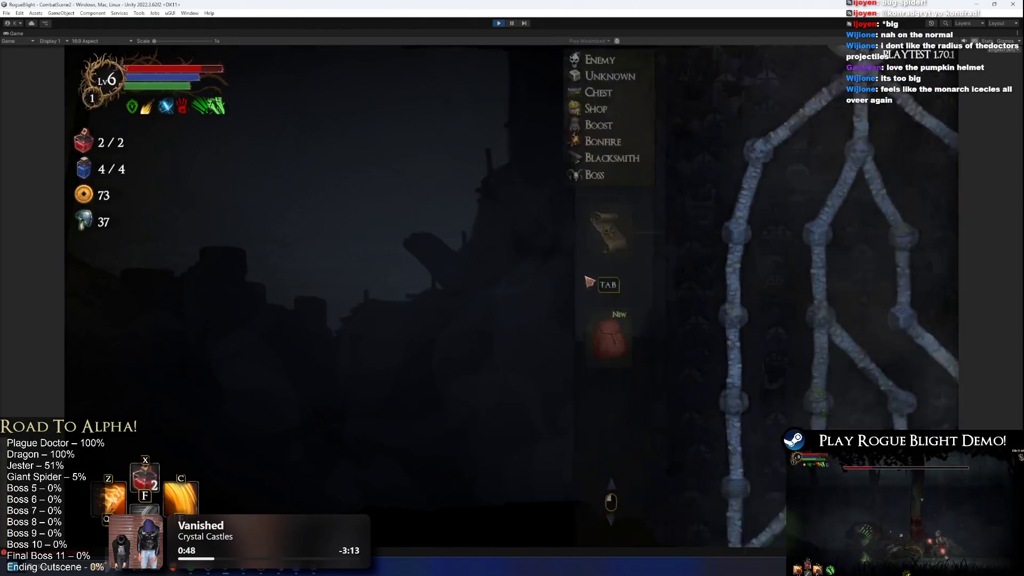
# Step: Travel to the next room and open on the horned brute with dashes and flaming-sword hits
pyautogui.press('Tab')
pyautogui.click(905, 406)
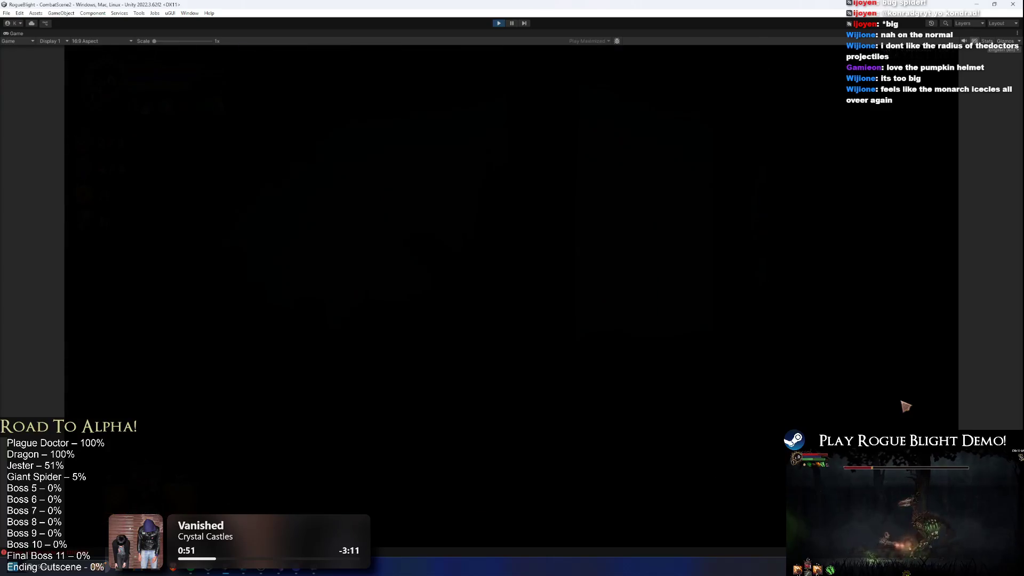
pyautogui.press('shift')
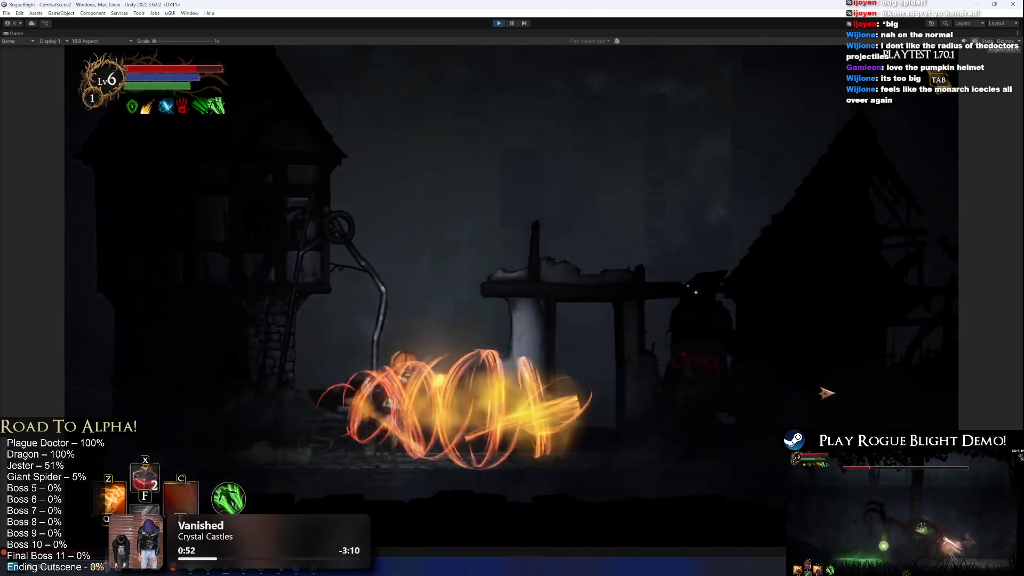
pyautogui.click(769, 382)
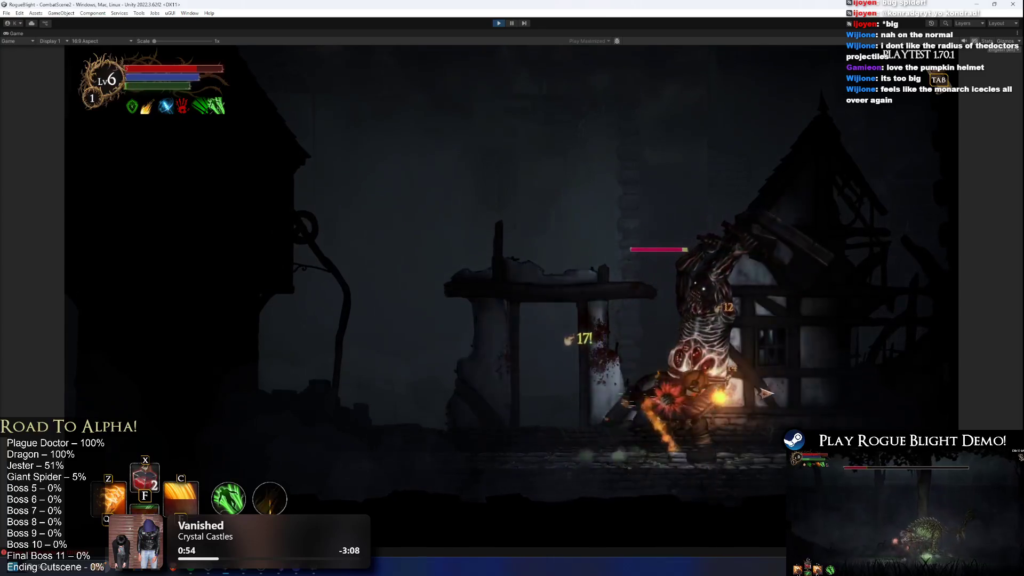
pyautogui.press('shift')
pyautogui.press('shift')
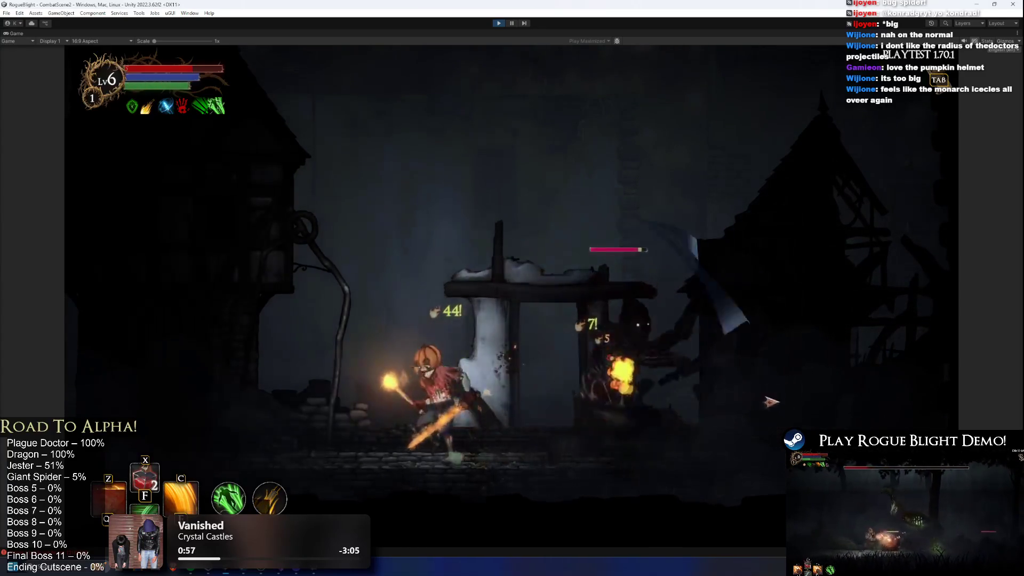
pyautogui.click(796, 408)
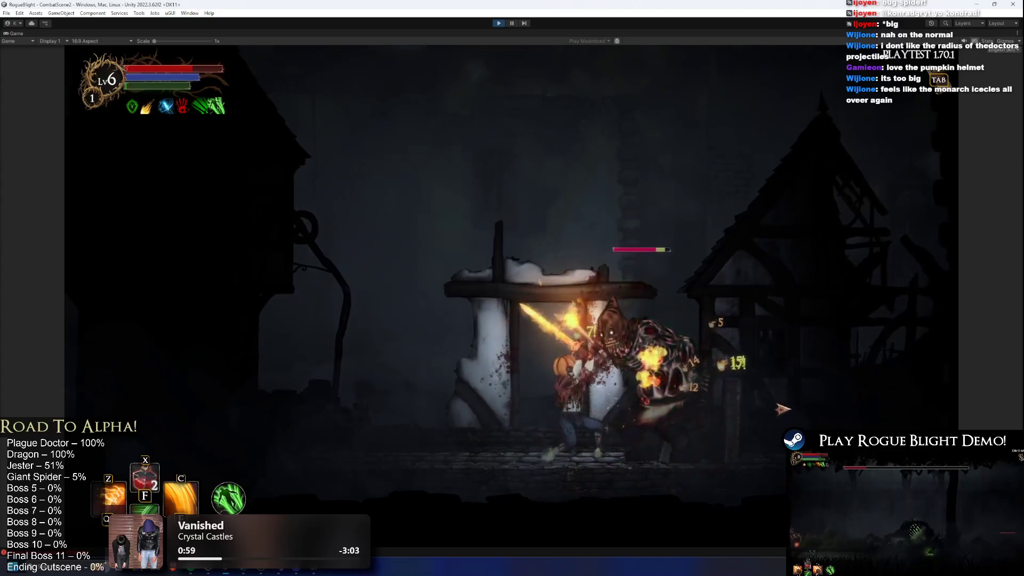
pyautogui.click(570, 378)
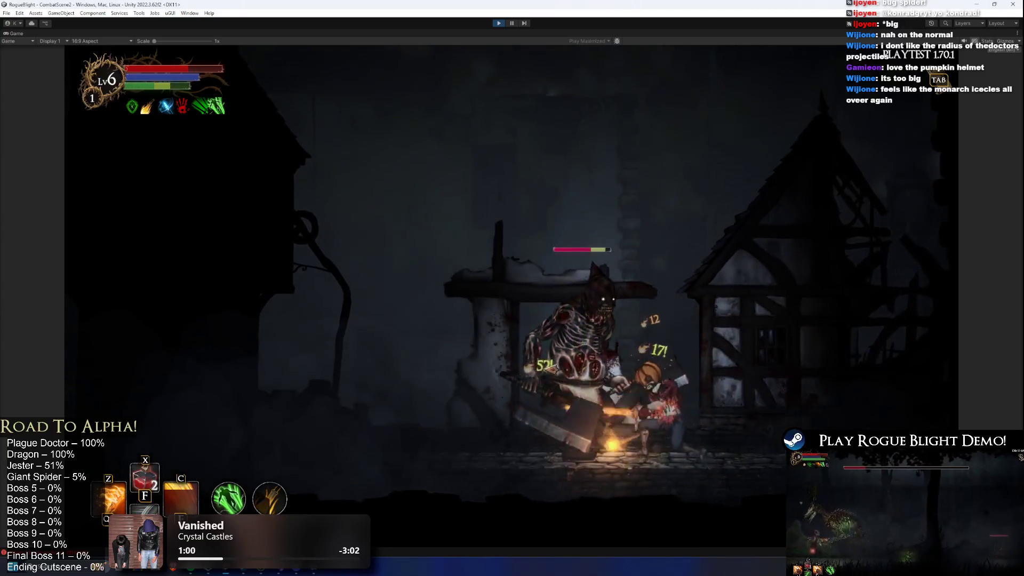
# Step: Finish the brute with leaping slashes and a fire blast, then take all its loot
pyautogui.press('a')
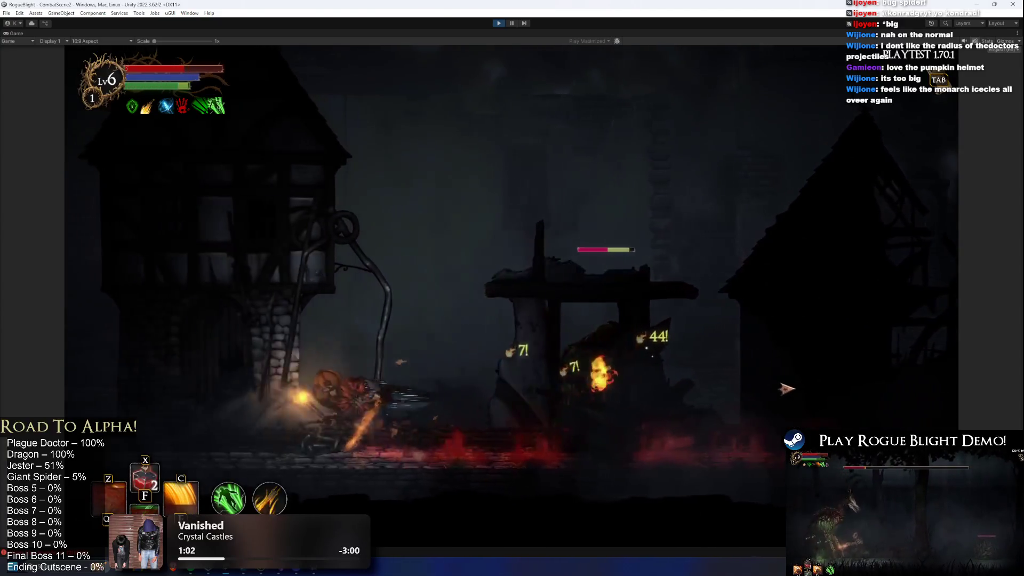
pyautogui.press('d')
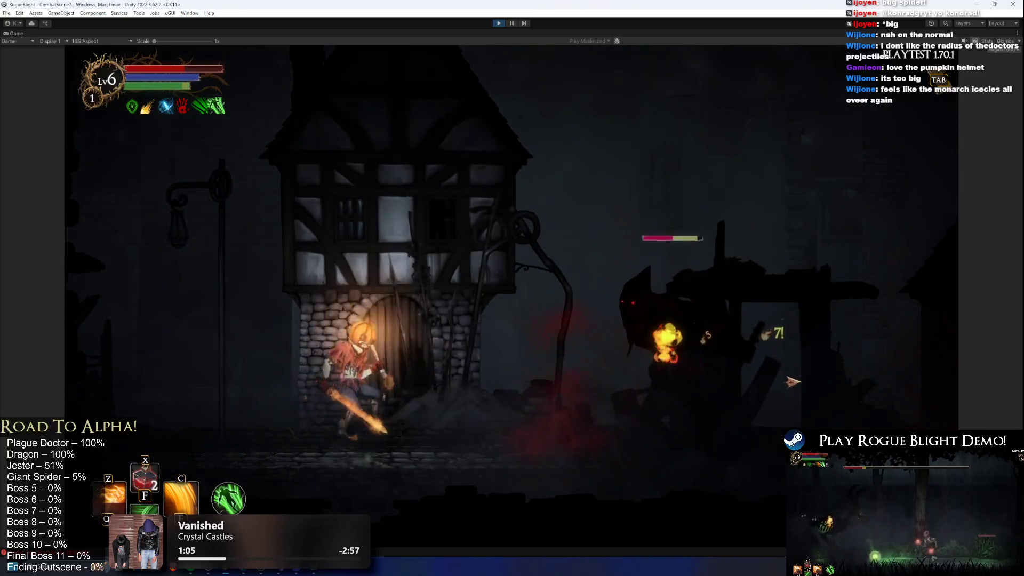
pyautogui.click(803, 377)
pyautogui.click(803, 377)
pyautogui.press('d')
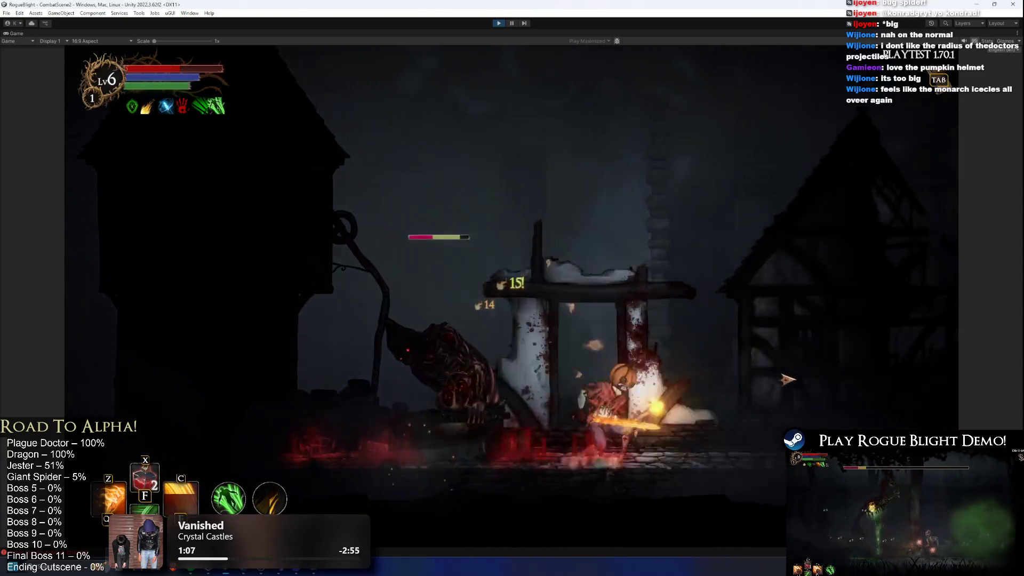
pyautogui.click(834, 366)
pyautogui.press('c')
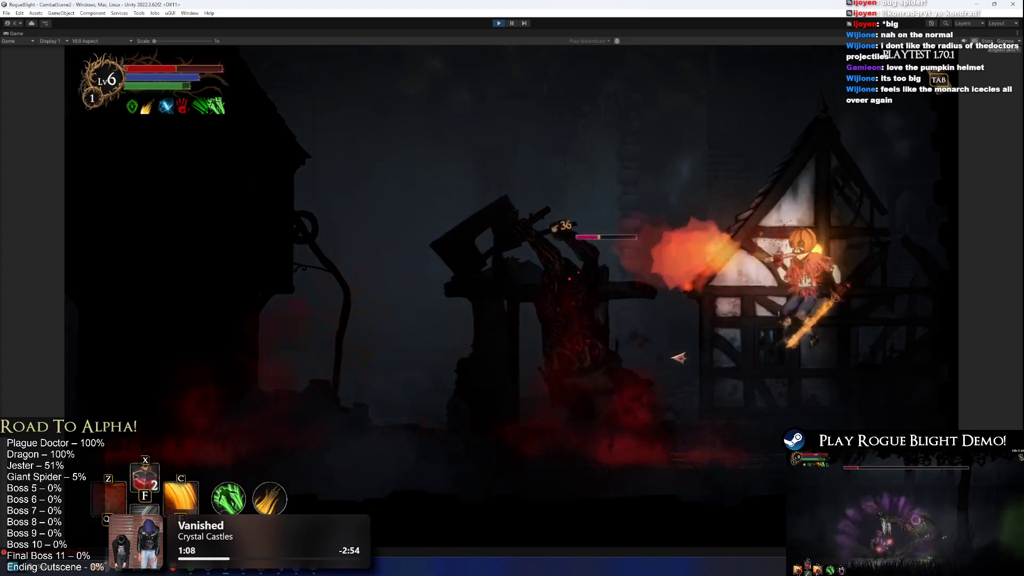
pyautogui.press('d')
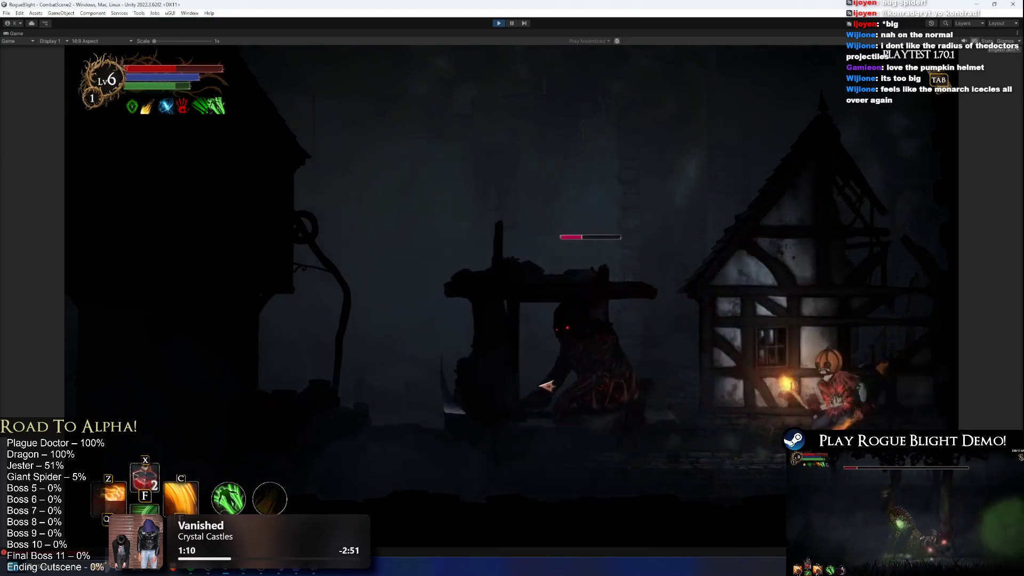
pyautogui.click(651, 368)
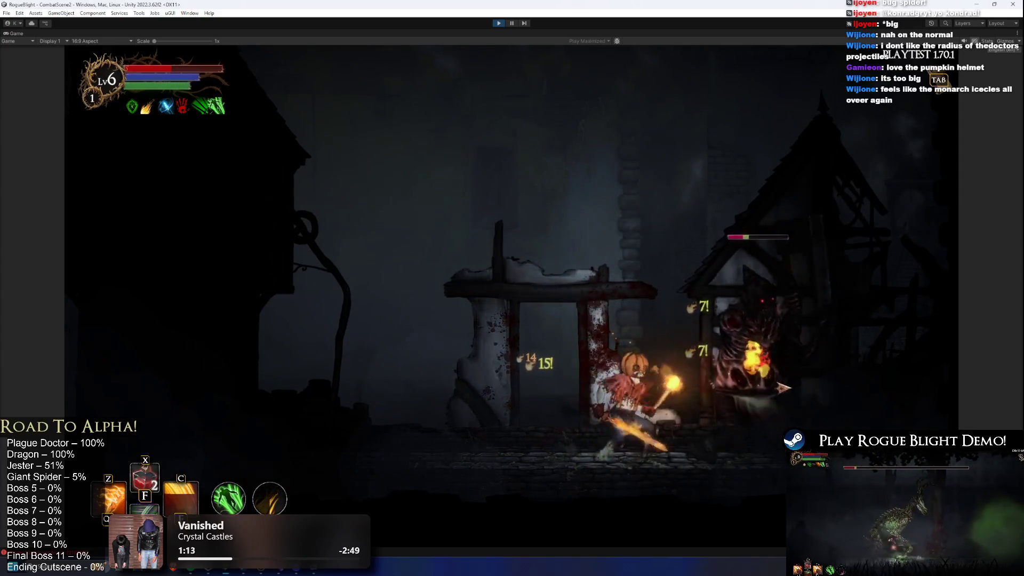
pyautogui.press('d')
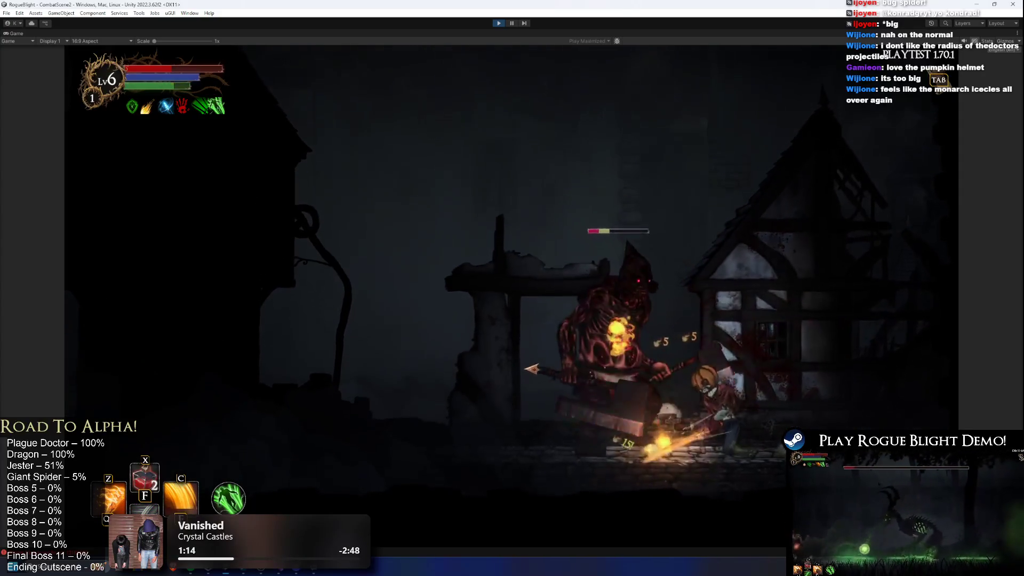
pyautogui.click(536, 374)
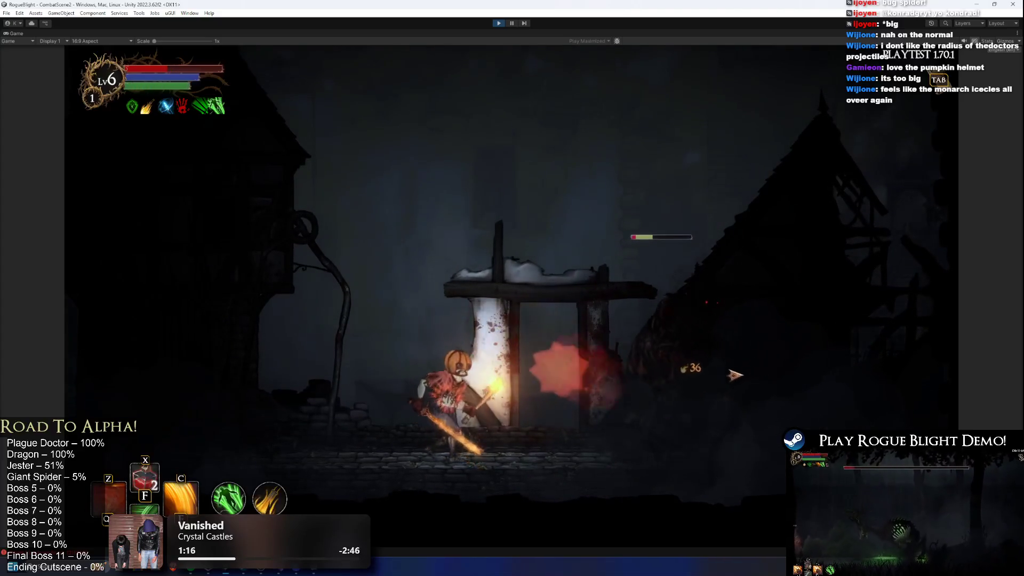
pyautogui.click(711, 404)
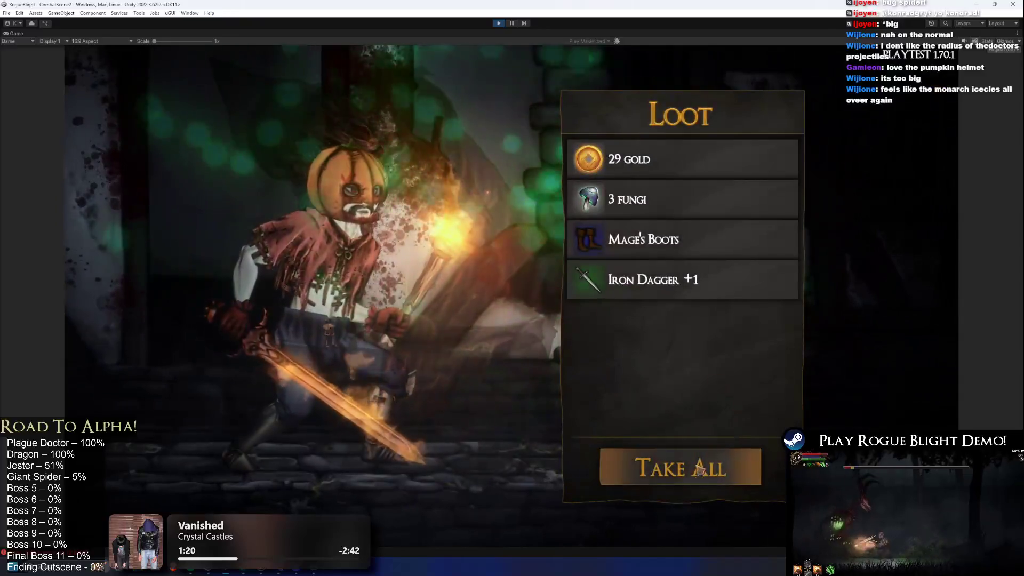
pyautogui.click(680, 468)
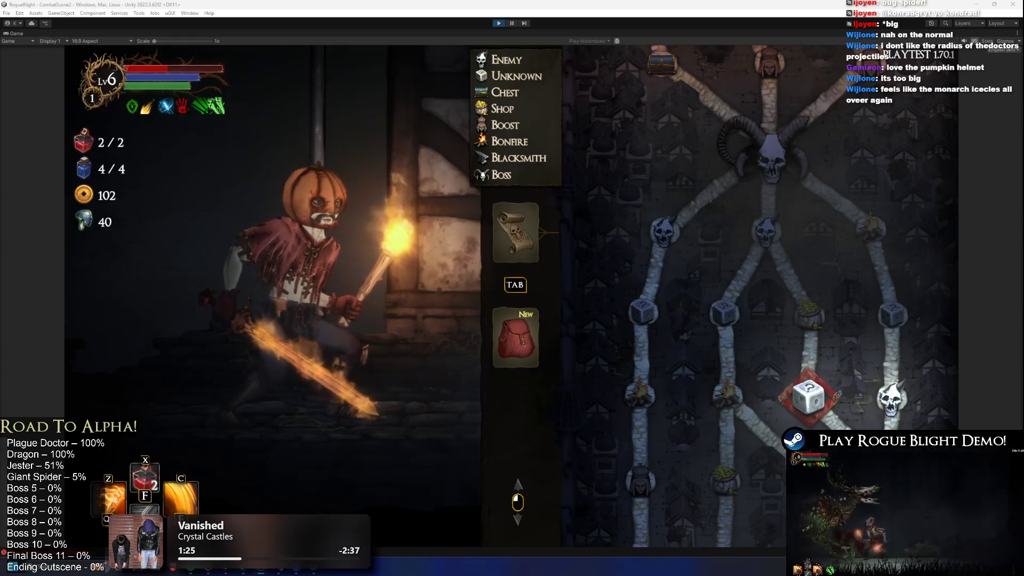
# Step: Travel to the chest node, open the chest and take all the Cookies loot
pyautogui.click(808, 396)
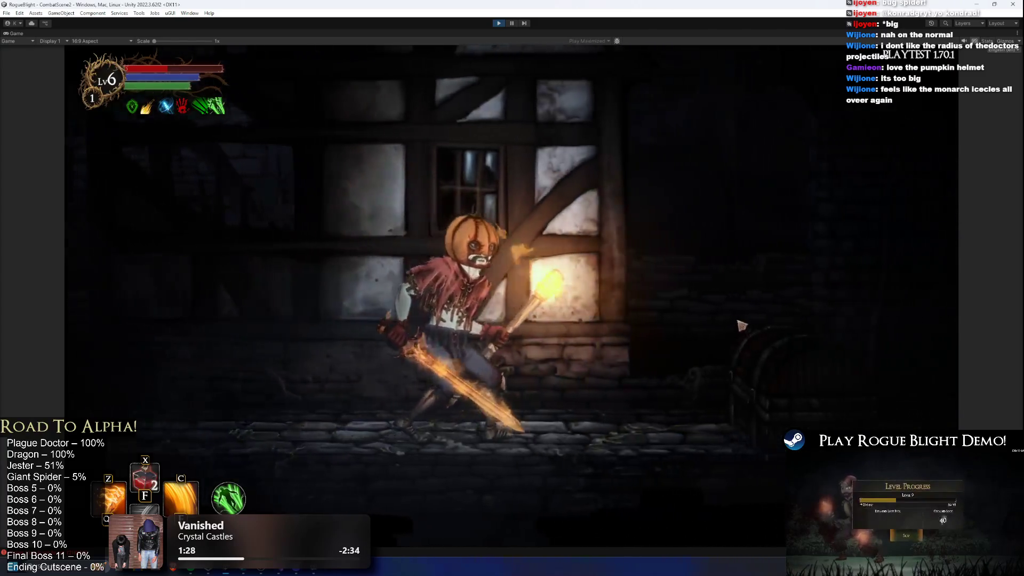
pyautogui.press('e')
pyautogui.press('Return')
pyautogui.click(695, 472)
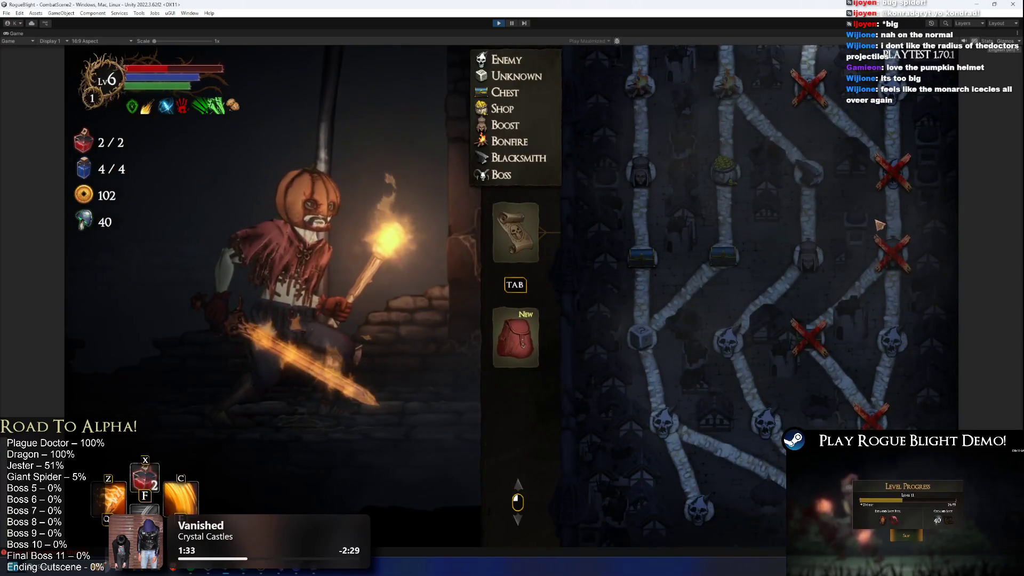
# Step: Travel to the shop node, talk to the vendor, then close the shop without buying
pyautogui.click(879, 226)
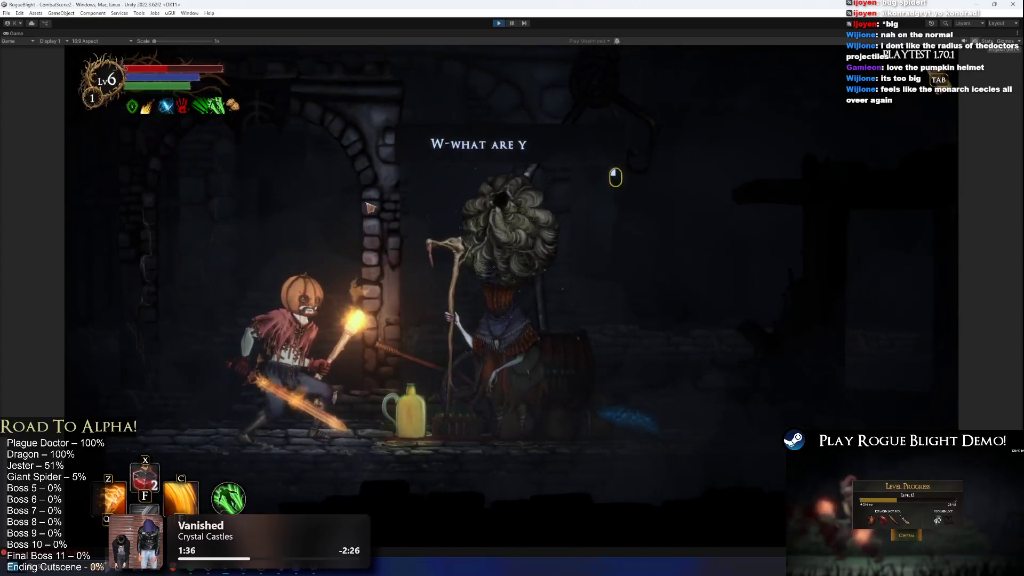
pyautogui.press('e')
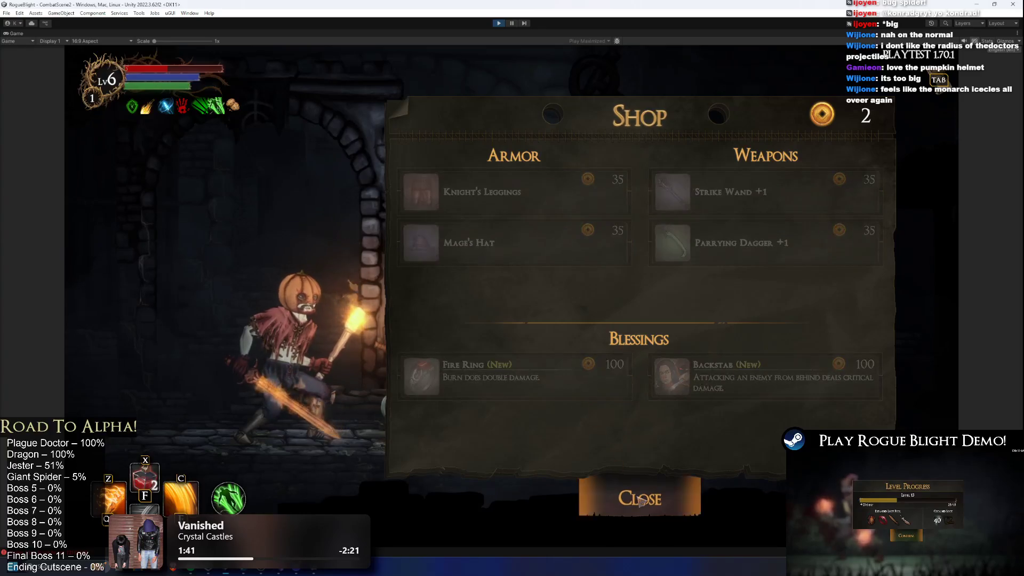
pyautogui.click(640, 498)
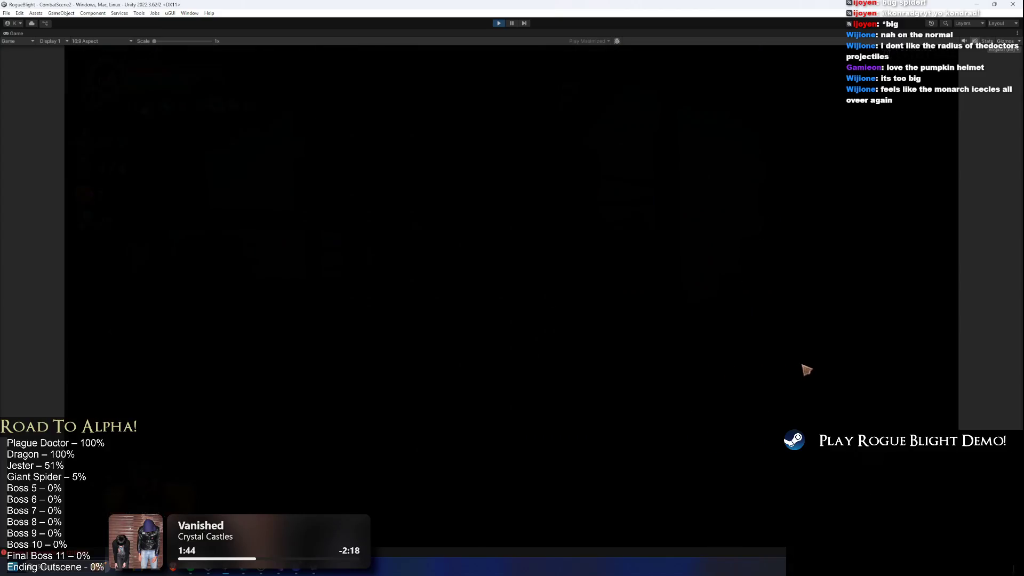
# Step: Engage the giant spider with sword strikes and fire attacks, dashing past it
pyautogui.press('d')
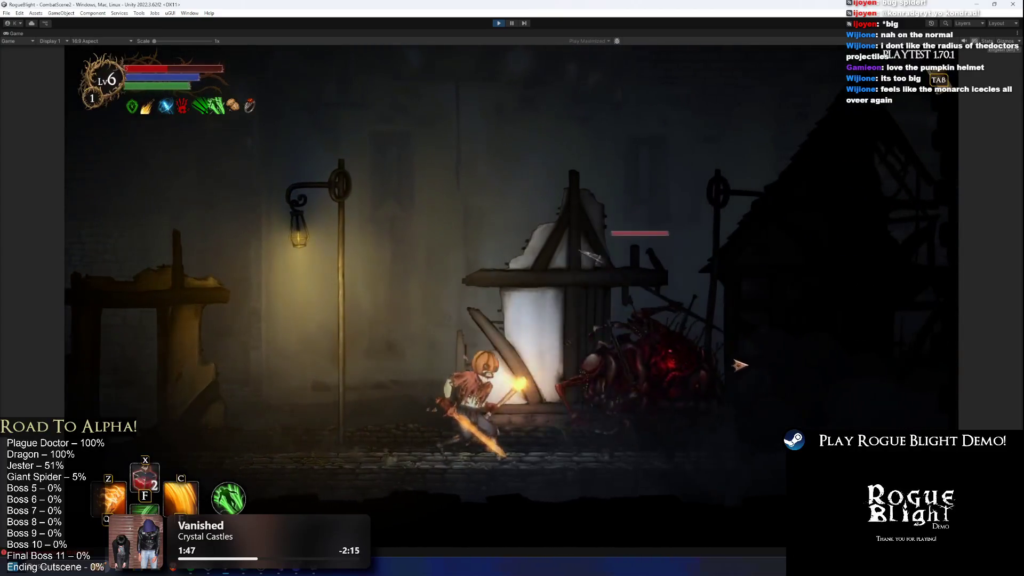
pyautogui.click(512, 320)
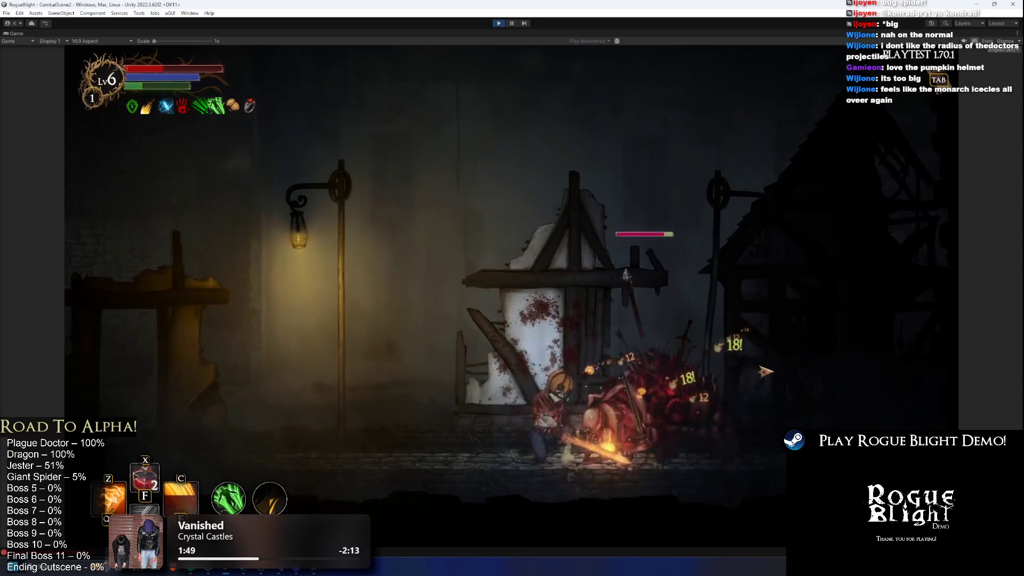
pyautogui.click(766, 371)
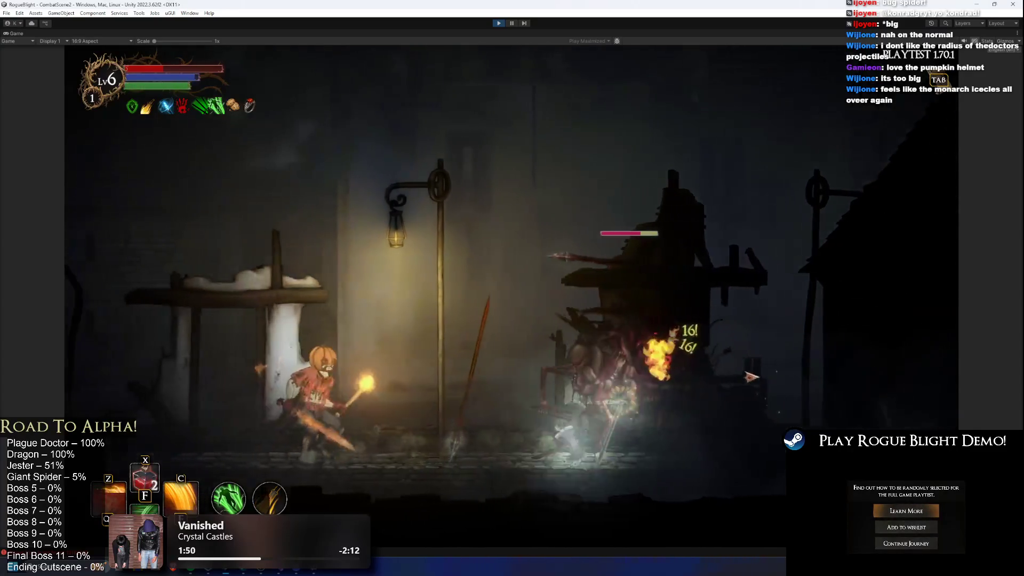
pyautogui.press('d')
pyautogui.click(512, 320)
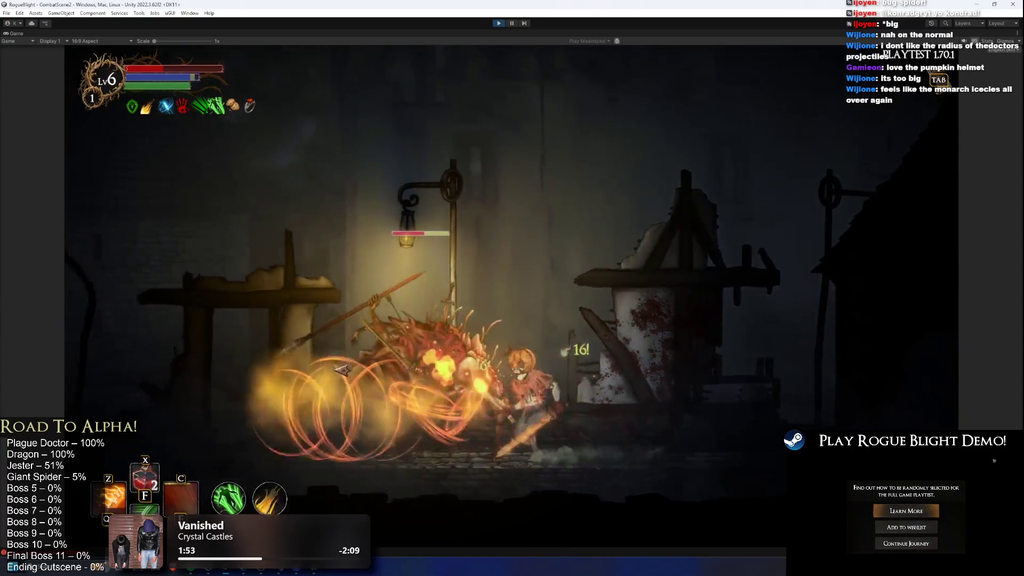
pyautogui.click(427, 370)
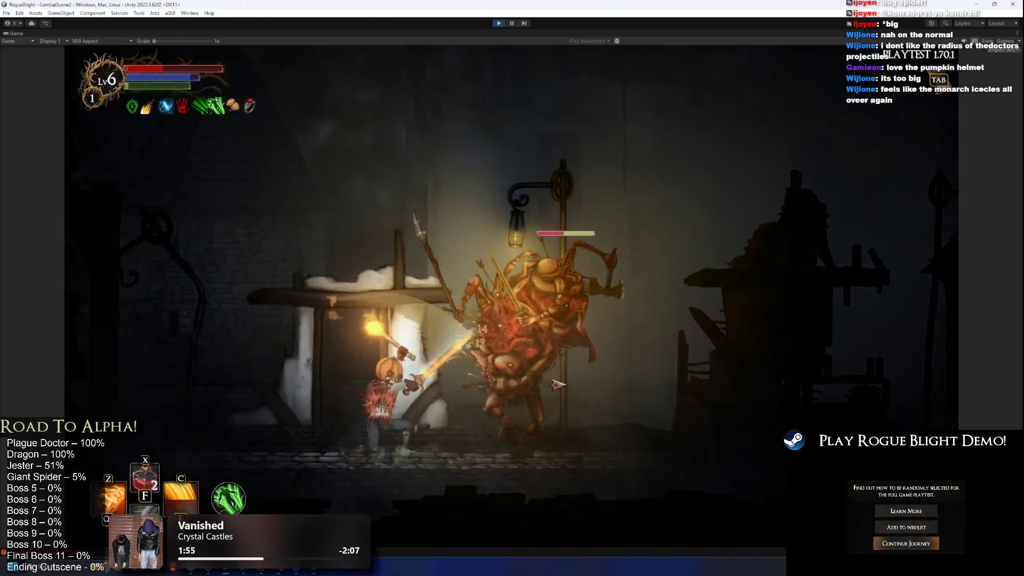
# Step: Finish off the spider with repeated strikes and collect its loot
pyautogui.press('d')
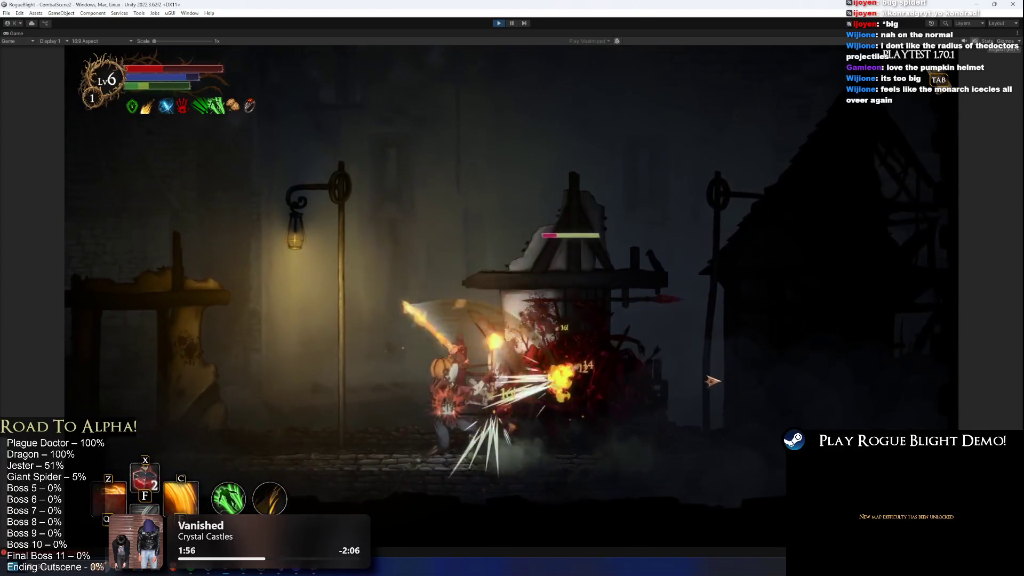
pyautogui.press('d')
pyautogui.click(513, 320)
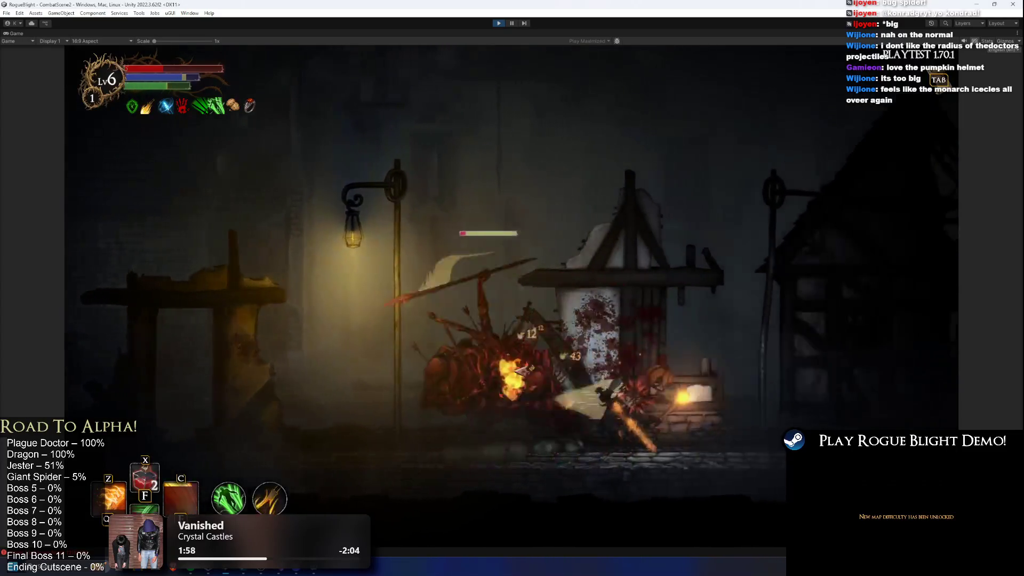
pyautogui.click(512, 320)
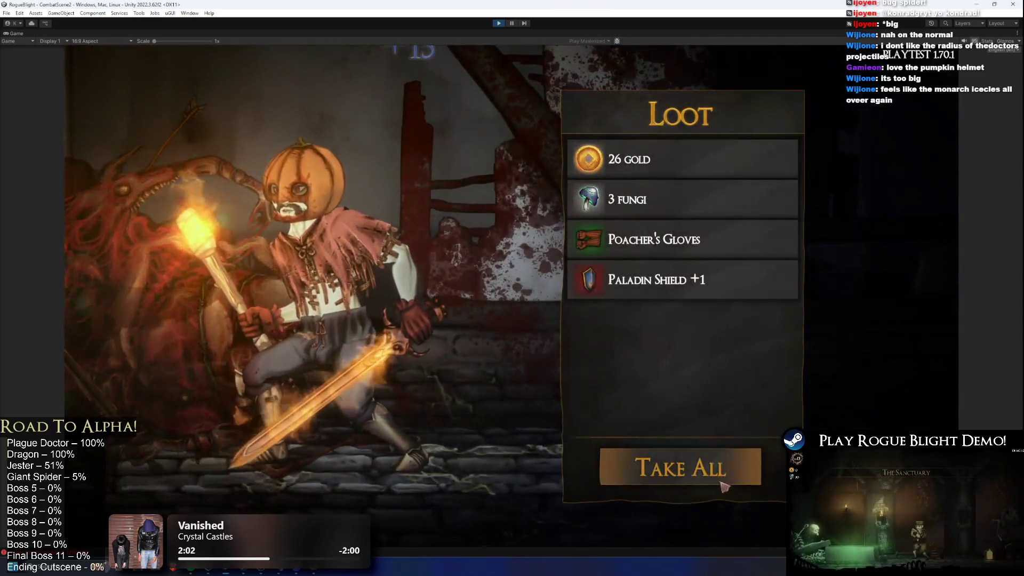
pyautogui.press('Return')
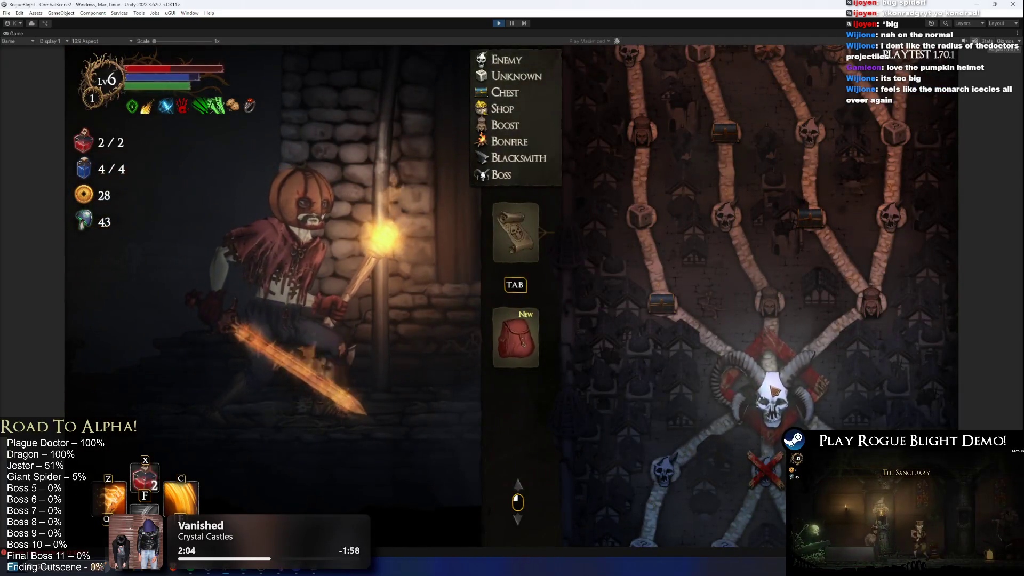
# Step: Travel to the next map node and walk toward the scythe-wielding boss
pyautogui.click(774, 389)
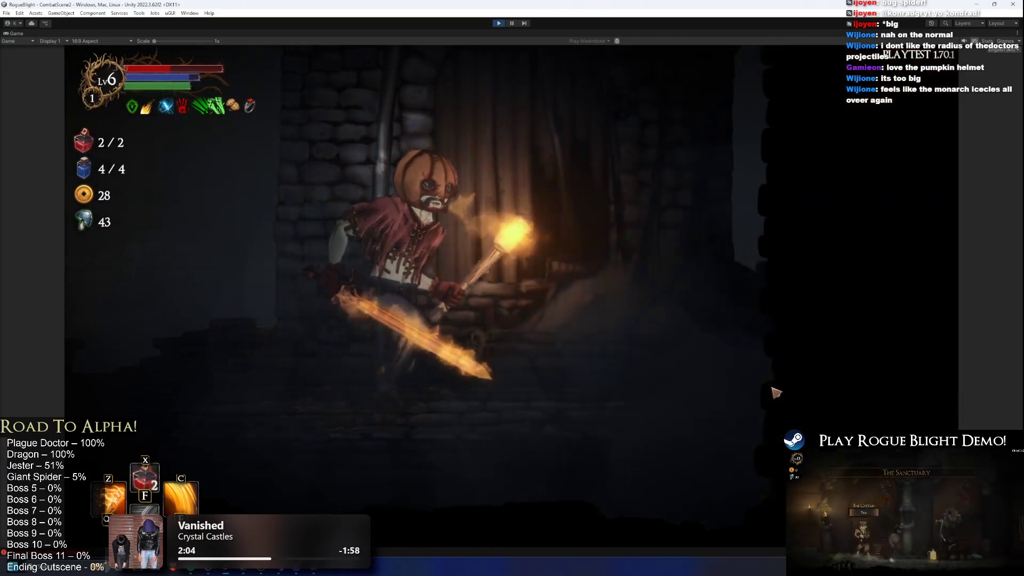
pyautogui.press('Right')
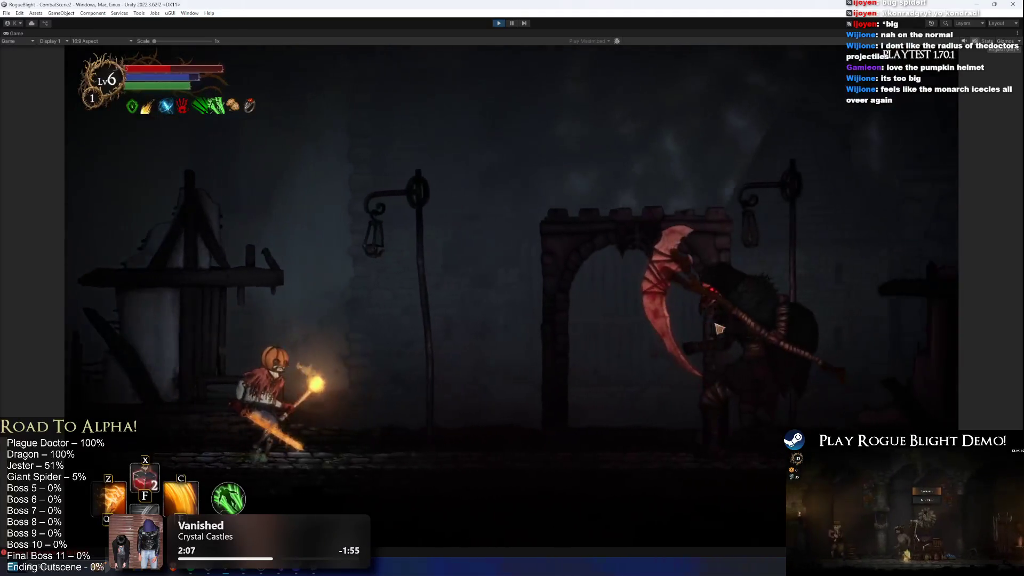
# Step: Open the fight on the reaper boss with fire attacks, dashing away and drinking a healing potion
pyautogui.click(746, 357)
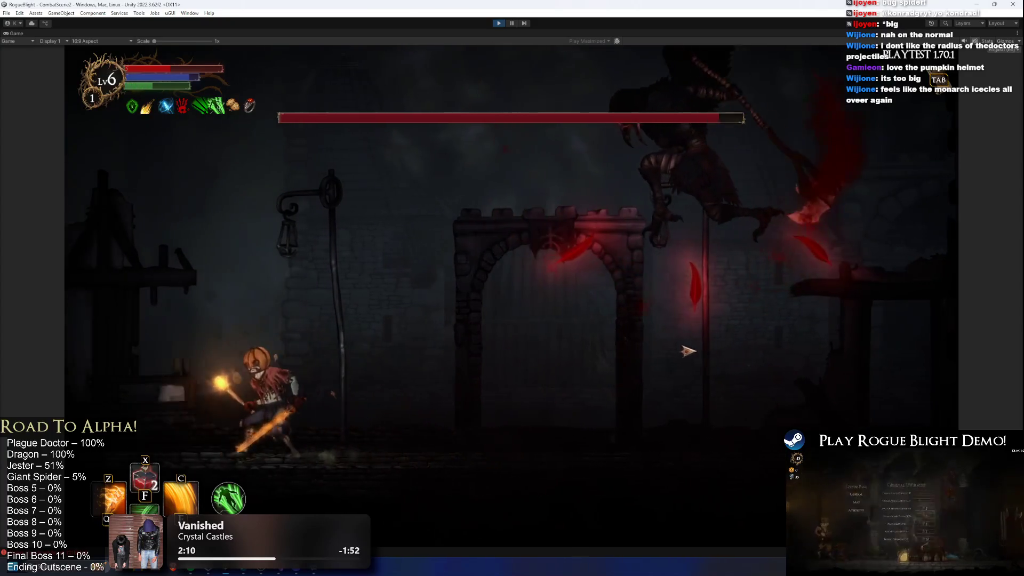
pyautogui.press('Left')
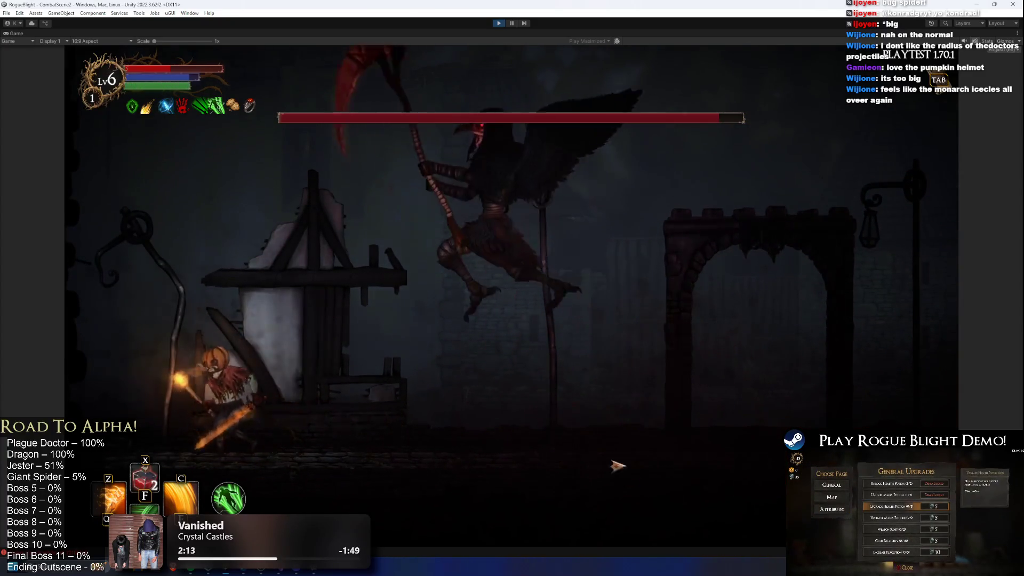
pyautogui.press('Right')
pyautogui.press('x')
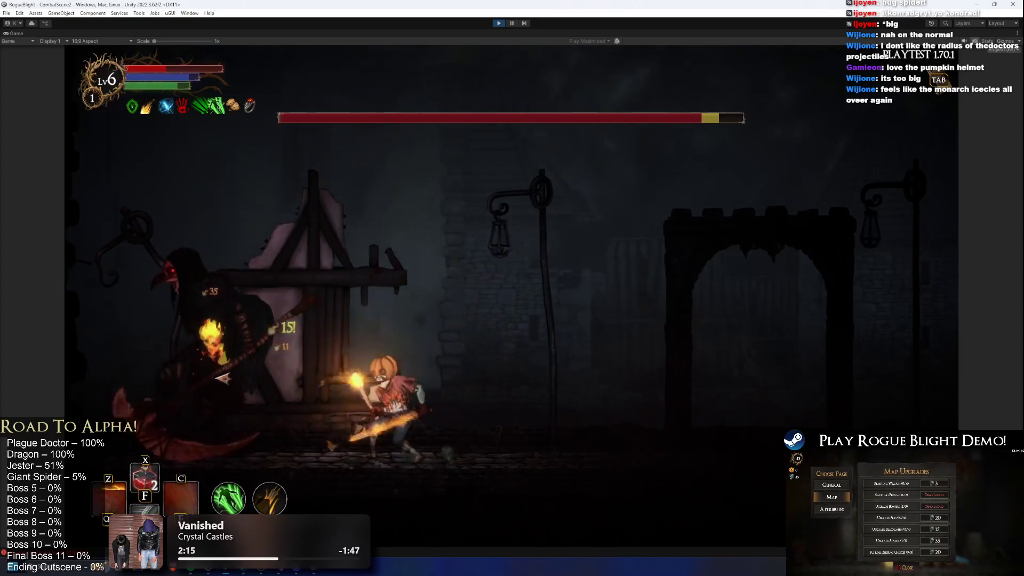
pyautogui.press('c')
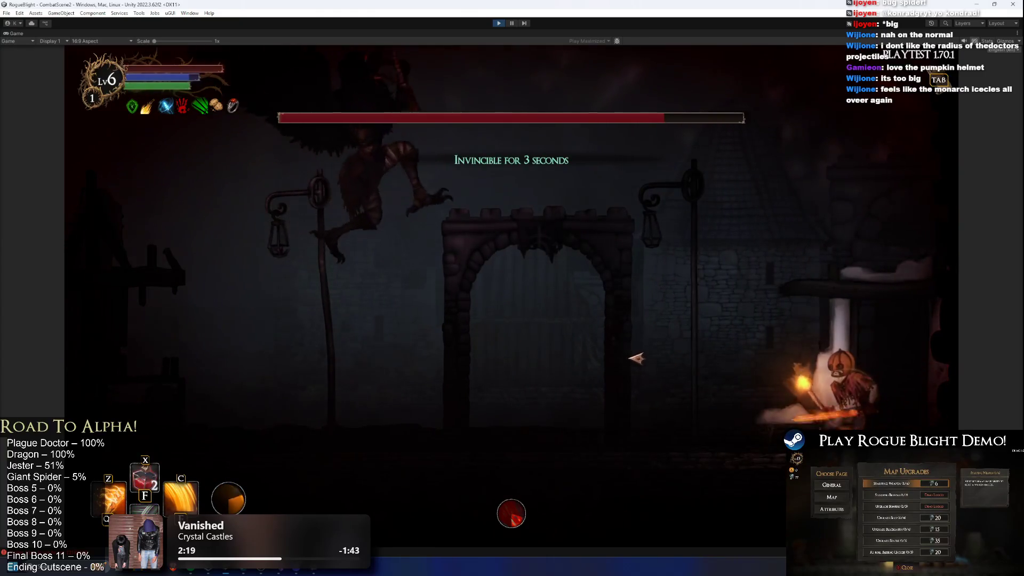
pyautogui.press('x')
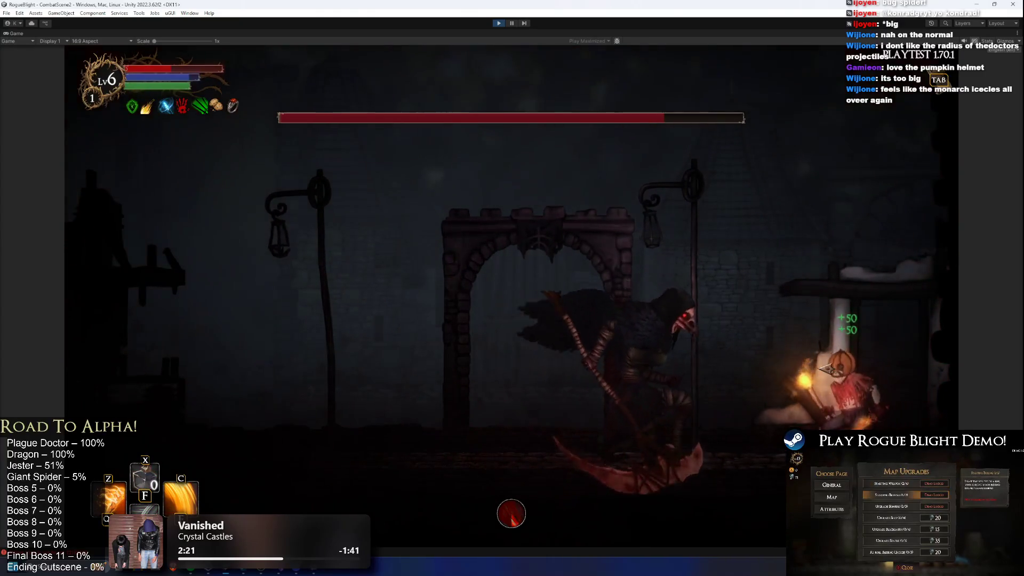
# Step: Close in from the left and land a combo of fire strikes and a heavy hit on the boss
pyautogui.press('Left')
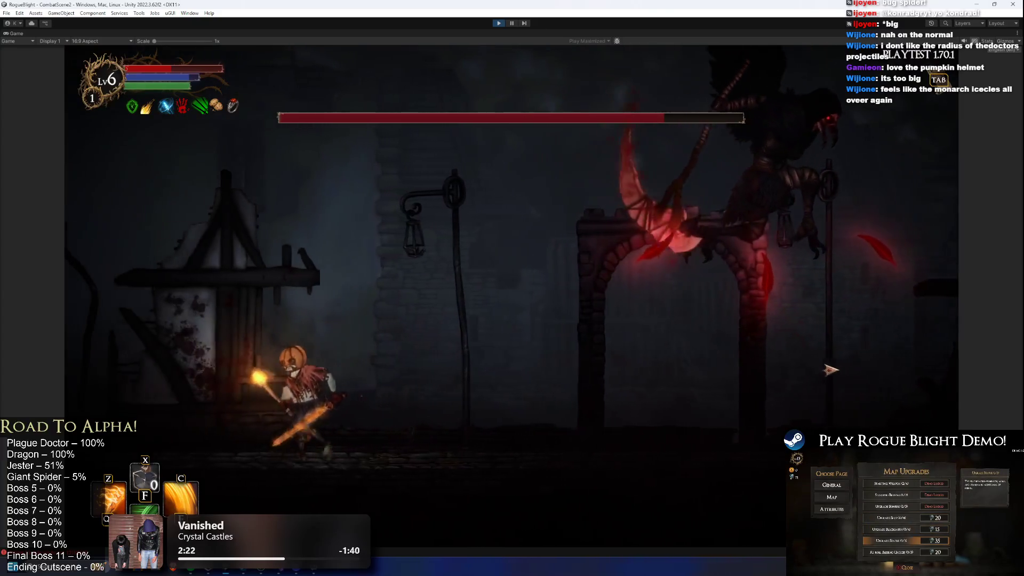
pyautogui.press('Right')
pyautogui.press('z')
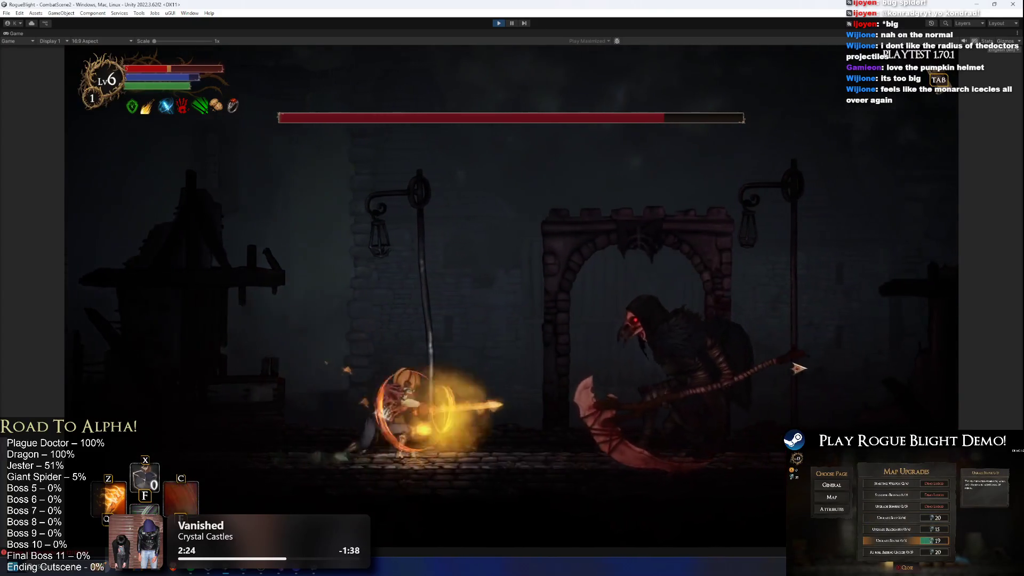
pyautogui.press('Right')
pyautogui.press('Left')
pyautogui.press('z')
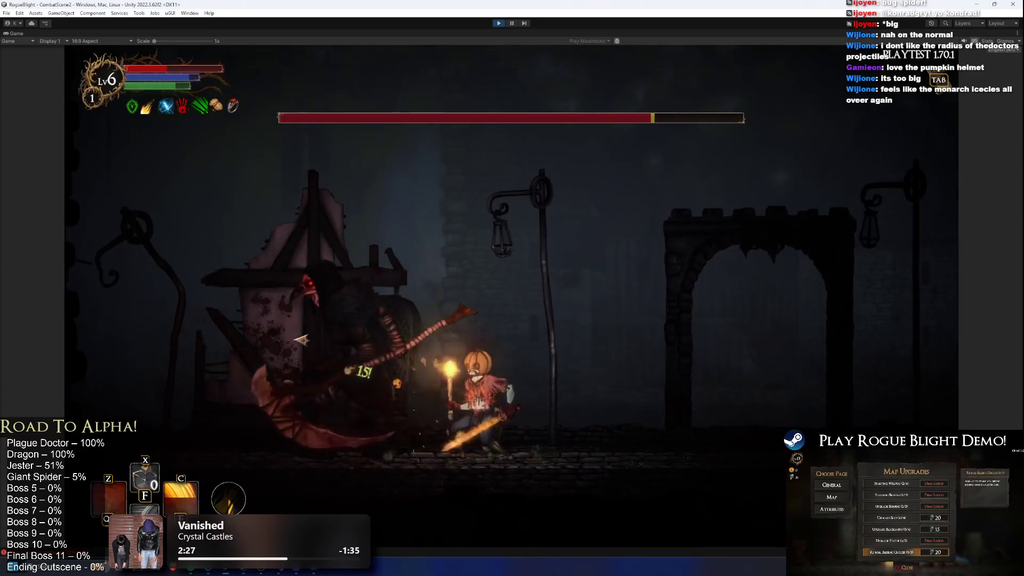
pyautogui.press('z')
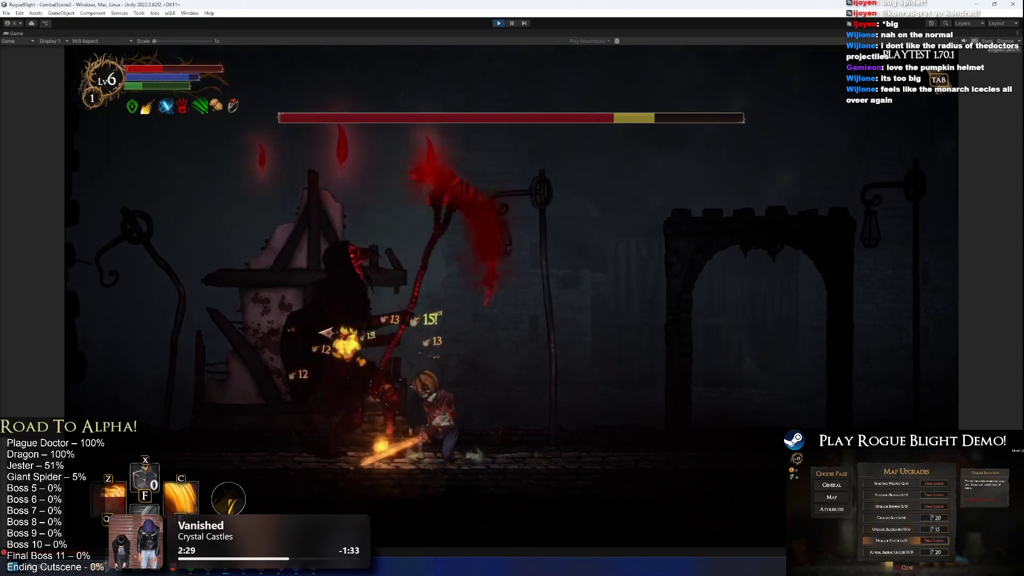
# Step: Dodge the red projectiles, then hit the boss with golden and flaming slashes before retreating
pyautogui.press('Right')
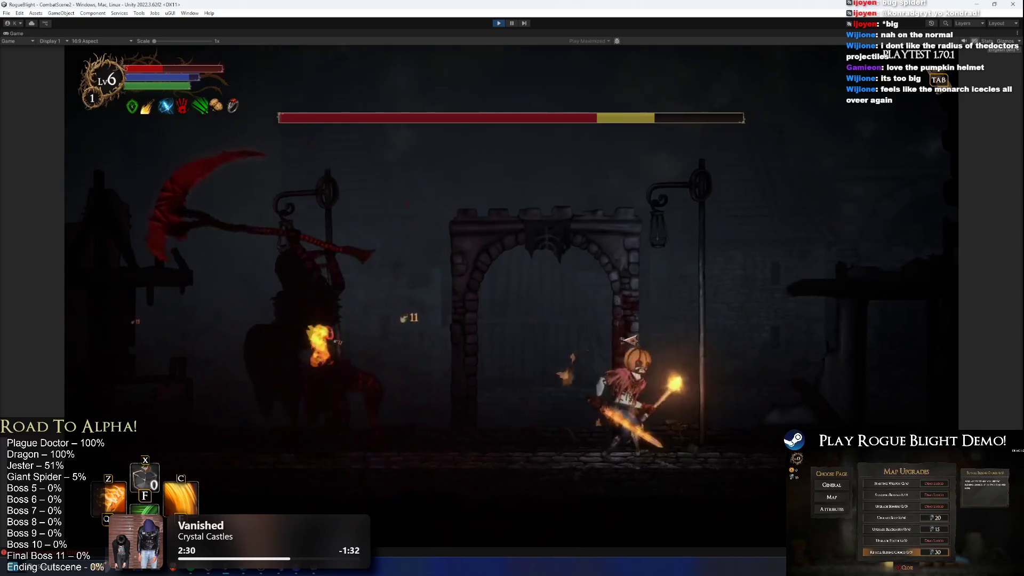
pyautogui.press('Right')
pyautogui.press('Left')
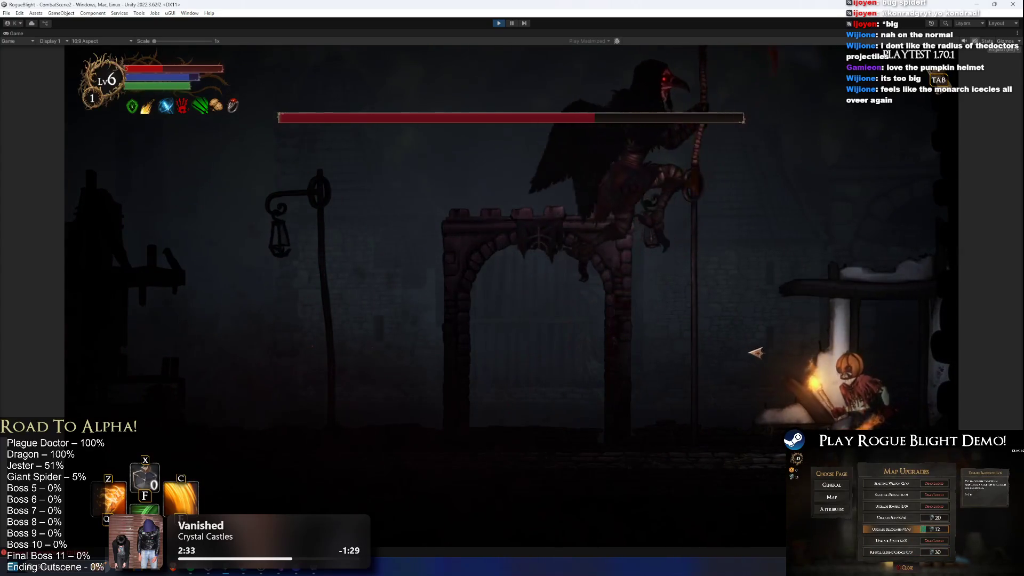
pyautogui.press('z')
pyautogui.press('x')
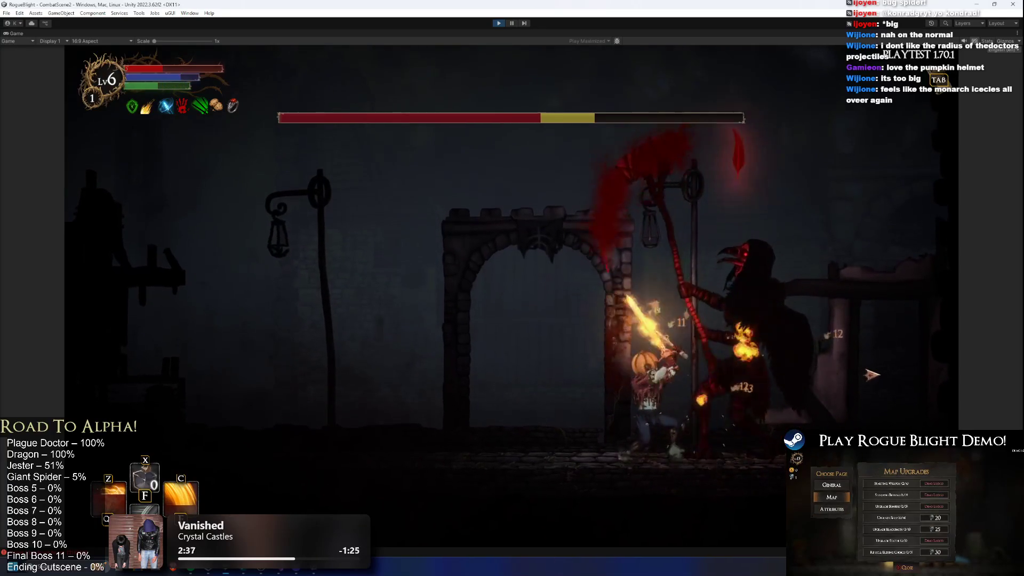
pyautogui.press('Left')
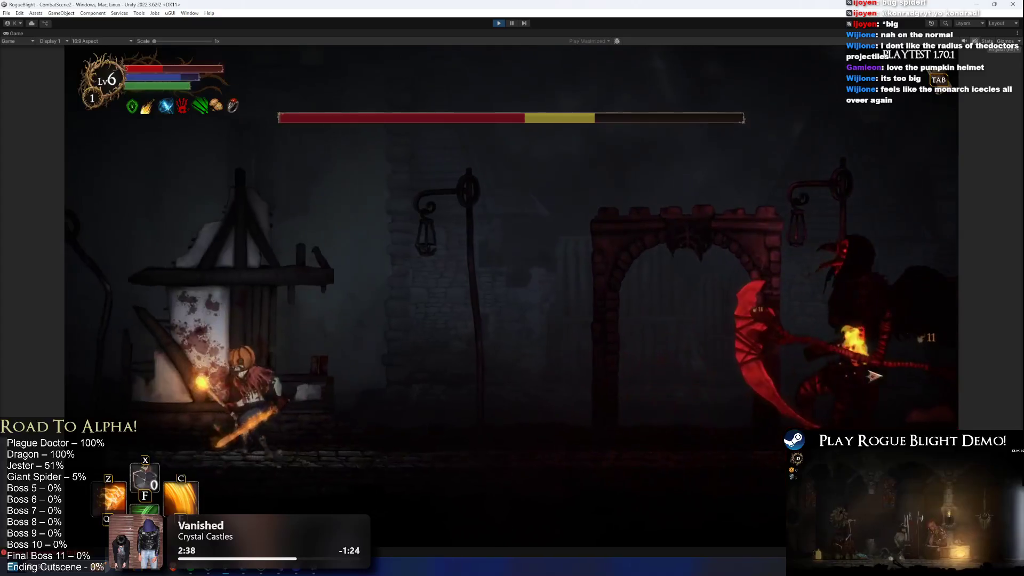
# Step: Rush the boss with flaming slashes, dashing through it and comboing from behind
pyautogui.press('Right')
pyautogui.press('x')
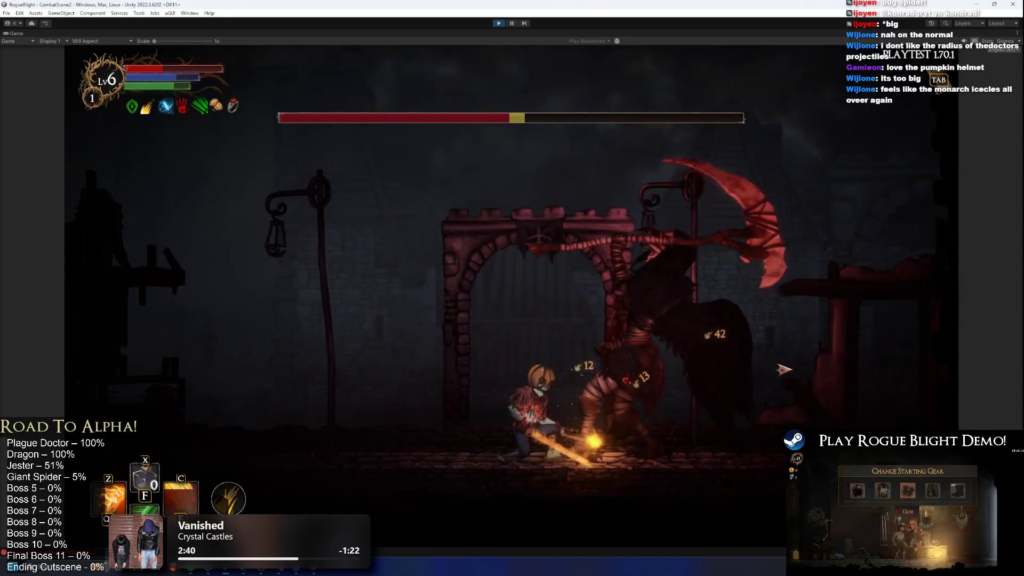
pyautogui.press('Left')
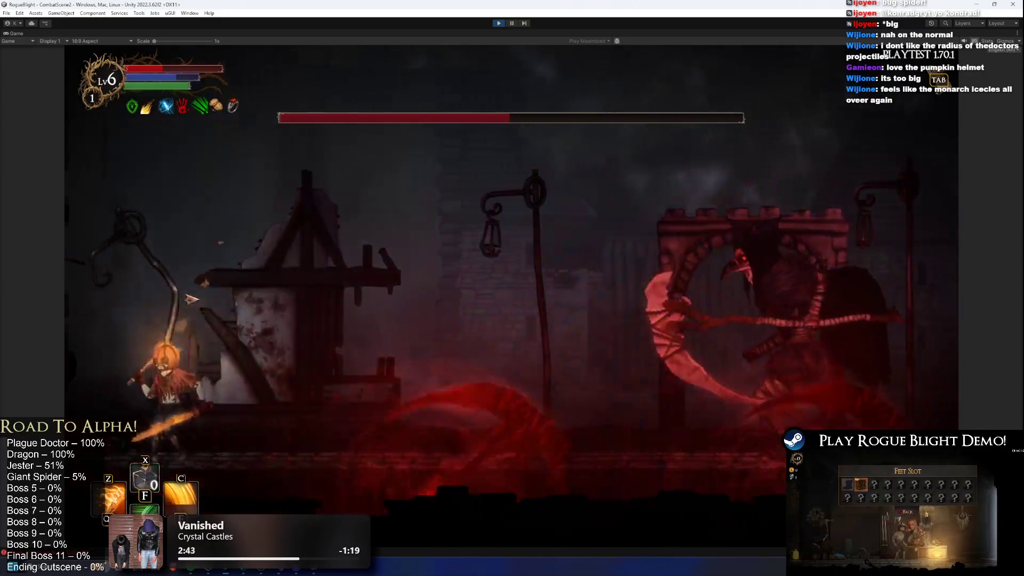
pyautogui.press('Right')
pyautogui.press('x')
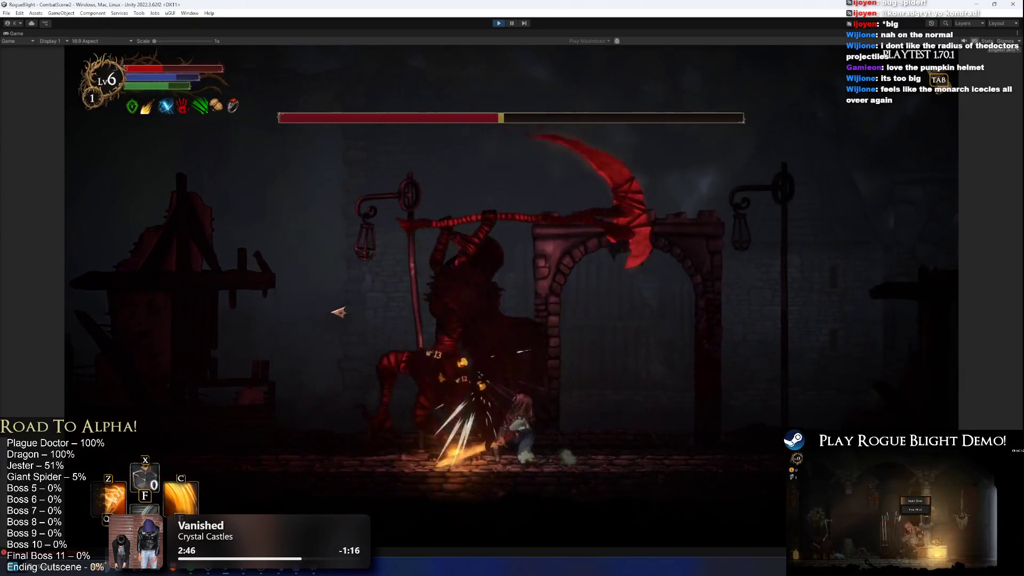
pyautogui.press('x')
pyautogui.press('x')
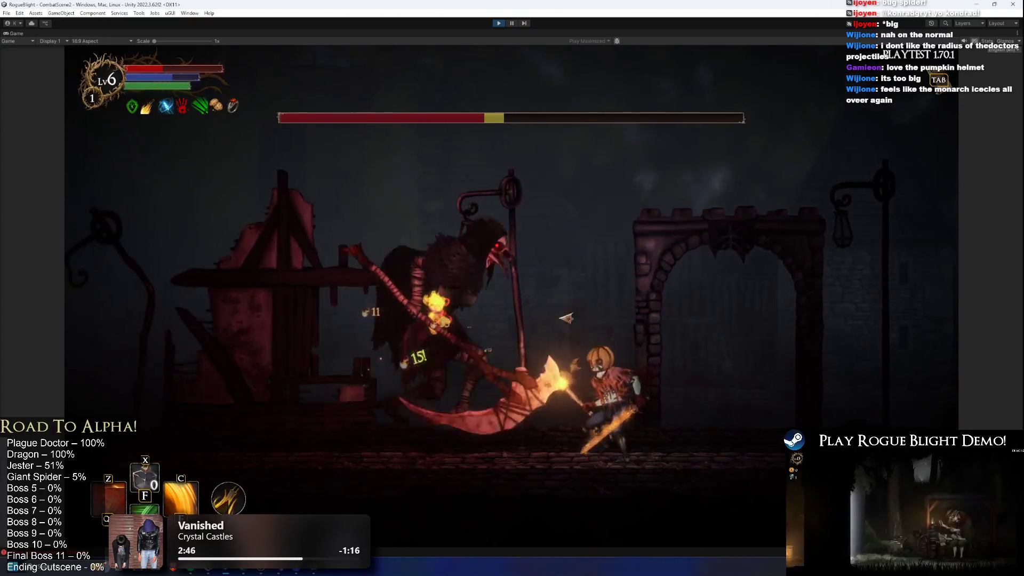
pyautogui.press('Left')
pyautogui.press('x')
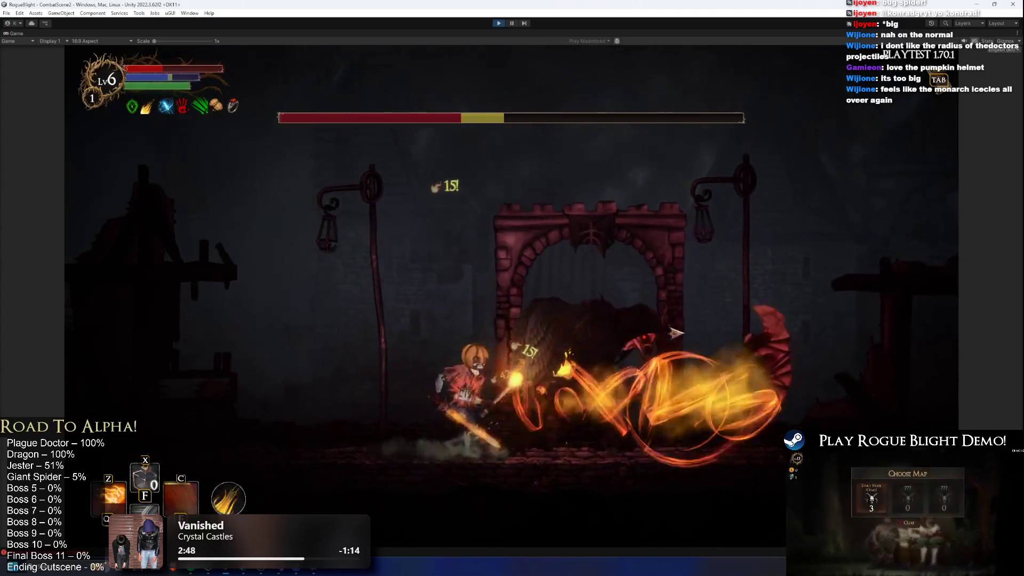
pyautogui.press('x')
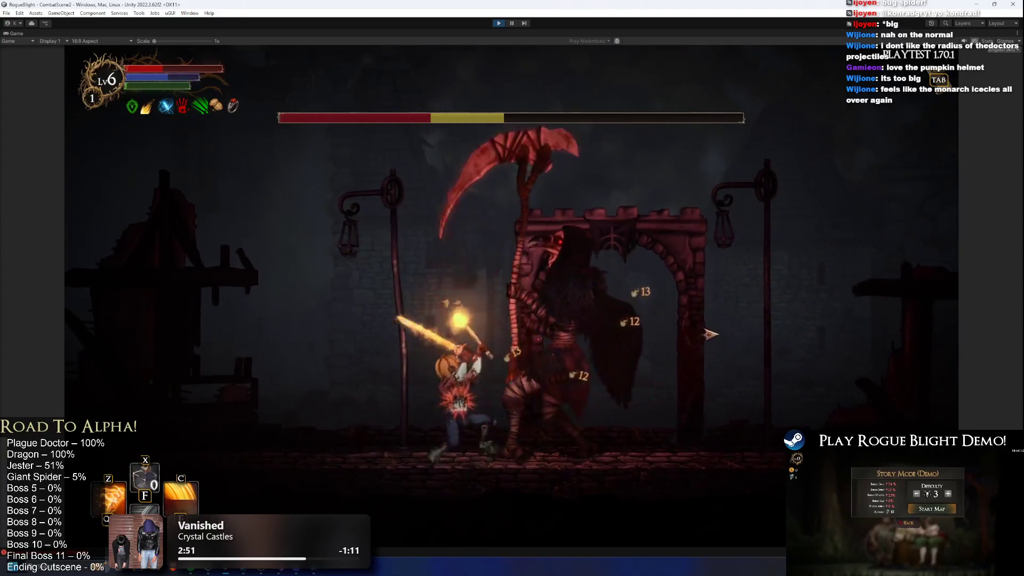
# Step: Retreat, dash and jump around the boss, landing a fire projectile while dodging the red slash
pyautogui.press('Left')
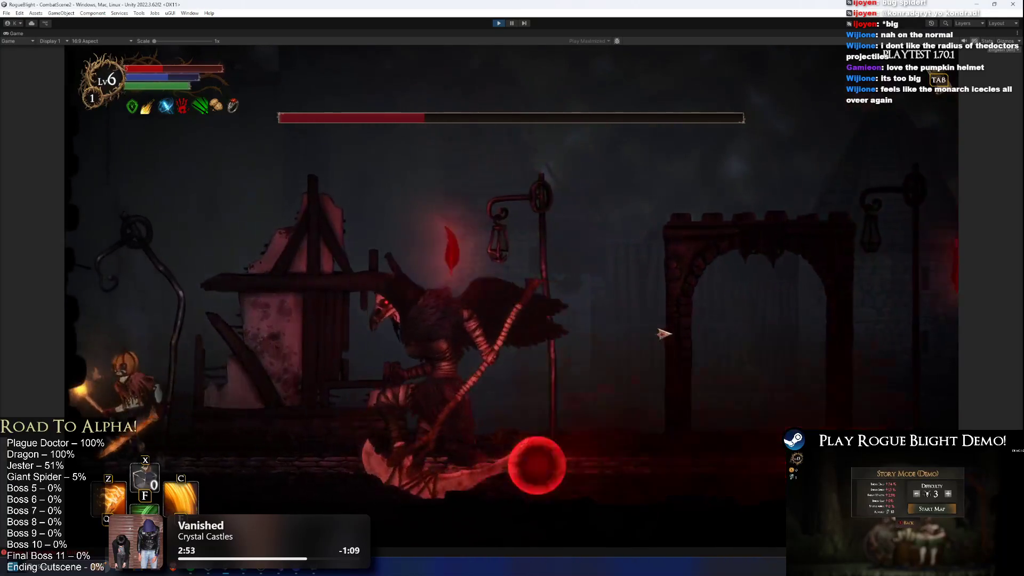
pyautogui.press('Right')
pyautogui.press('Right')
pyautogui.press('space')
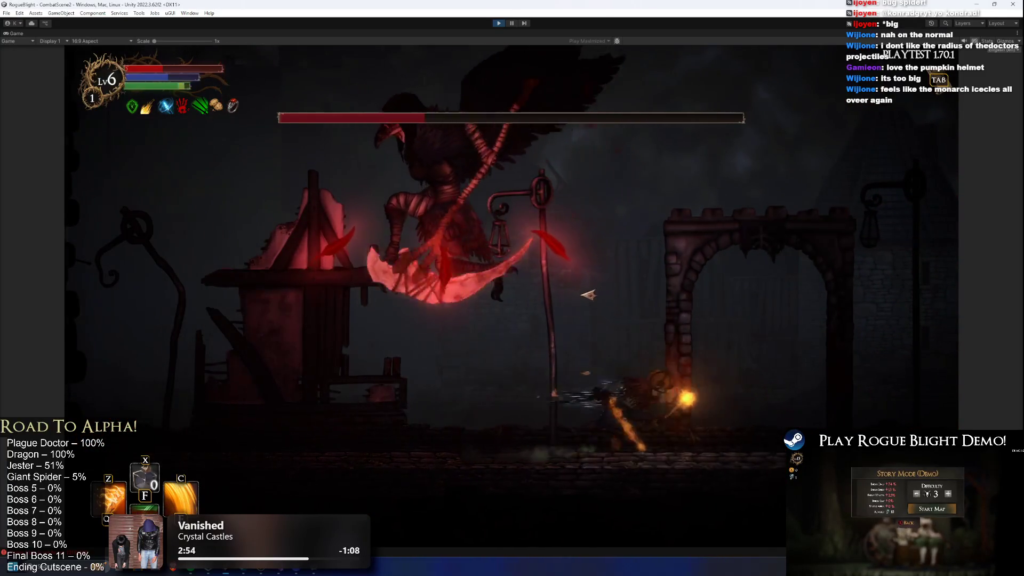
pyautogui.press('c')
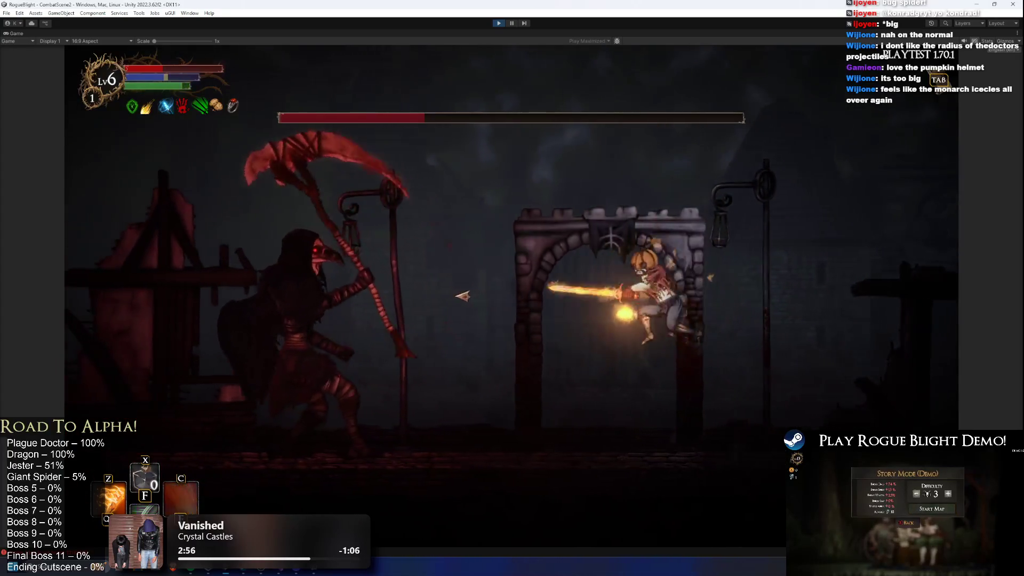
pyautogui.press('Right')
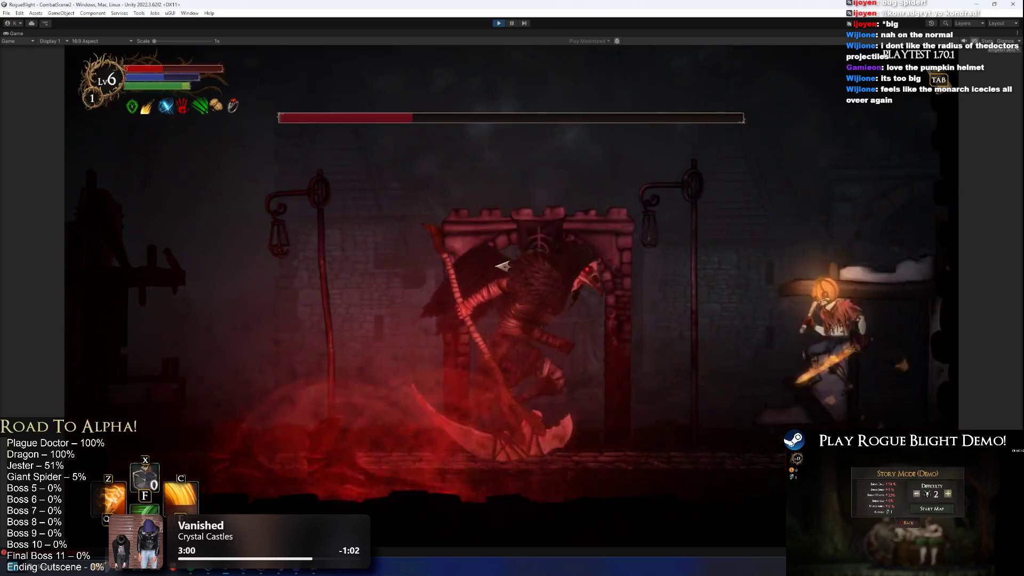
pyautogui.press('Left')
pyautogui.press('Left')
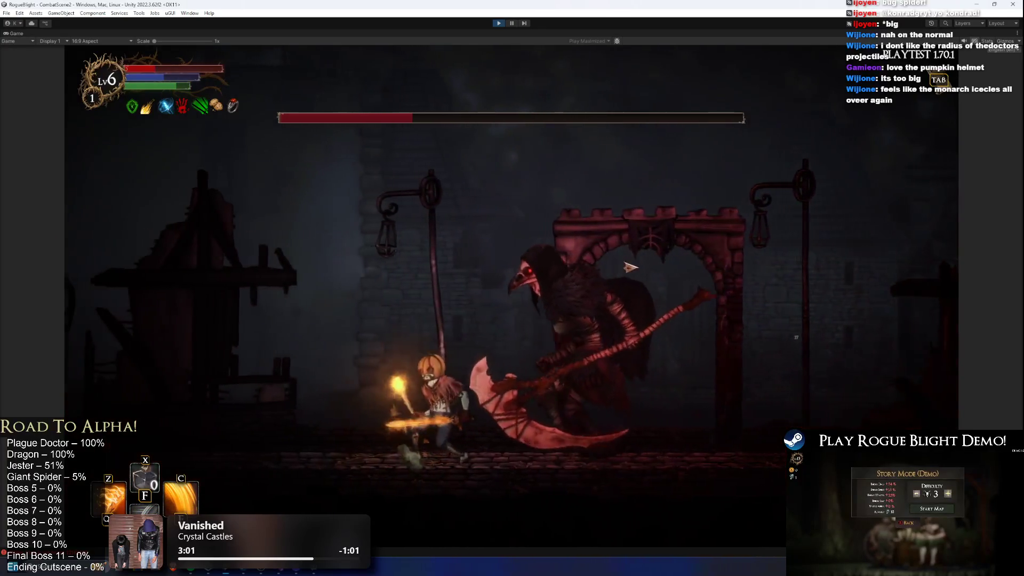
# Step: Keep up sword combos on the boss, dashing right through the arch to evade its leap
pyautogui.press('Right')
pyautogui.press('x')
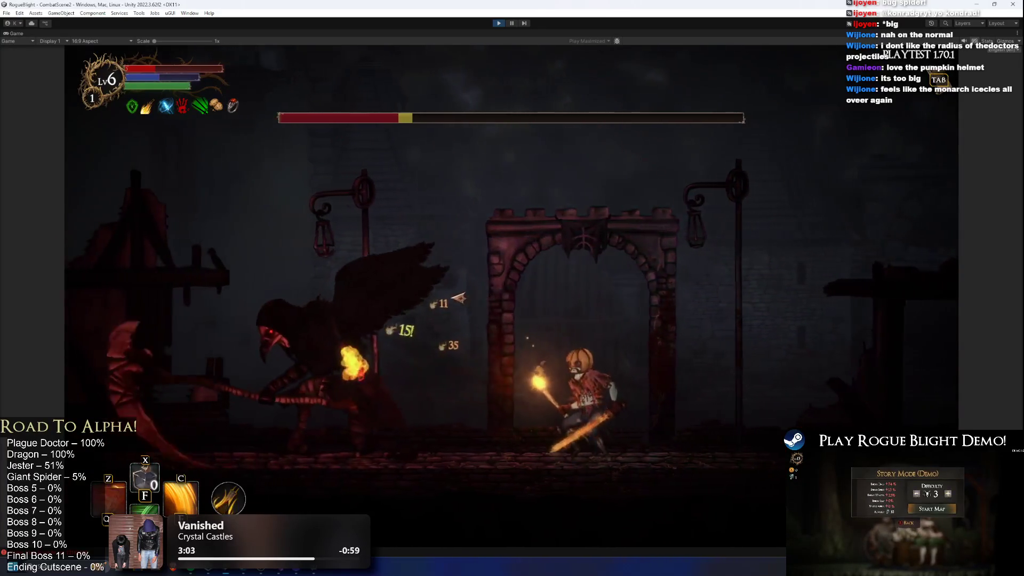
pyautogui.press('x')
pyautogui.press('Right')
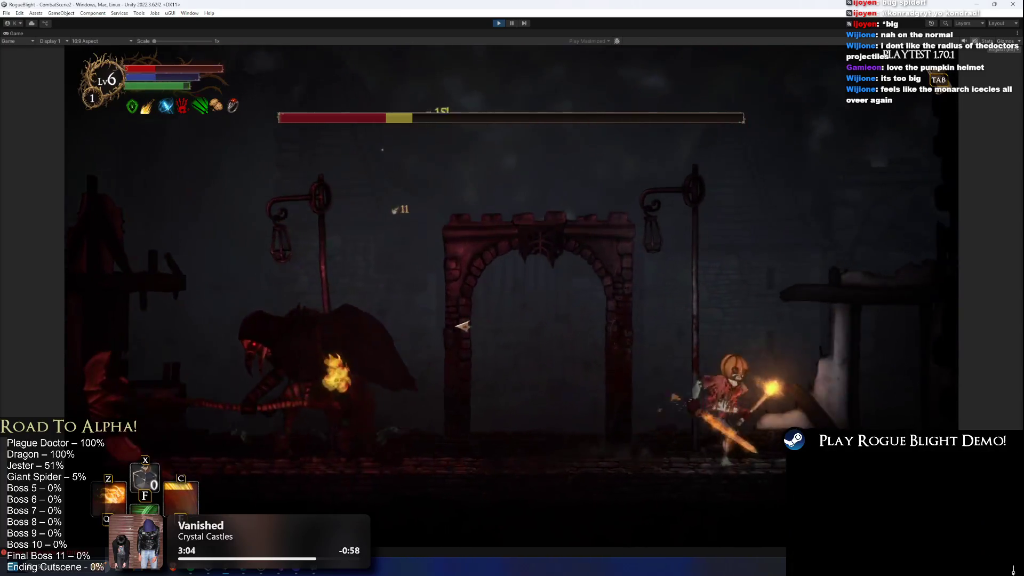
pyautogui.press('x')
pyautogui.press('x')
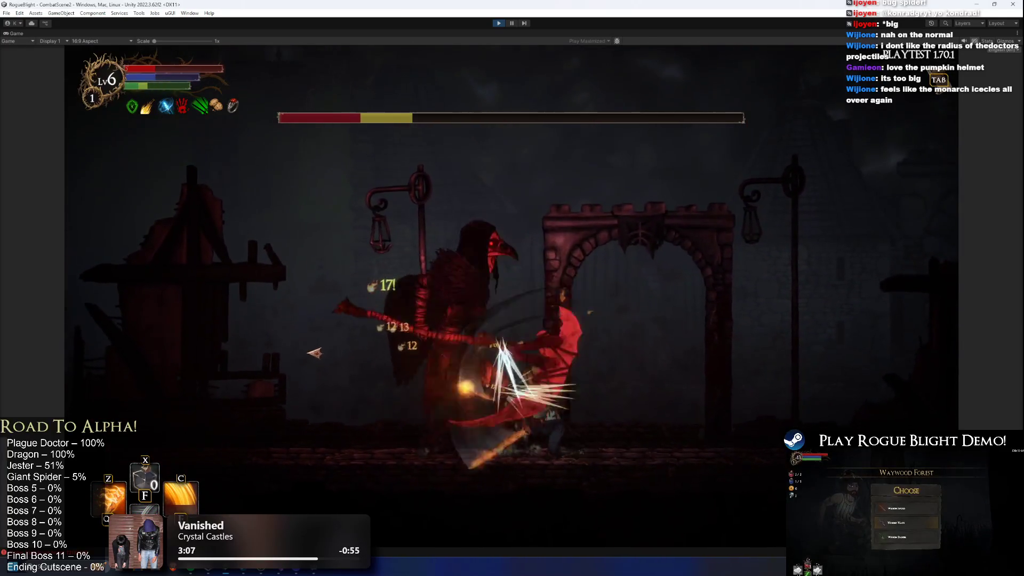
pyautogui.press('x')
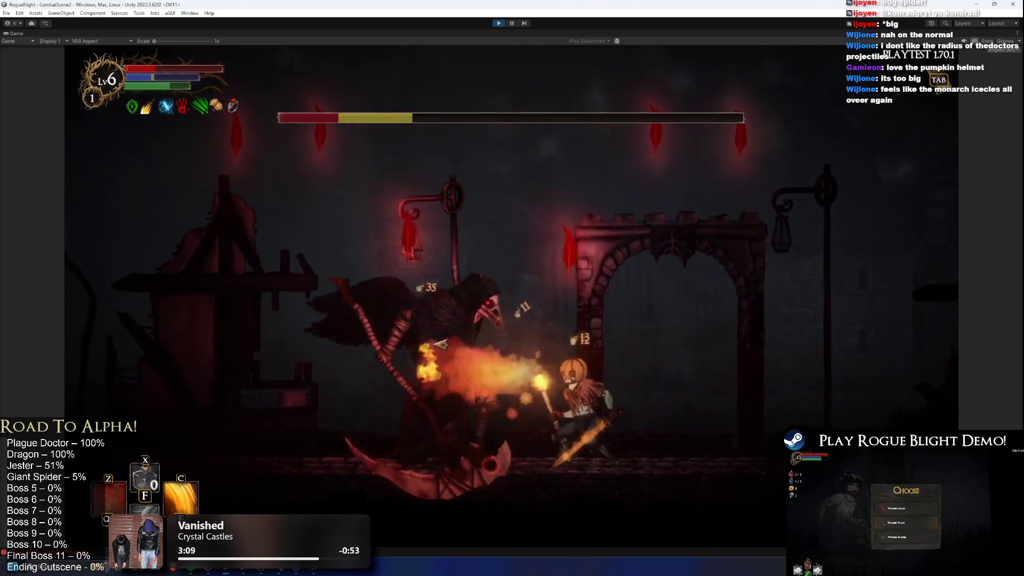
pyautogui.press('Right')
pyautogui.press('x')
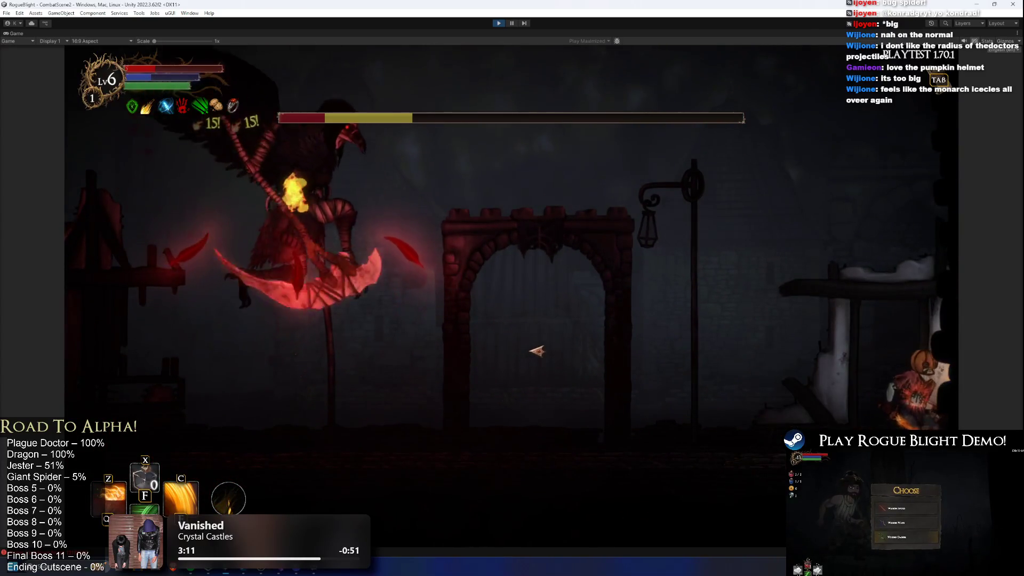
# Step: Attack the leaping boss from below, then flee left until the player perishes to its lunge
pyautogui.press('Up')
pyautogui.press('x')
pyautogui.press('Left')
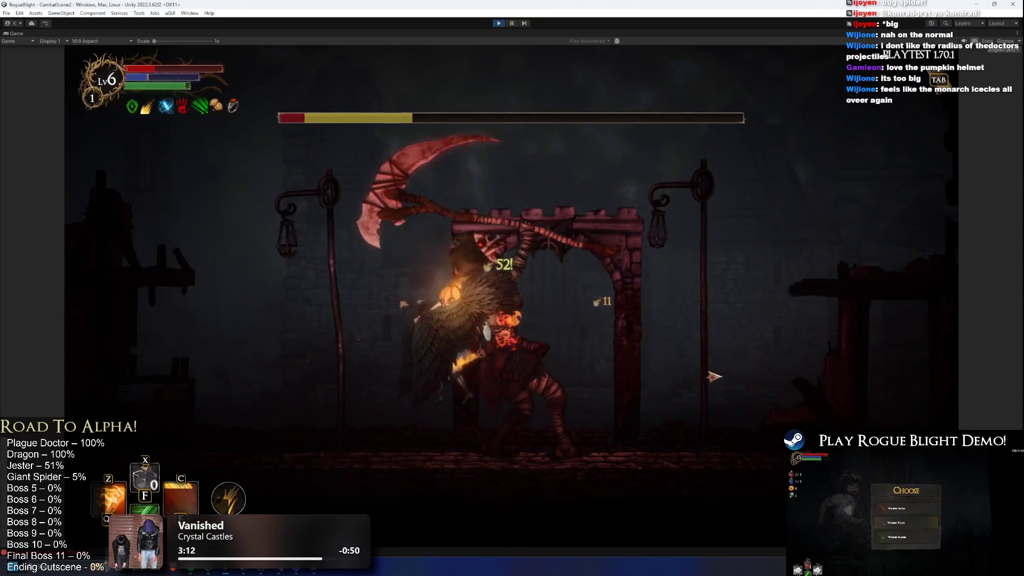
pyautogui.press('x')
pyautogui.press('x')
pyautogui.press('Up')
pyautogui.press('Left')
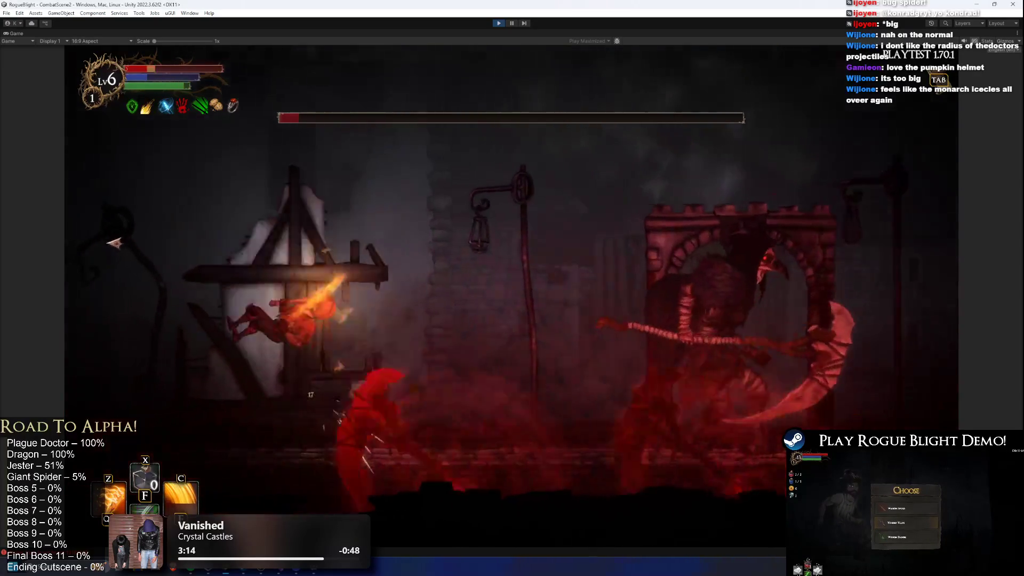
pyautogui.press('Left')
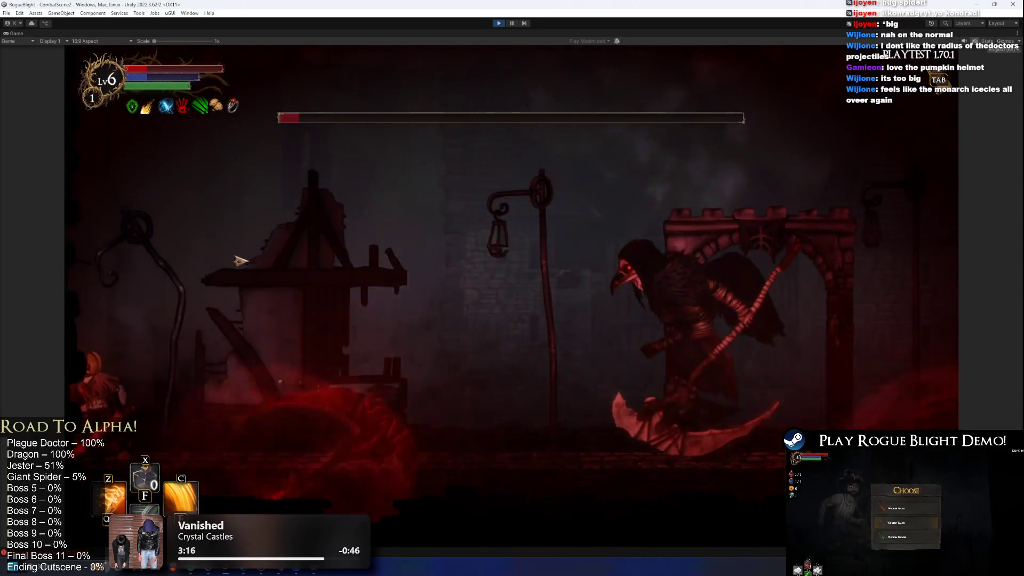
pyautogui.press('Left')
pyautogui.press('x')
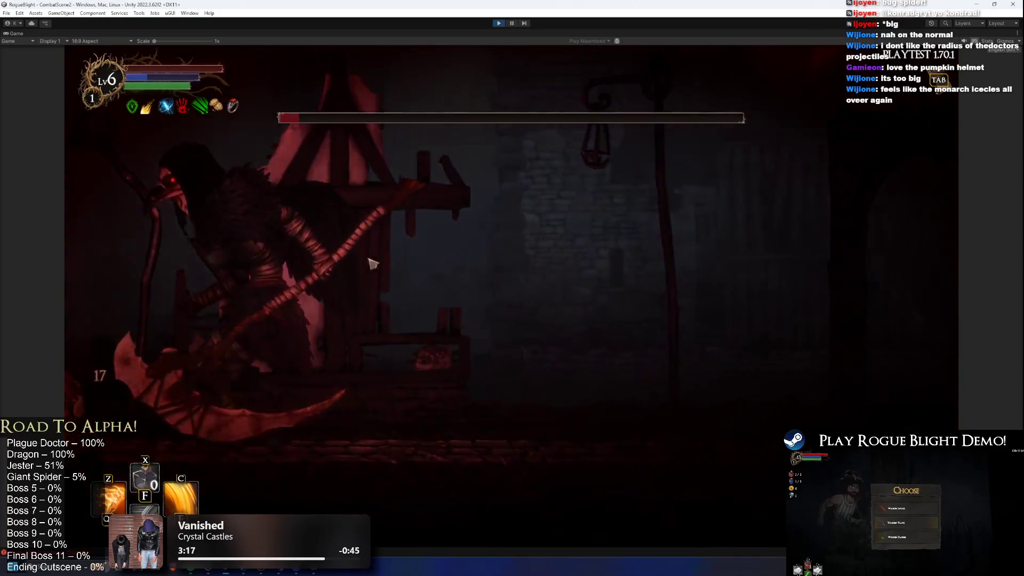
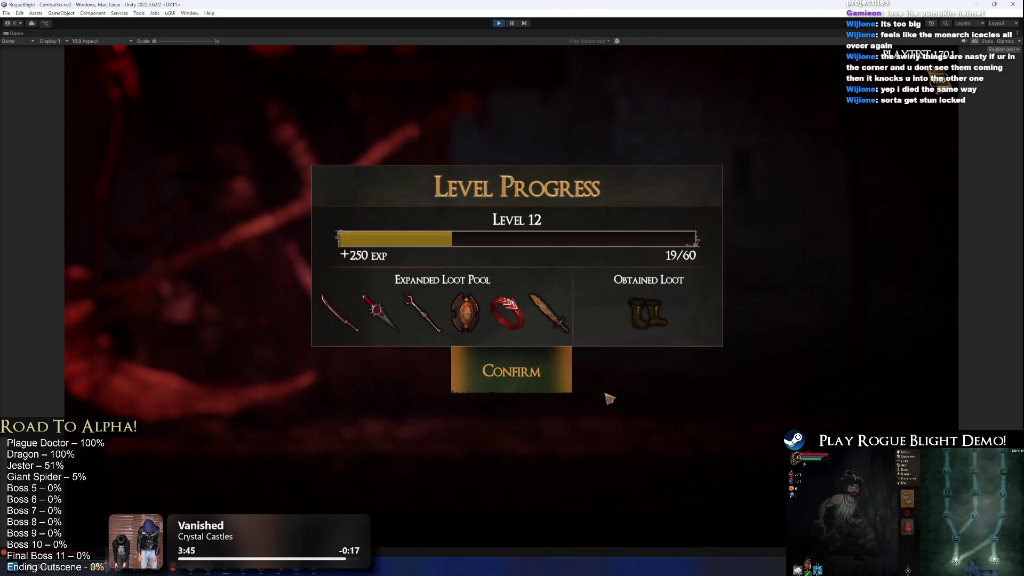
# Step: Accept the level progress results and walk the hero through camp to the blacksmith
pyautogui.click(512, 376)
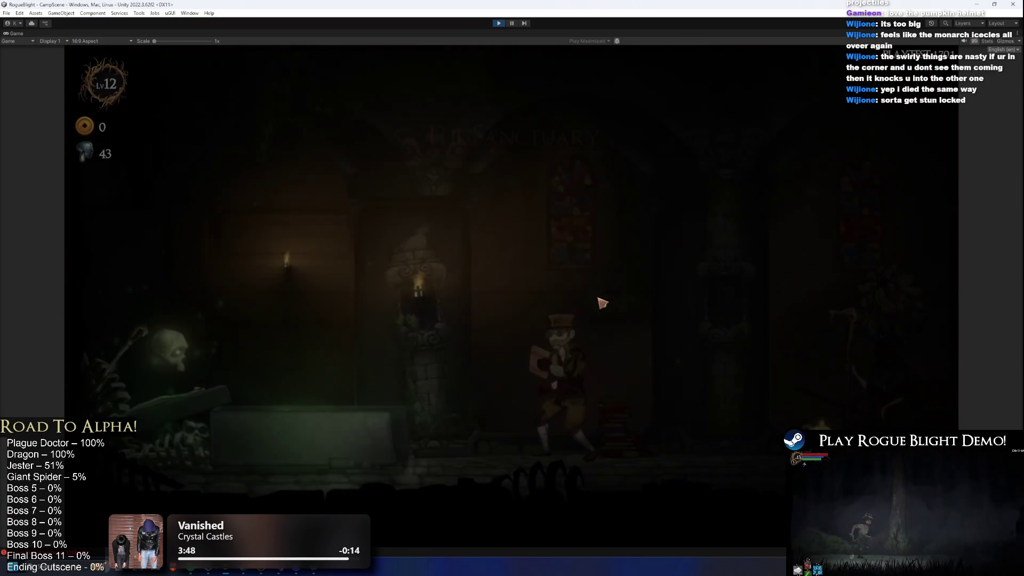
pyautogui.press('d')
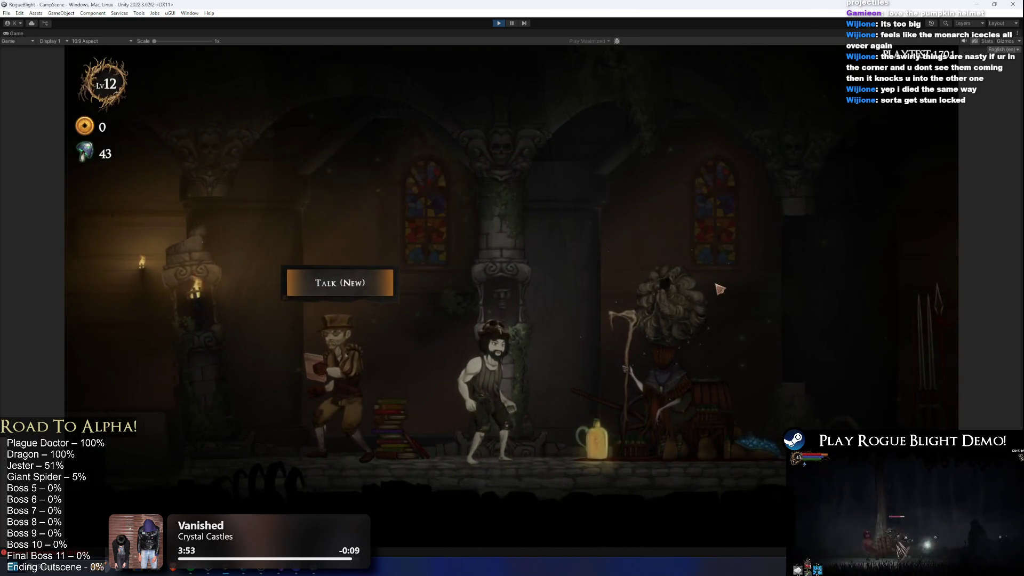
pyautogui.press('d')
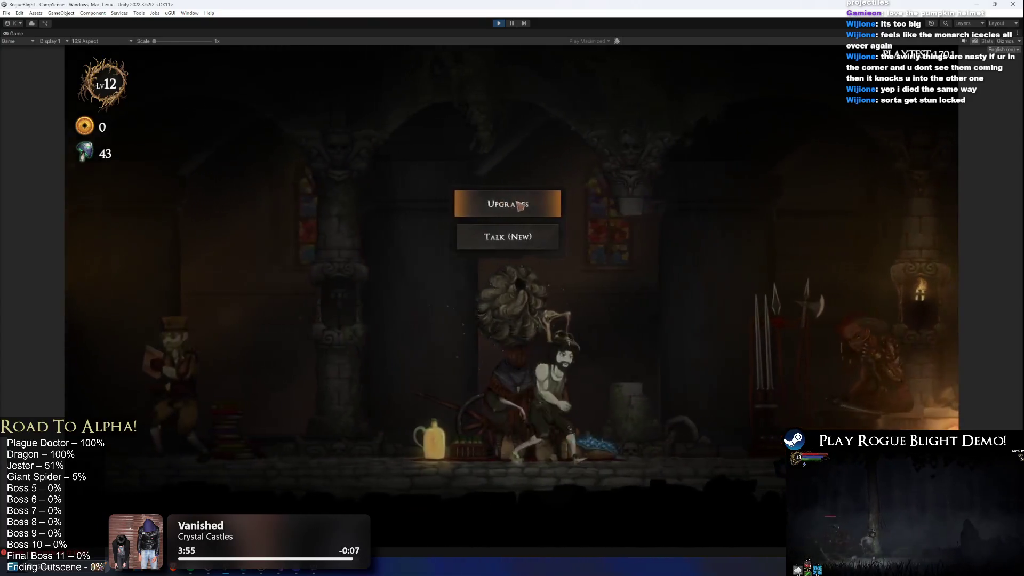
pyautogui.press('d')
# Step: Equip Gorilla's Boots in the feet slot of the starting gear, then leave the panel
pyautogui.press('e')
pyautogui.press('d')
pyautogui.press('d')
pyautogui.press('d')
pyautogui.press('d')
pyautogui.press('e')
pyautogui.press('e')
pyautogui.press('Escape')
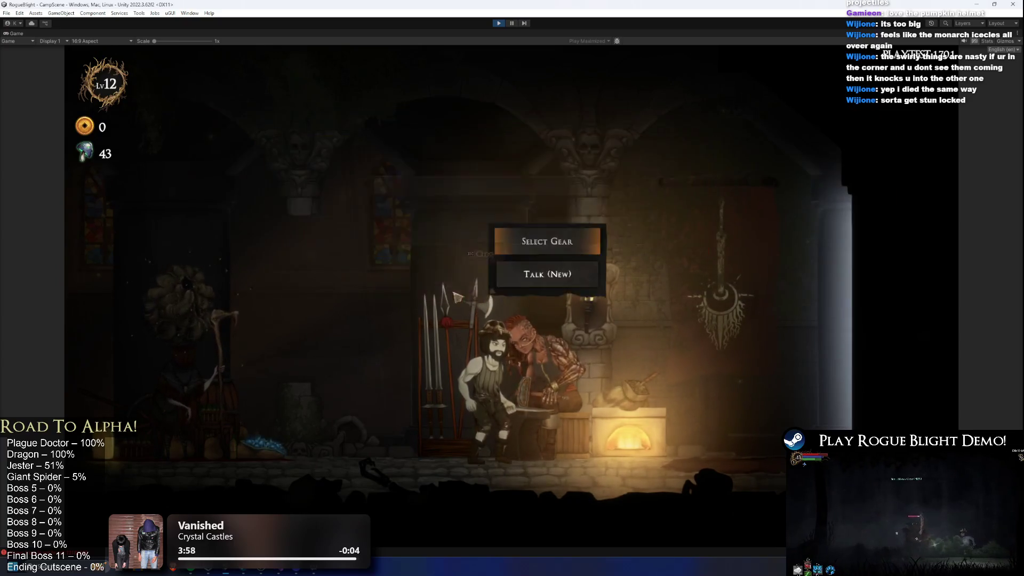
pyautogui.press('a')
pyautogui.press('e')
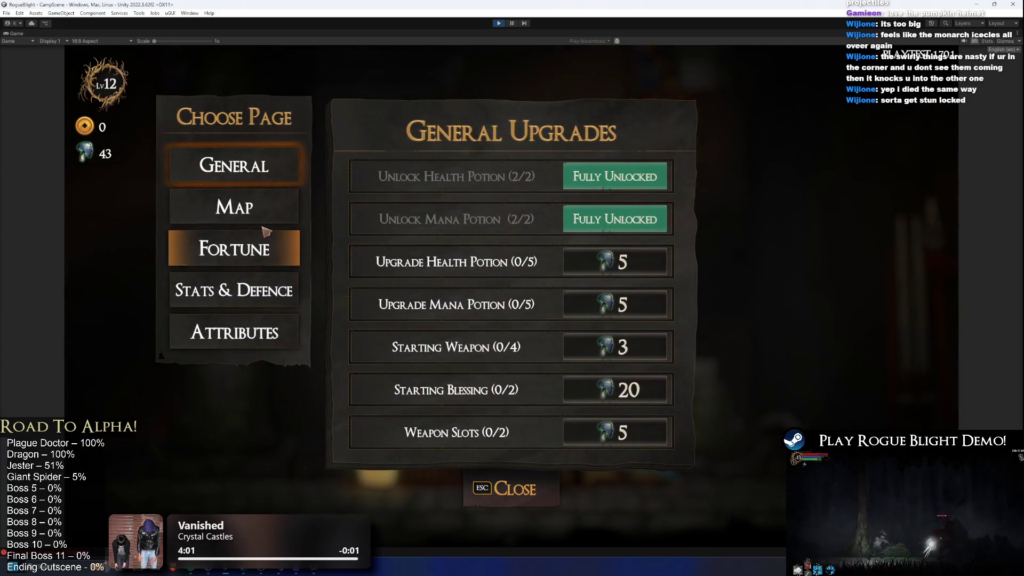
# Step: Buy one health potion upgrade and one mana potion upgrade, leaving 33 gems
pyautogui.click(605, 257)
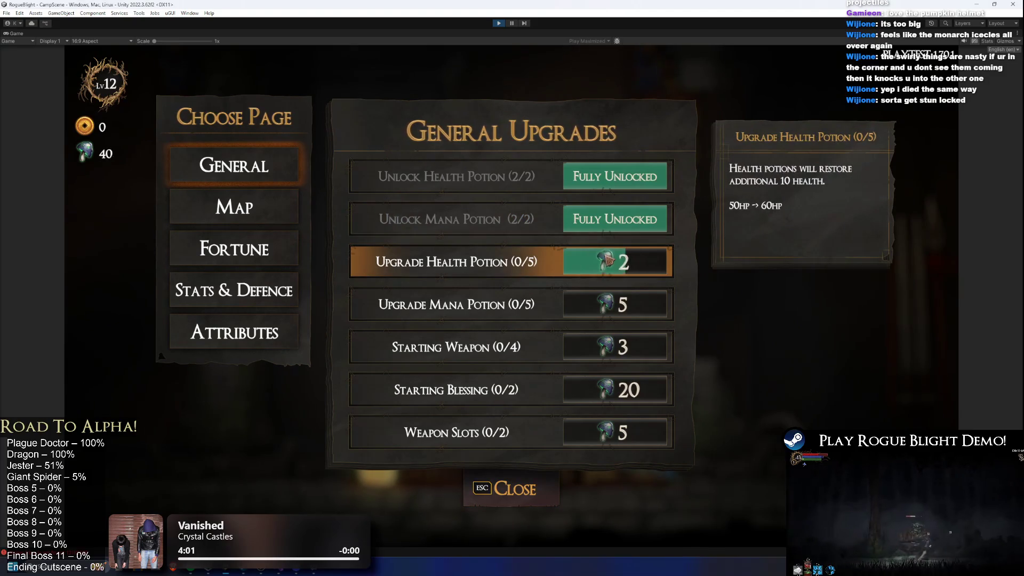
pyautogui.click(620, 308)
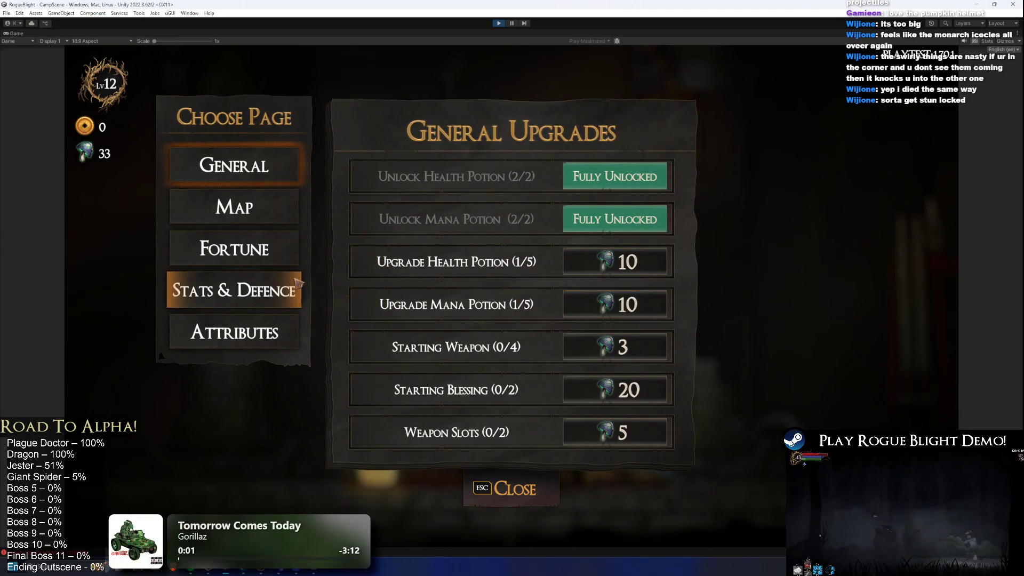
# Step: Review the Fortune and Map upgrade pages without buying, then leave the upgrades screen
pyautogui.click(234, 249)
pyautogui.click(264, 212)
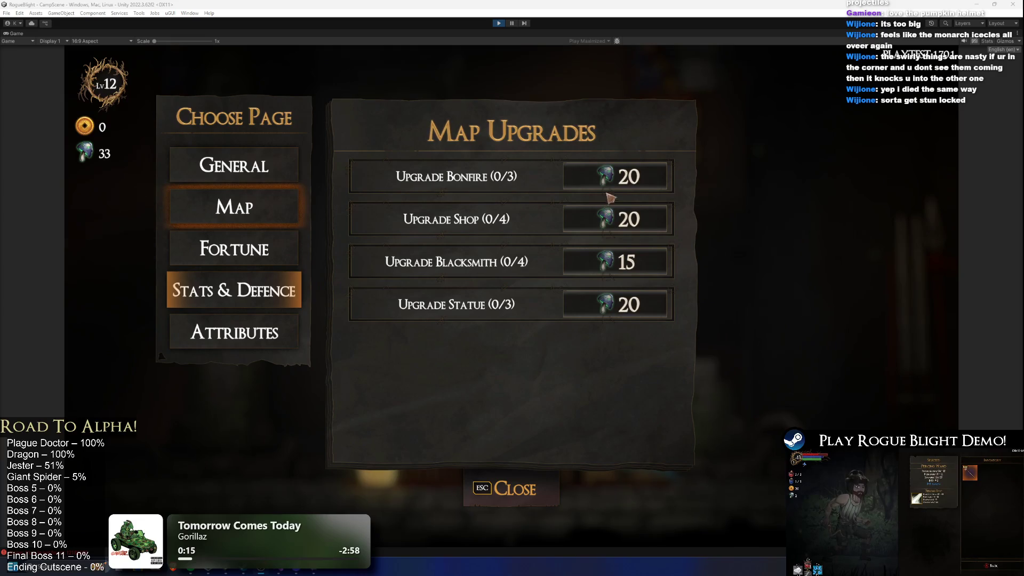
pyautogui.click(233, 249)
pyautogui.click(504, 488)
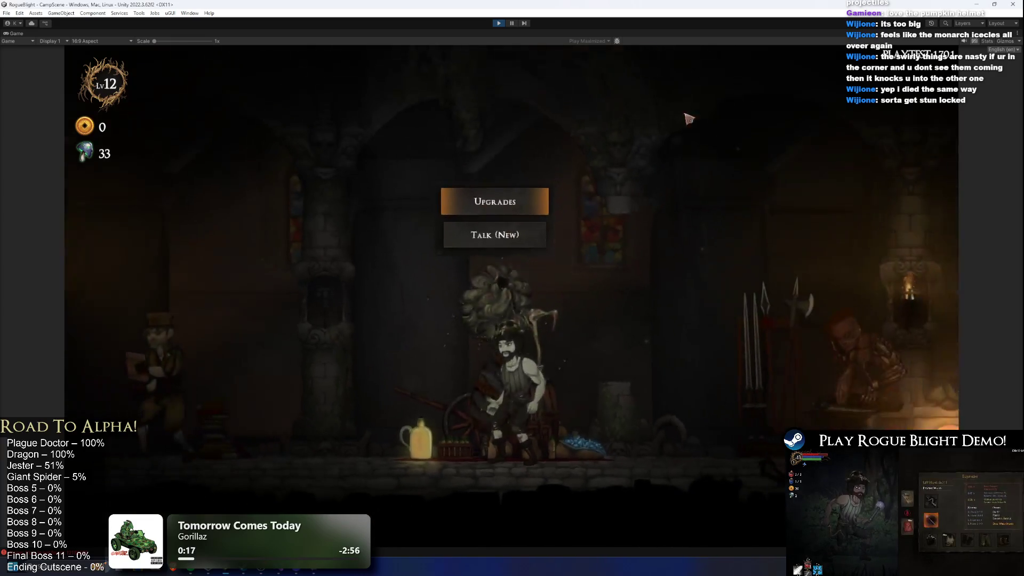
# Step: Visit the blacksmith and map merchant, closing their menus without choosing anything
pyautogui.press('d')
pyautogui.click(496, 233)
pyautogui.press('Escape')
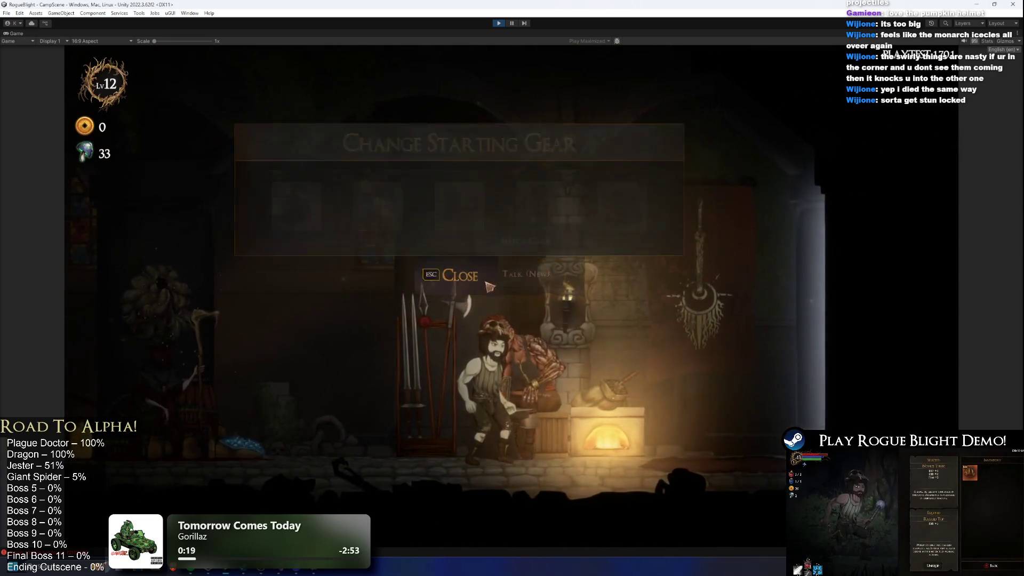
pyautogui.press('d')
pyautogui.click(704, 166)
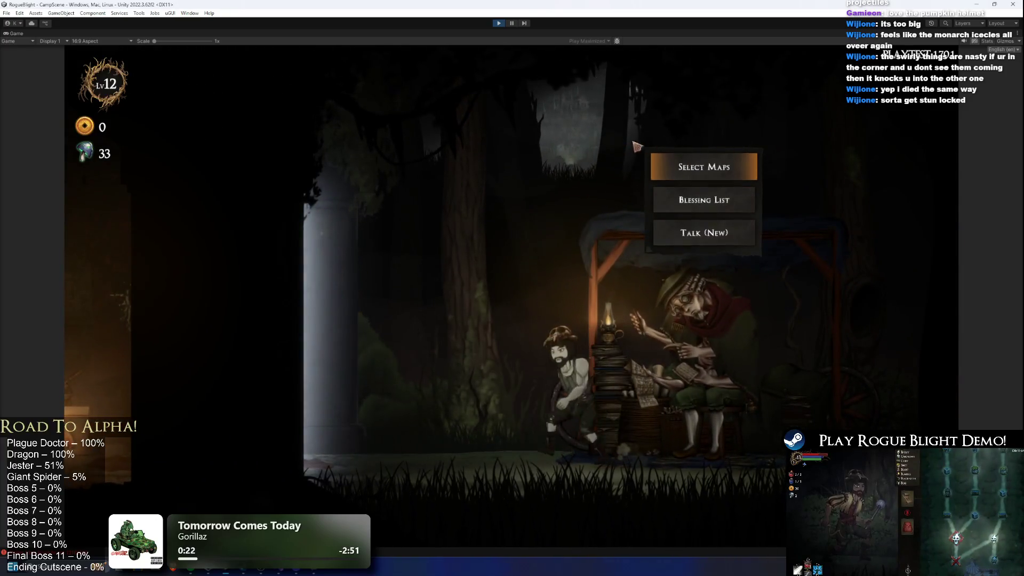
pyautogui.click(704, 167)
pyautogui.press('Escape')
pyautogui.press('Escape')
# Step: Walk back left and stop the running play test to return to the editor
pyautogui.press('a')
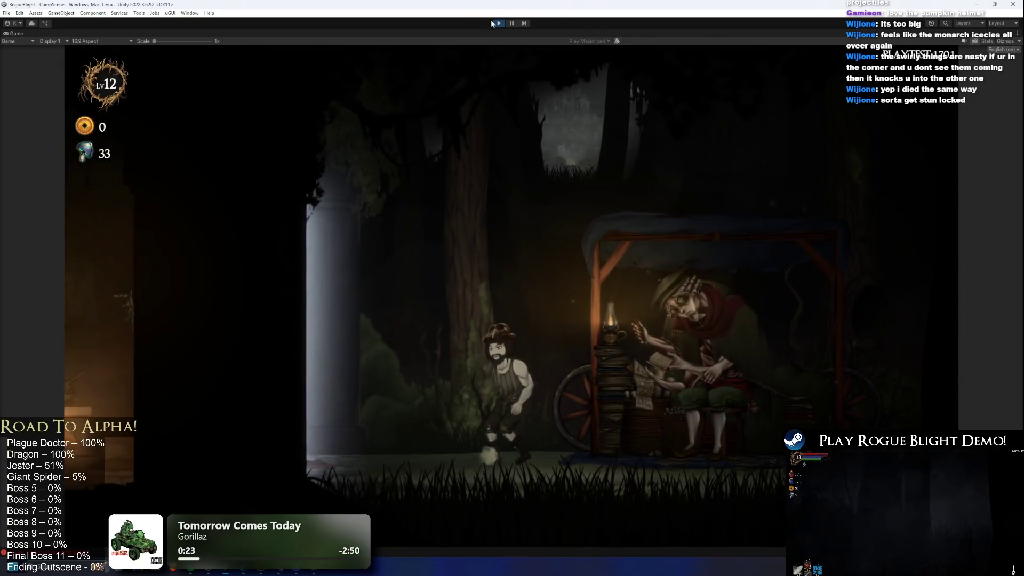
pyautogui.click(495, 24)
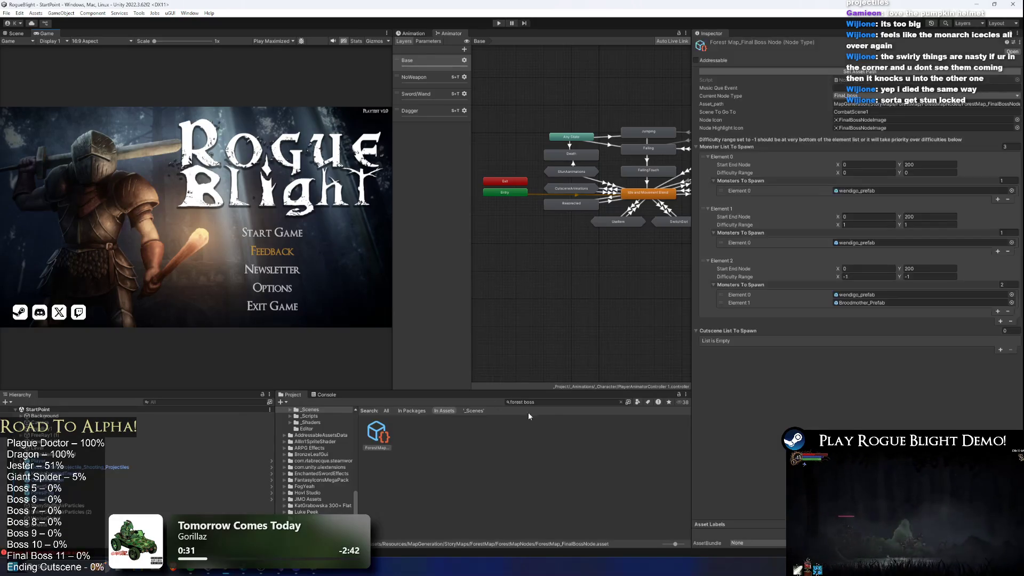
# Step: Search the Project panel for the TODO text asset, preview it and open it in Visual Studio
pyautogui.click(548, 402)
pyautogui.write('TODO')
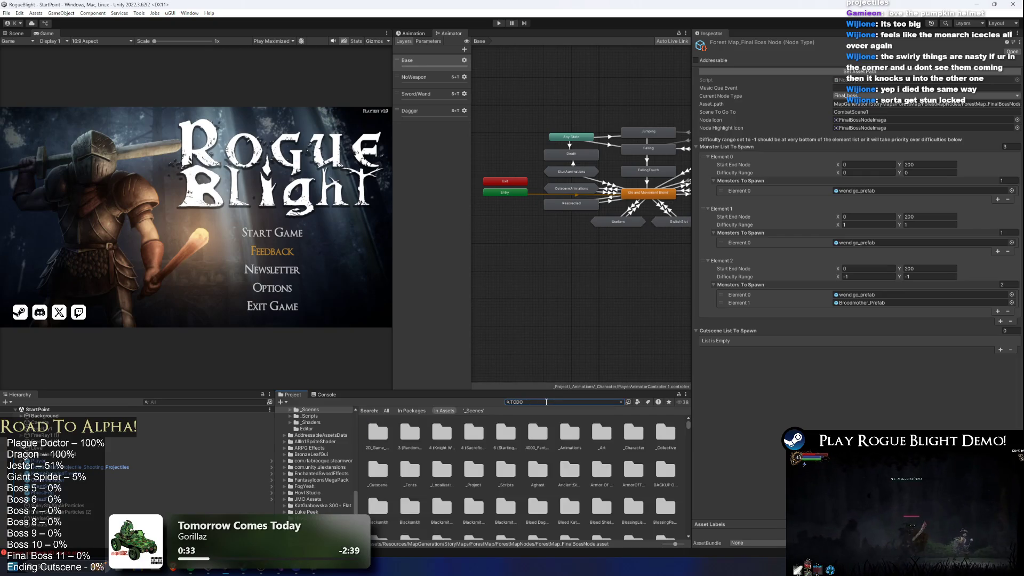
pyautogui.click(377, 434)
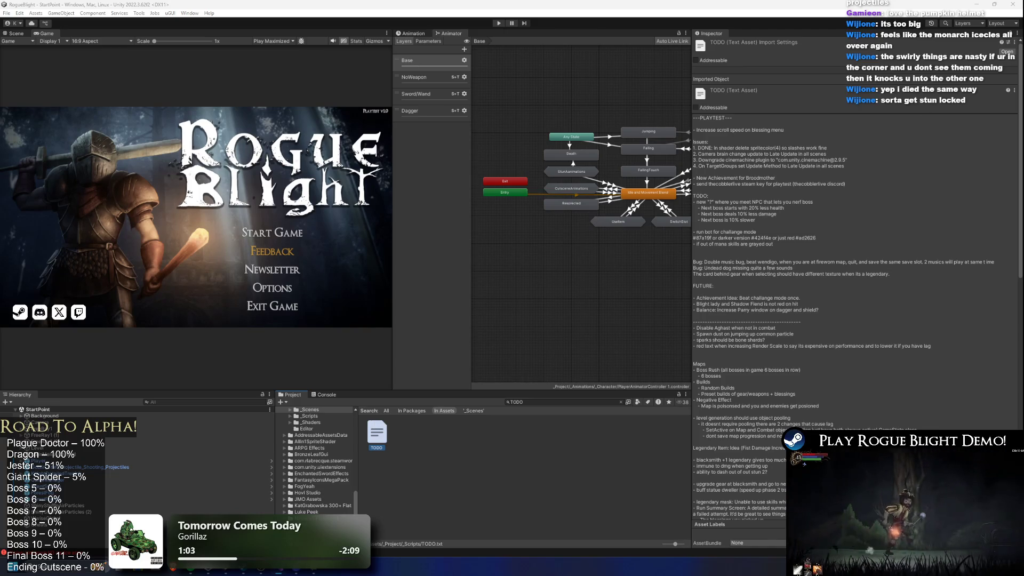
pyautogui.hotkey('alt', 'Tab')
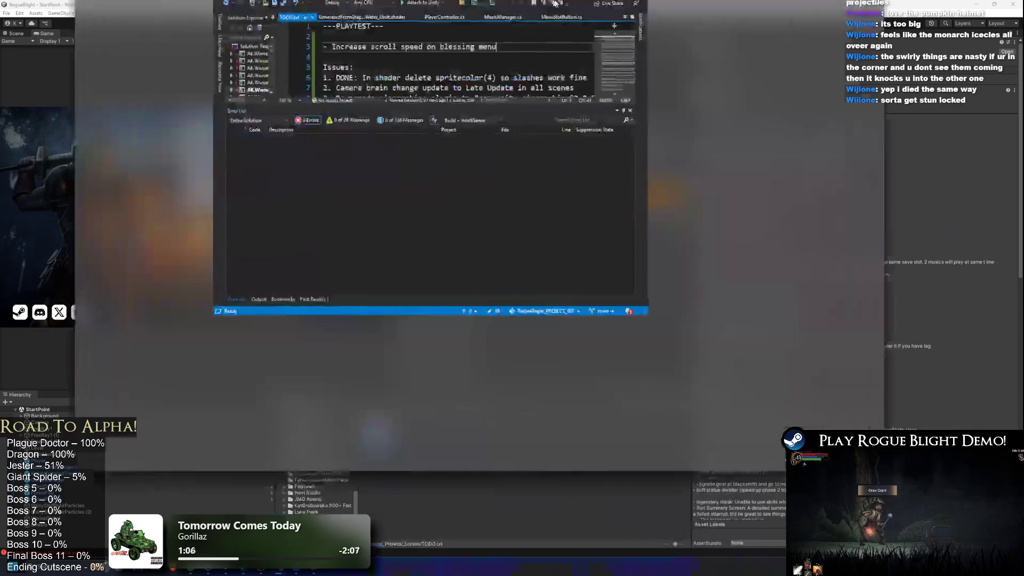
pyautogui.scroll(3, 215, 85)
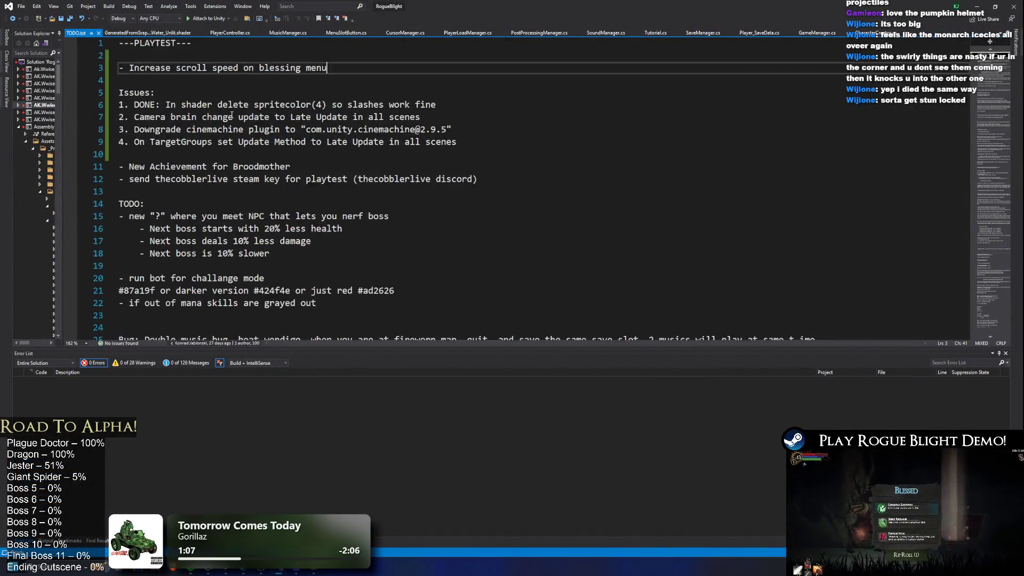
# Step: Add a Plague Doctor heading with a spinning scythe note and a camera idea sub-point
pyautogui.click(227, 93)
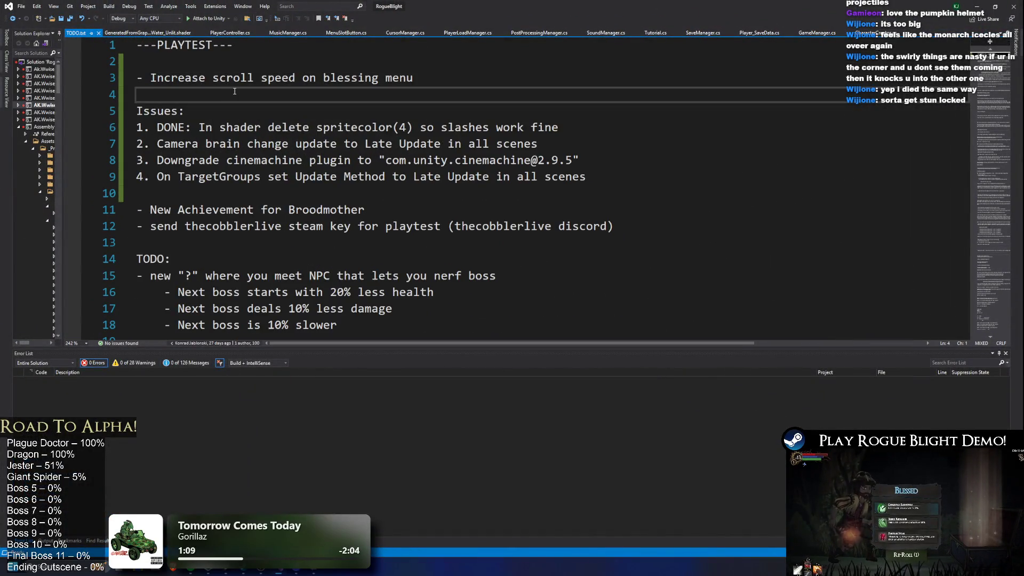
pyautogui.press('Return')
pyautogui.press('Return')
pyautogui.press('Up')
pyautogui.press('Up')
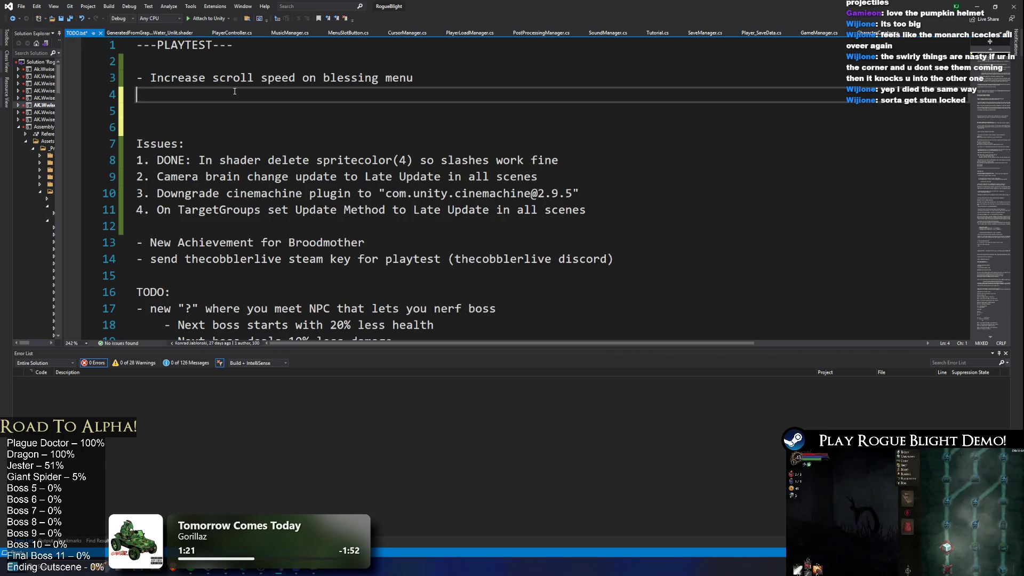
pyautogui.write('- Plauge Docot')
pyautogui.press('BackSpace')
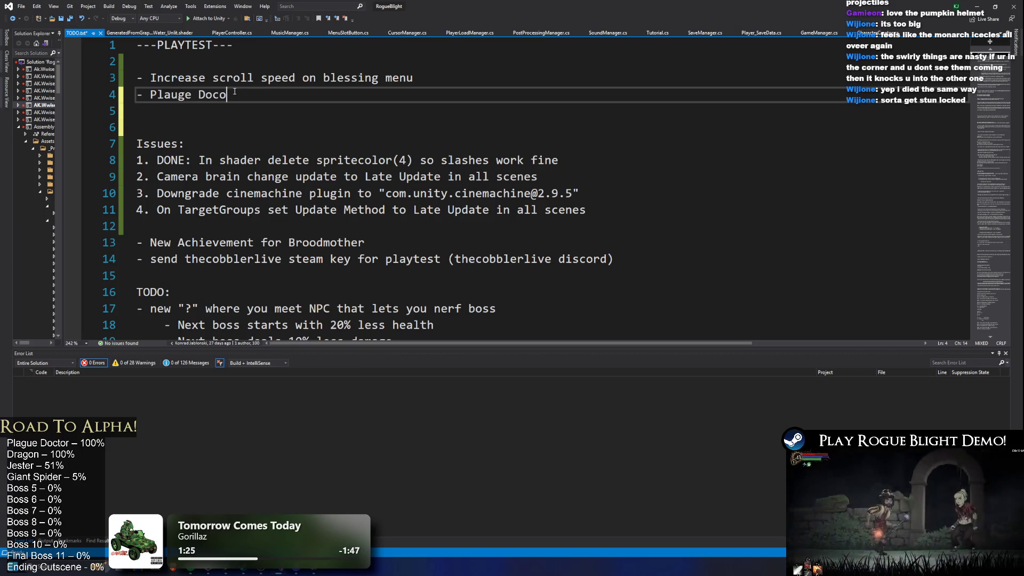
pyautogui.press('BackSpace')
pyautogui.press('Return')
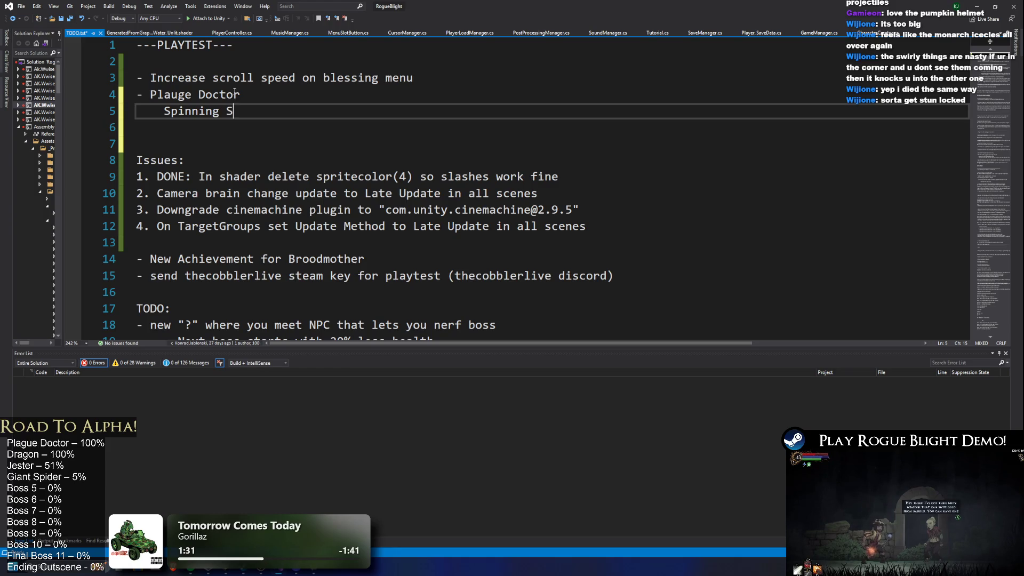
pyautogui.write('ythe needs to appear')
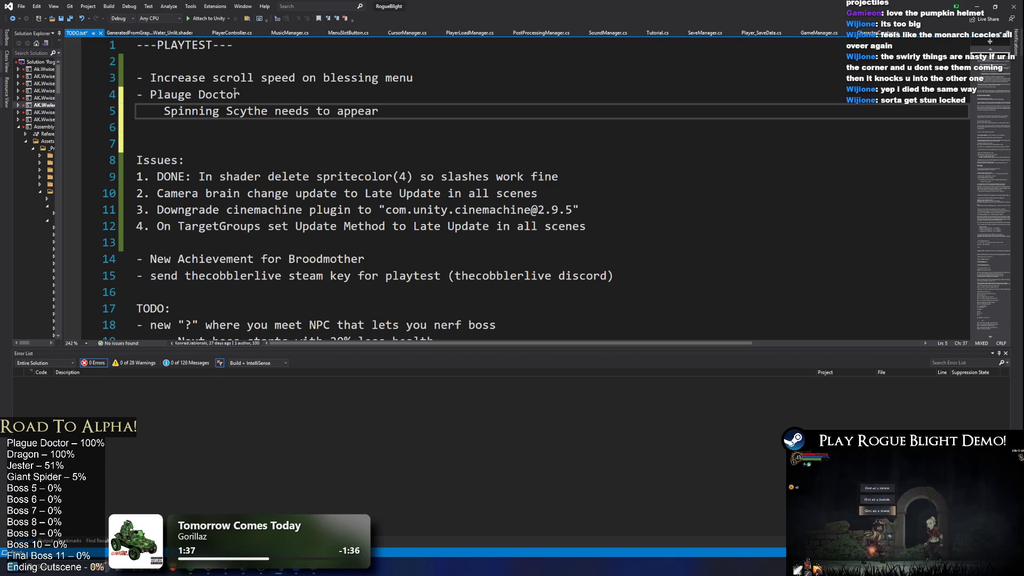
pyautogui.write(' and stay for shor')
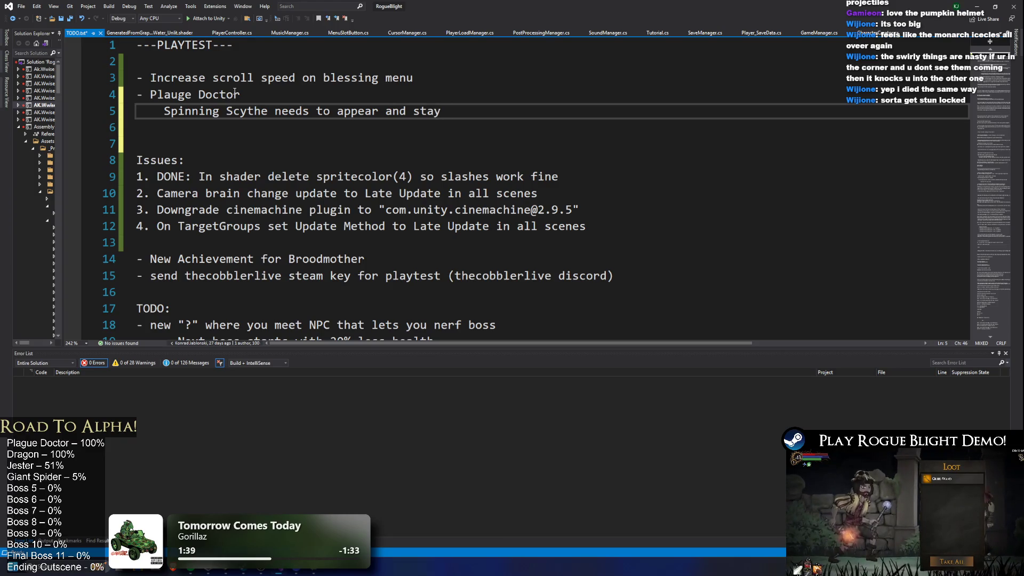
pyautogui.write('t time and s')
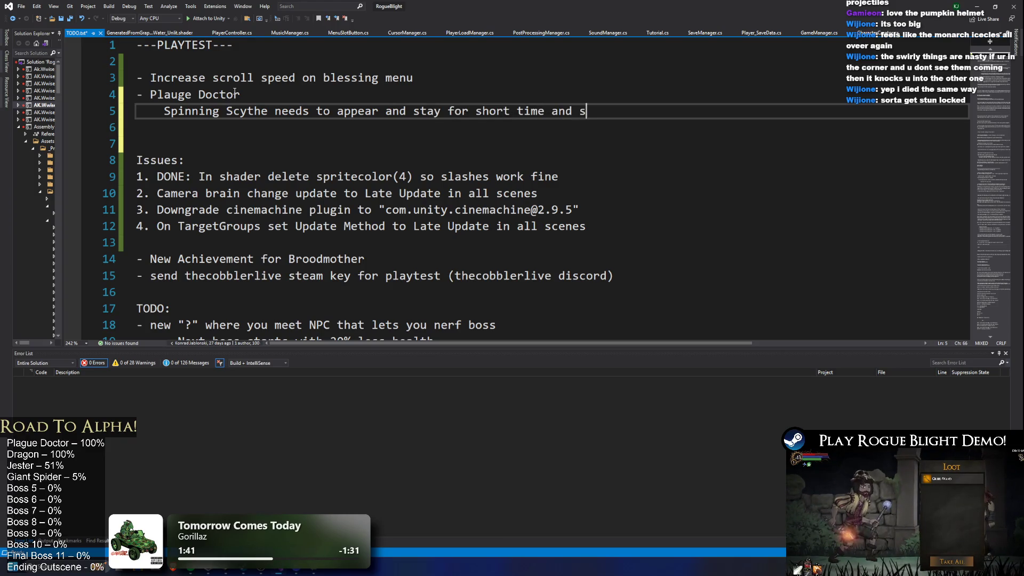
pyautogui.write('lowly start spinning for longer so player can see wh')
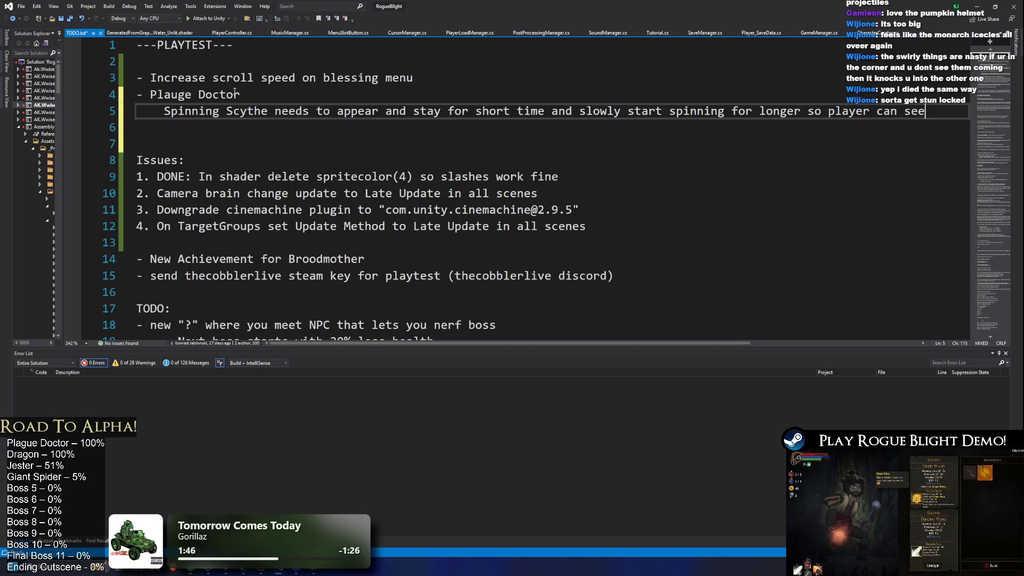
pyautogui.write('ere it is iat')
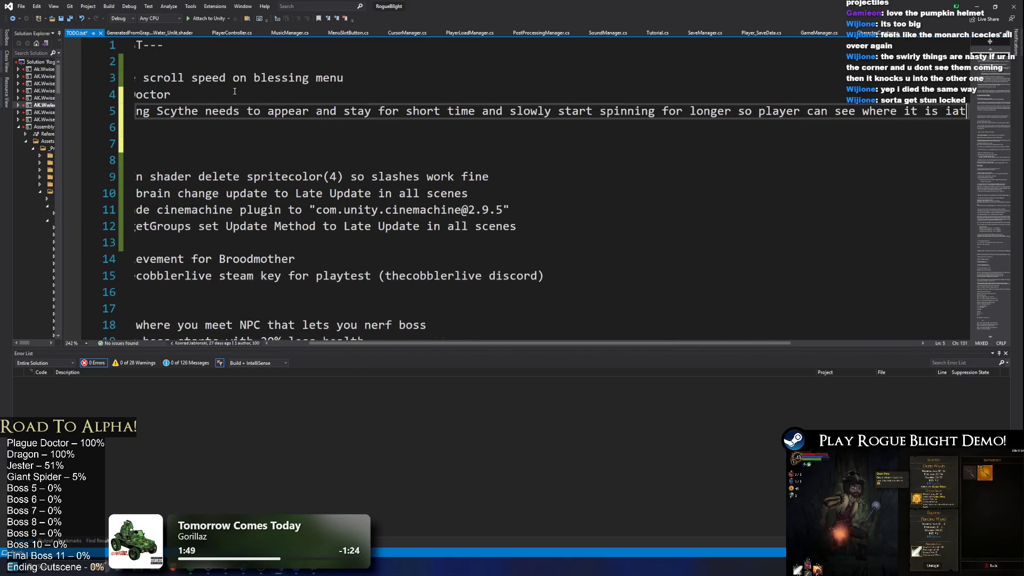
pyautogui.press('Return')
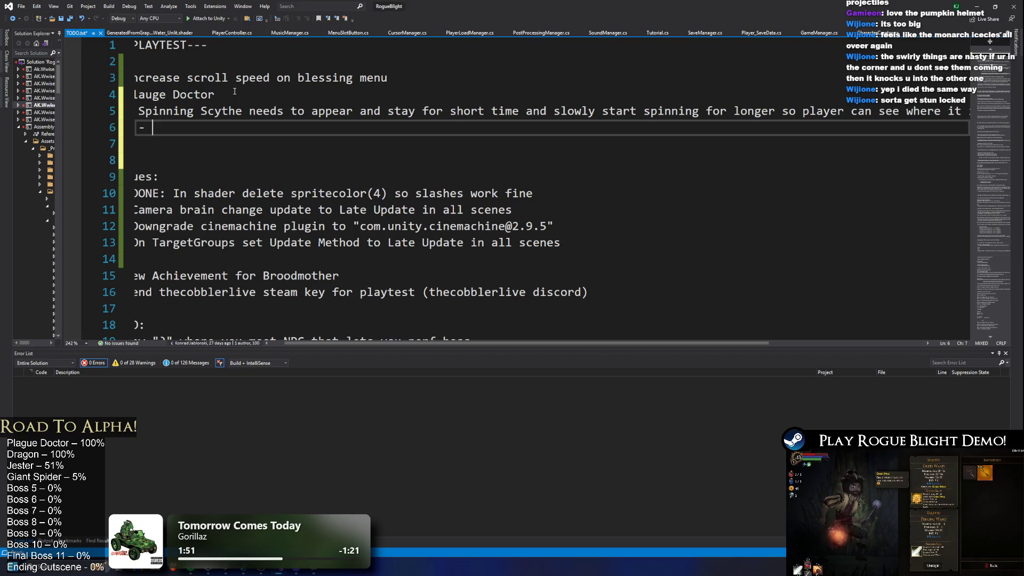
pyautogui.press('BackSpace')
pyautogui.press('BackSpace')
pyautogui.press('BackSpace')
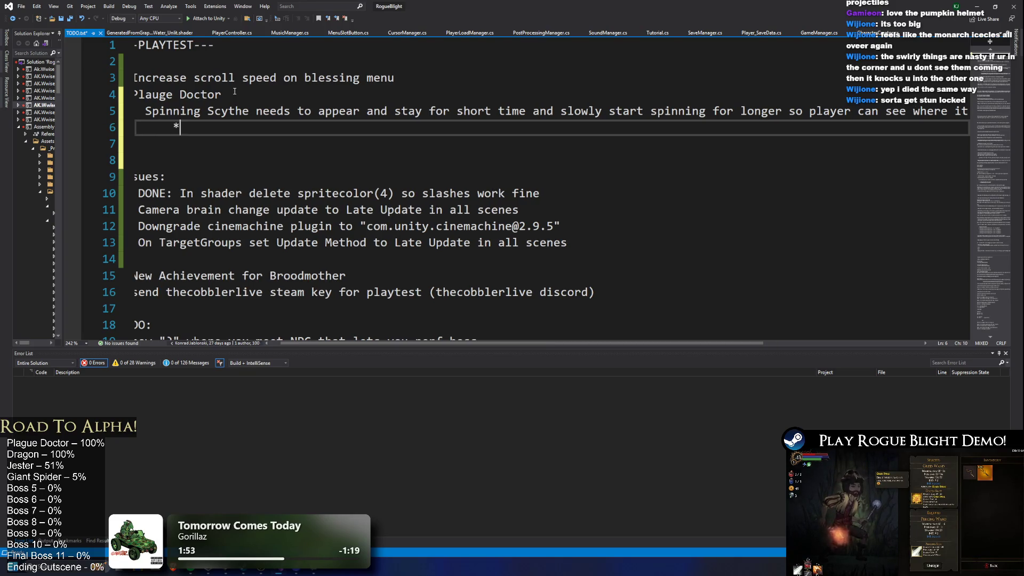
pyautogui.press('BackSpace')
pyautogui.write('Possib')
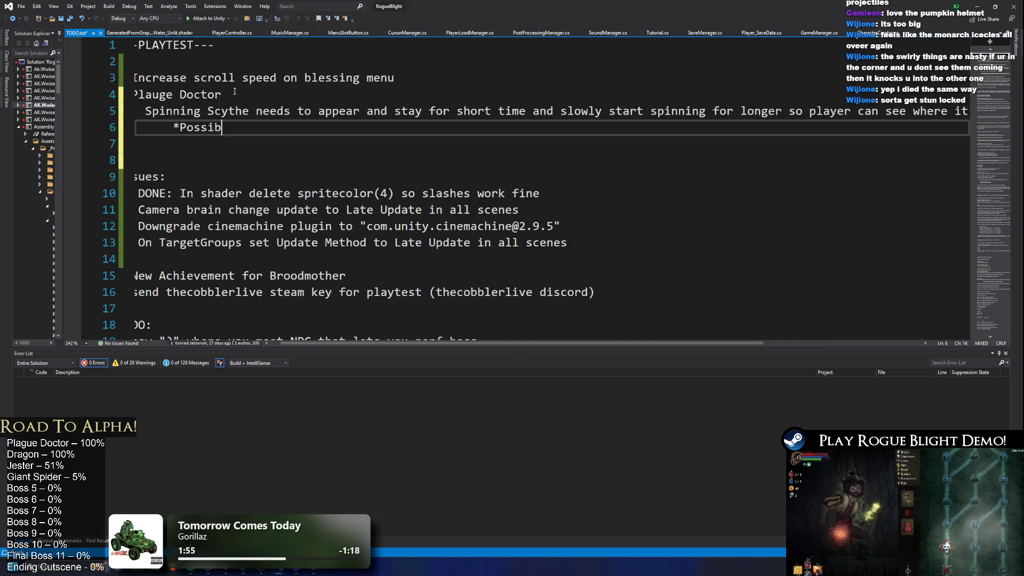
pyautogui.write('oom out the c')
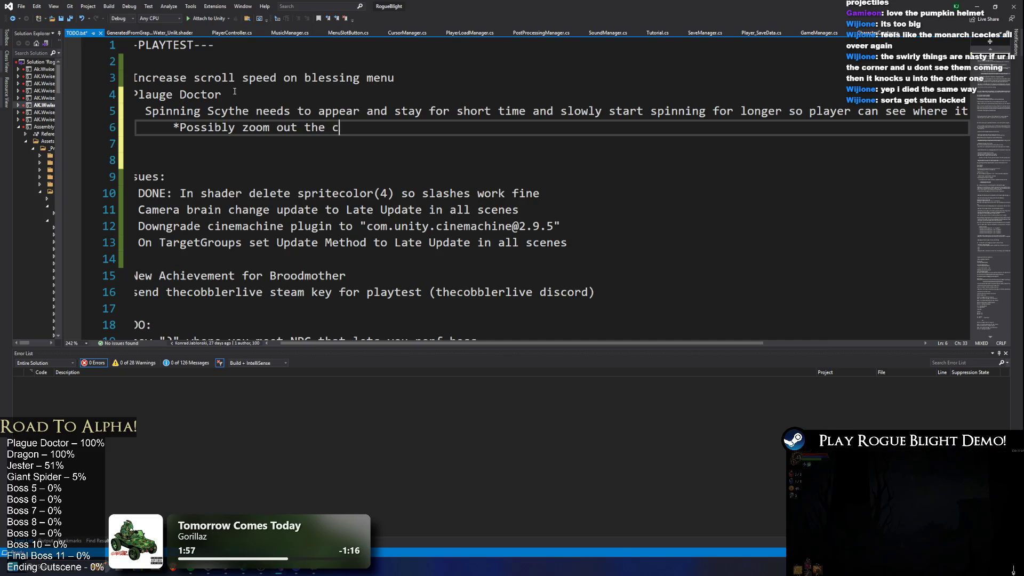
pyautogui.write('amera so you can see b')
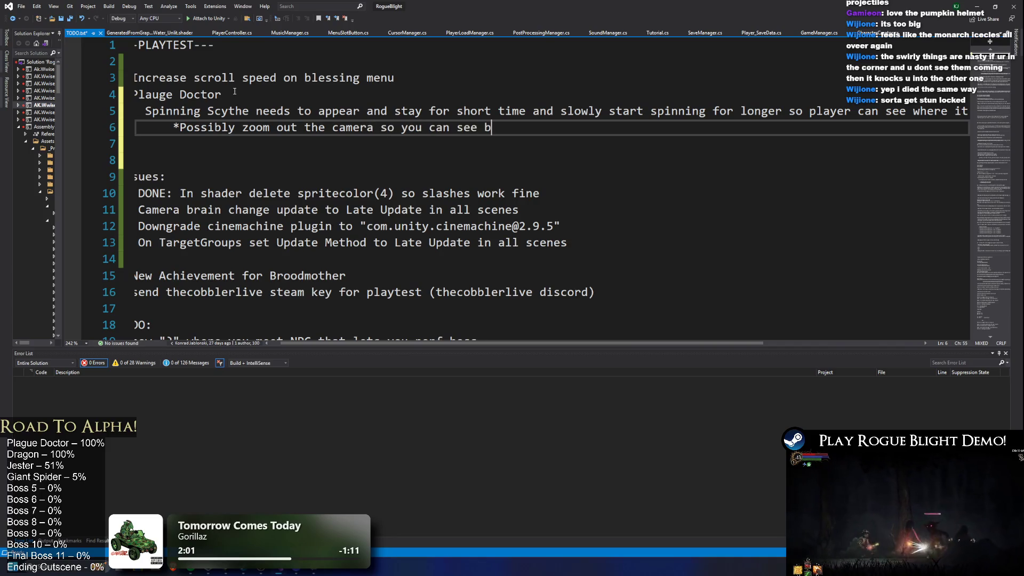
pyautogui.write(' sc')
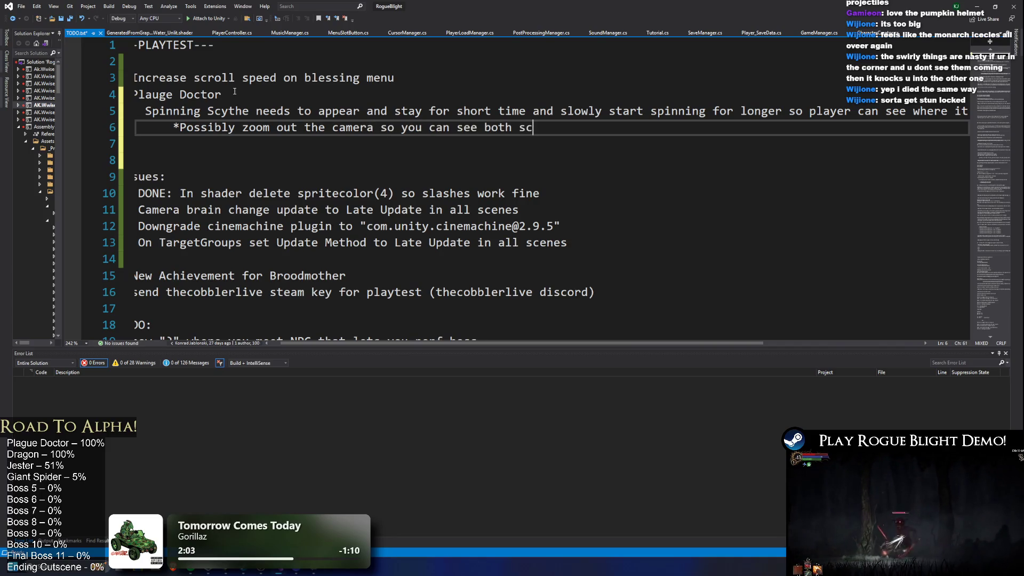
pyautogui.write('thes appear')
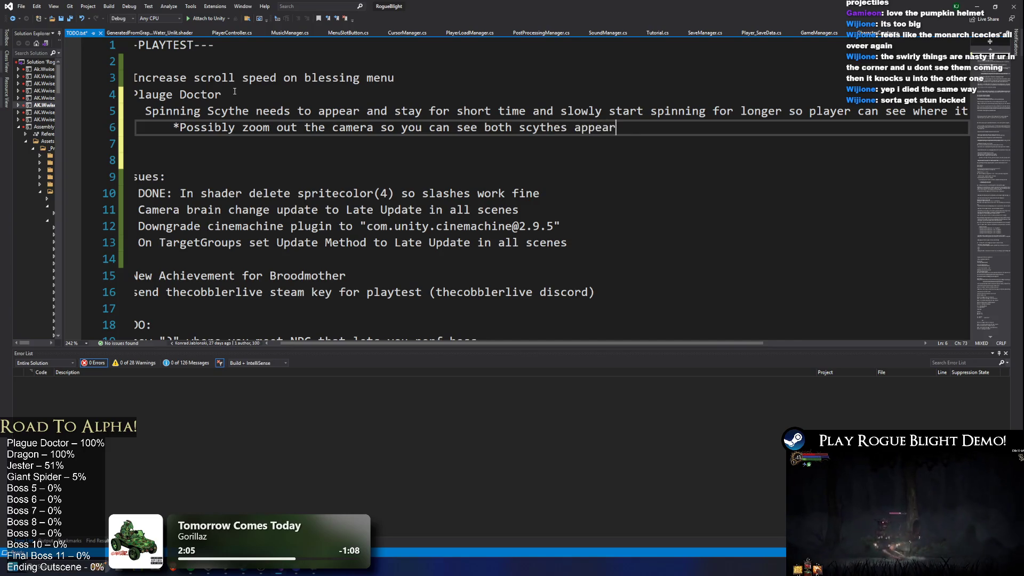
# Step: Add notes to reduce scythe damage, slash attack speed and feather explosion radius, then start a new boss heading line
pyautogui.press('Return')
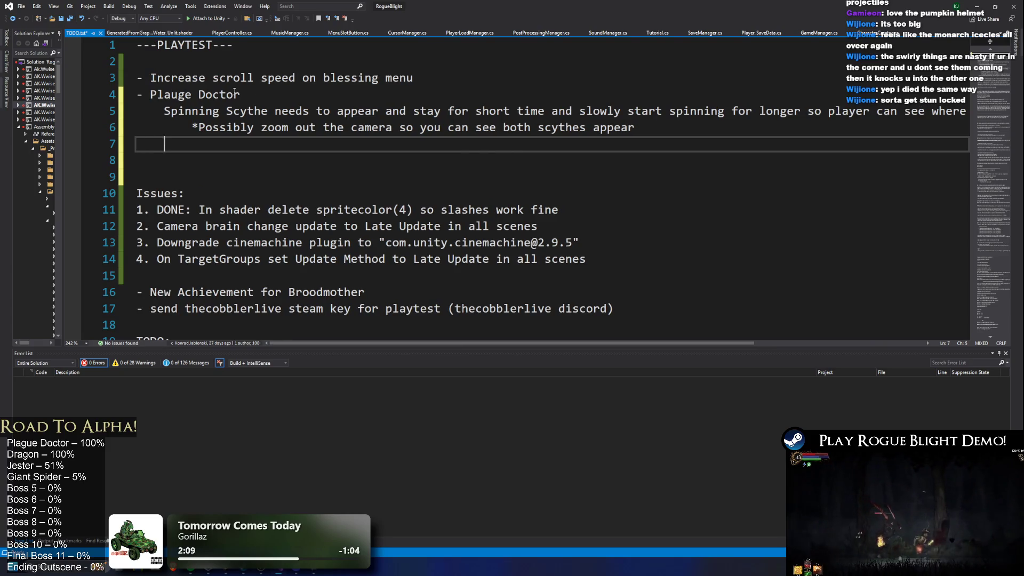
pyautogui.write('*')
pyautogui.write('ce spinning s')
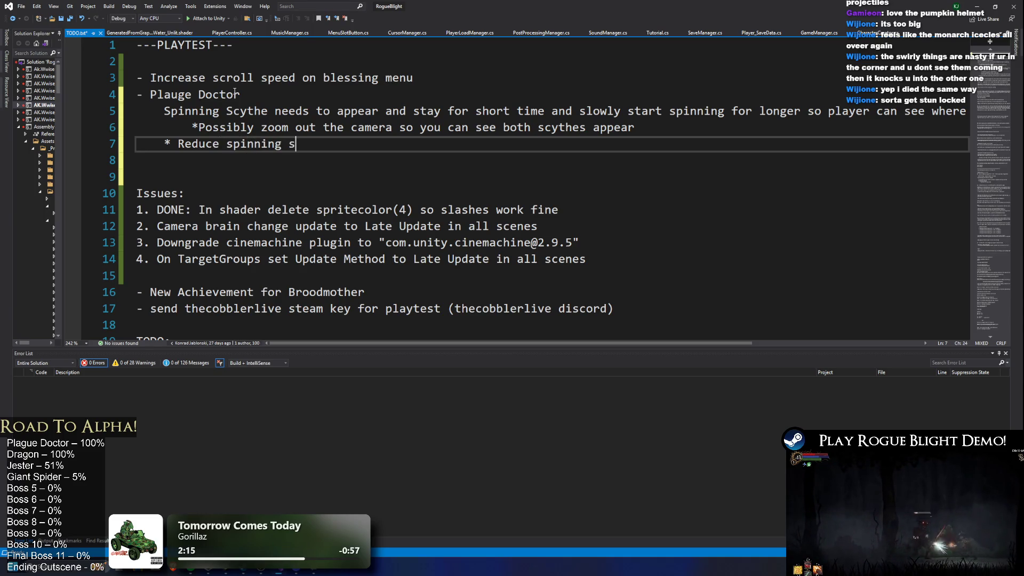
pyautogui.write('damage a')
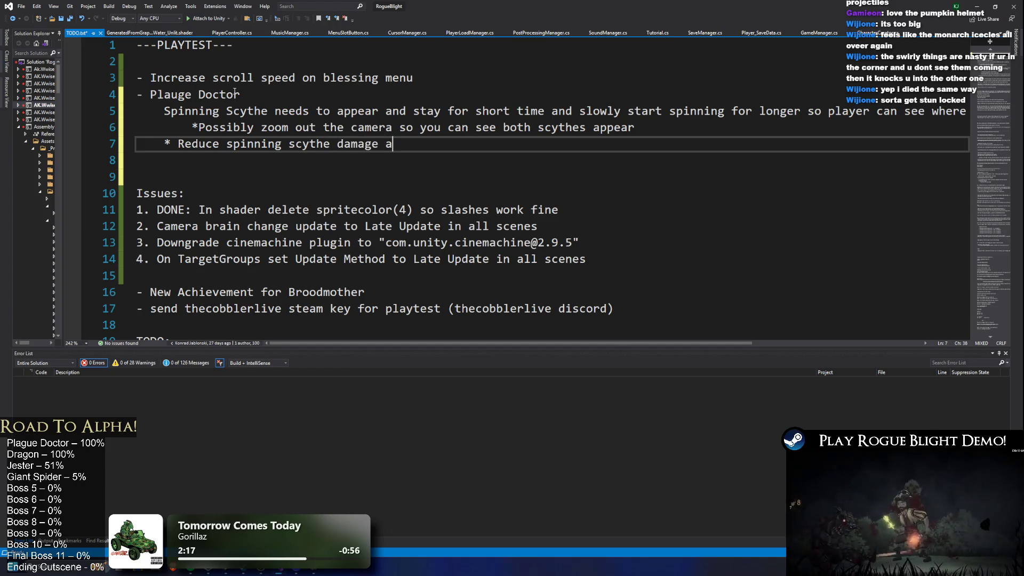
pyautogui.write('nd poise d')
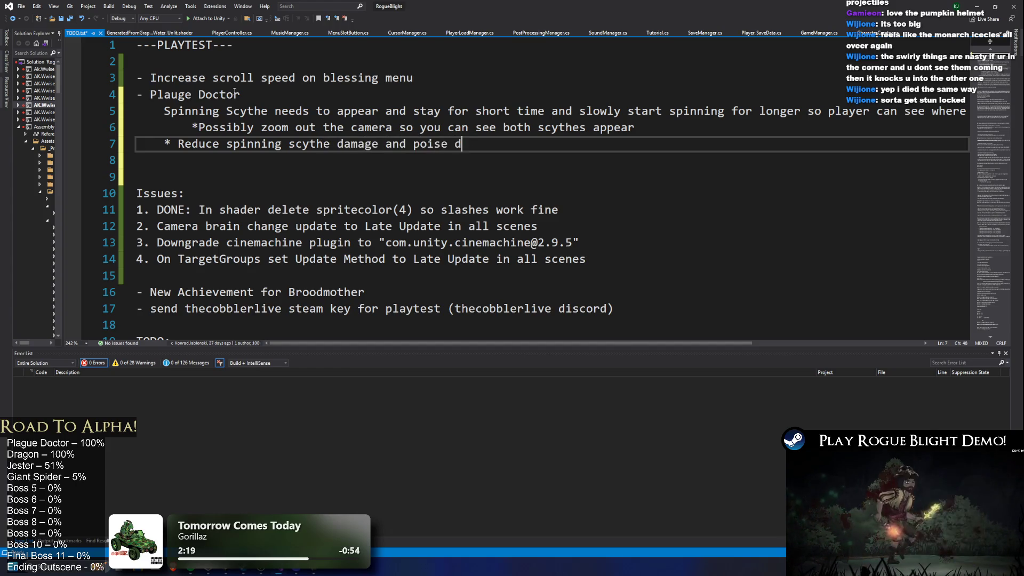
pyautogui.write('amage')
pyautogui.press('Return')
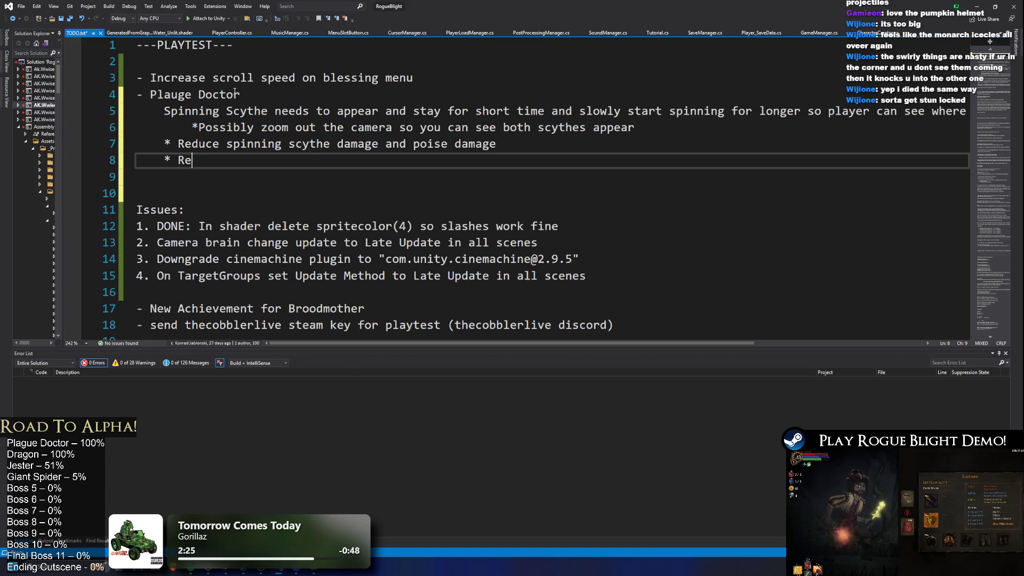
pyautogui.write('de')
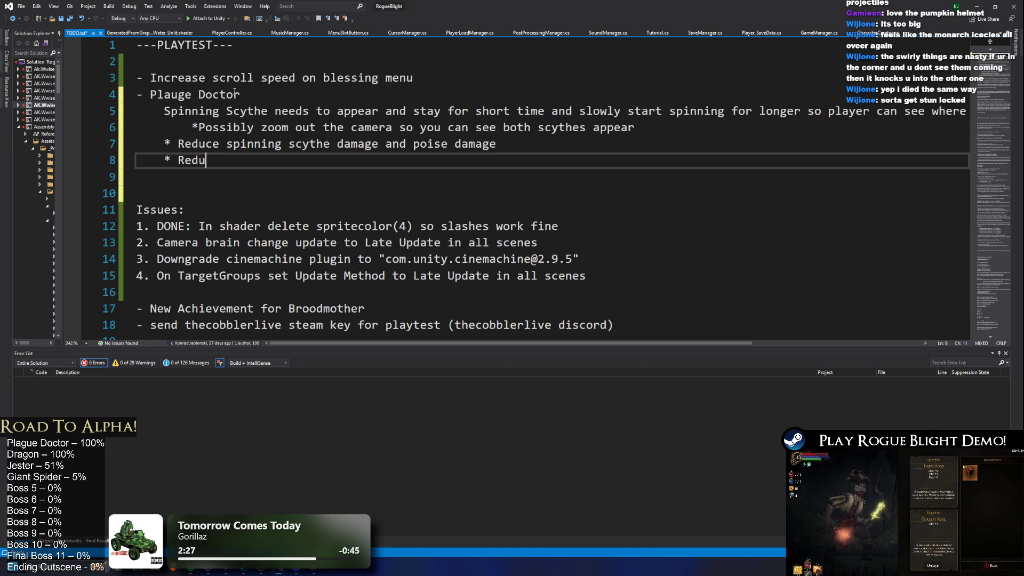
pyautogui.write('speed for')
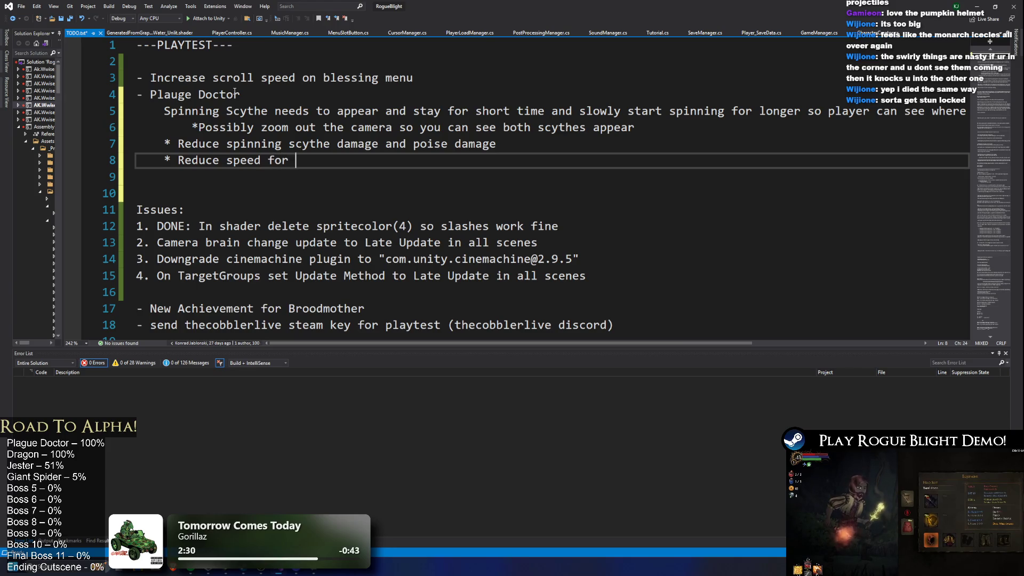
pyautogui.write('h attack')
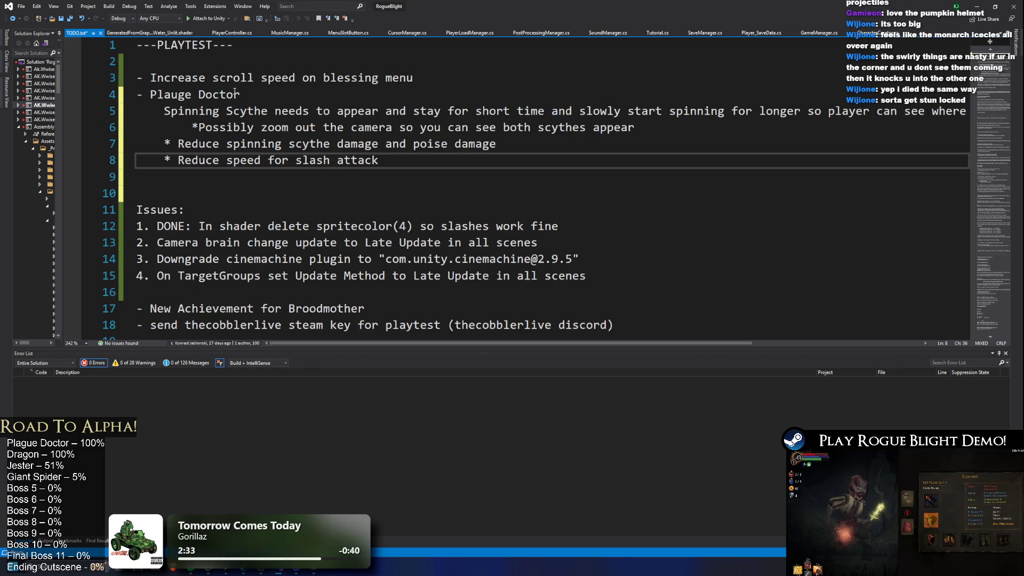
pyautogui.press('Return')
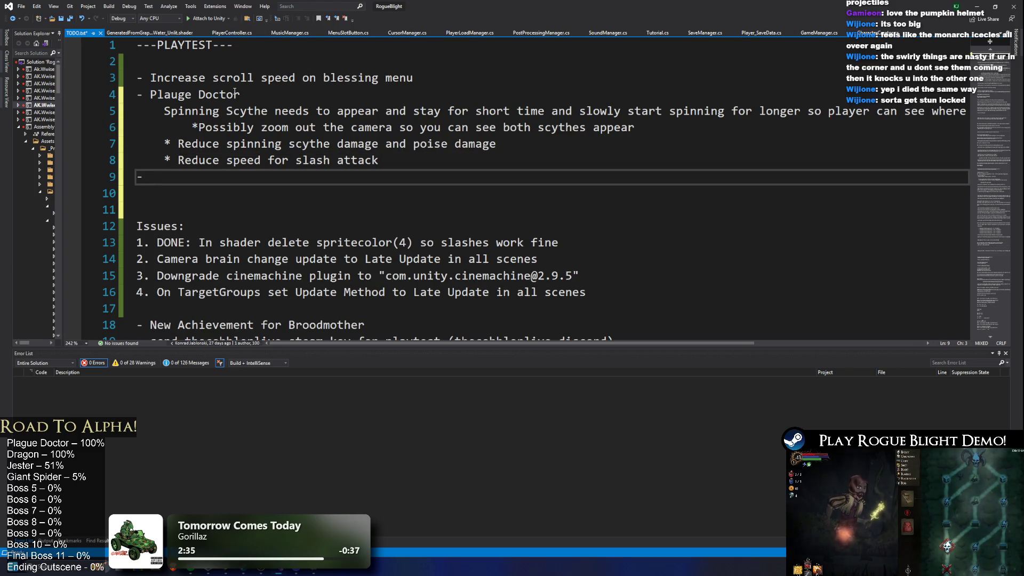
pyautogui.press('BackSpace')
pyautogui.press('BackSpace')
pyautogui.press('BackSpace')
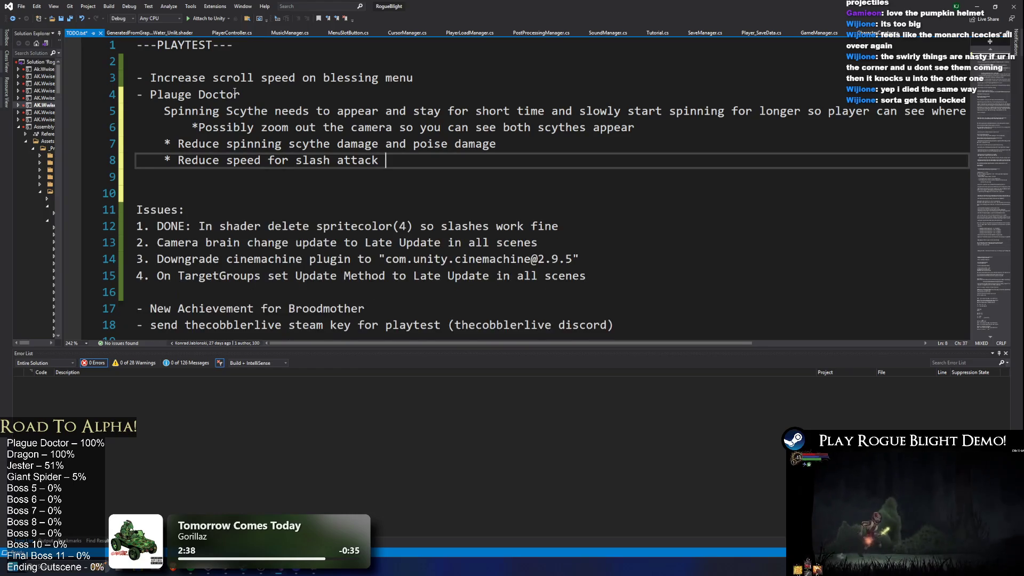
pyautogui.press('Return')
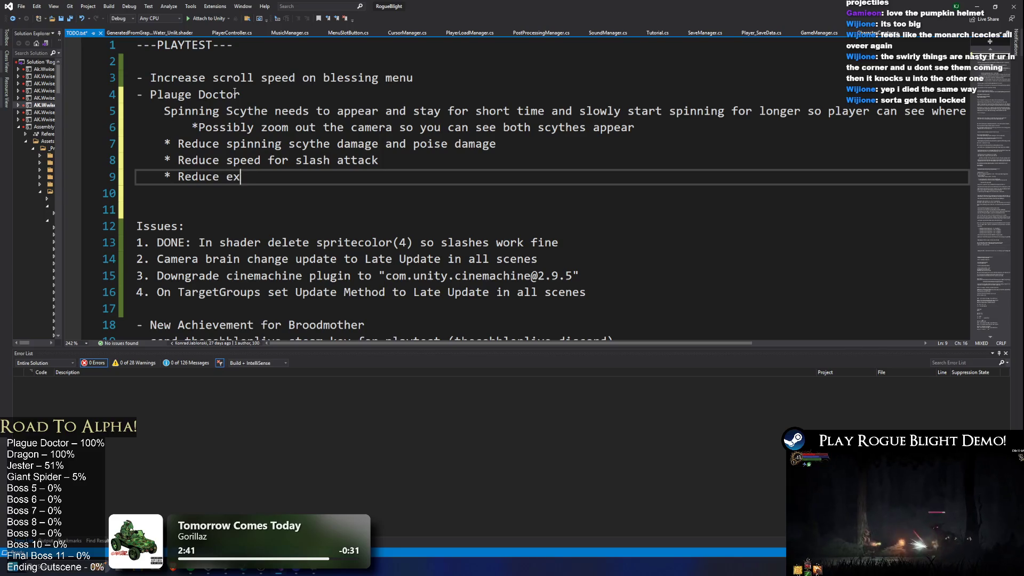
pyautogui.press('BackSpace')
pyautogui.press('BackSpace')
pyautogui.write('feather explosion radious')
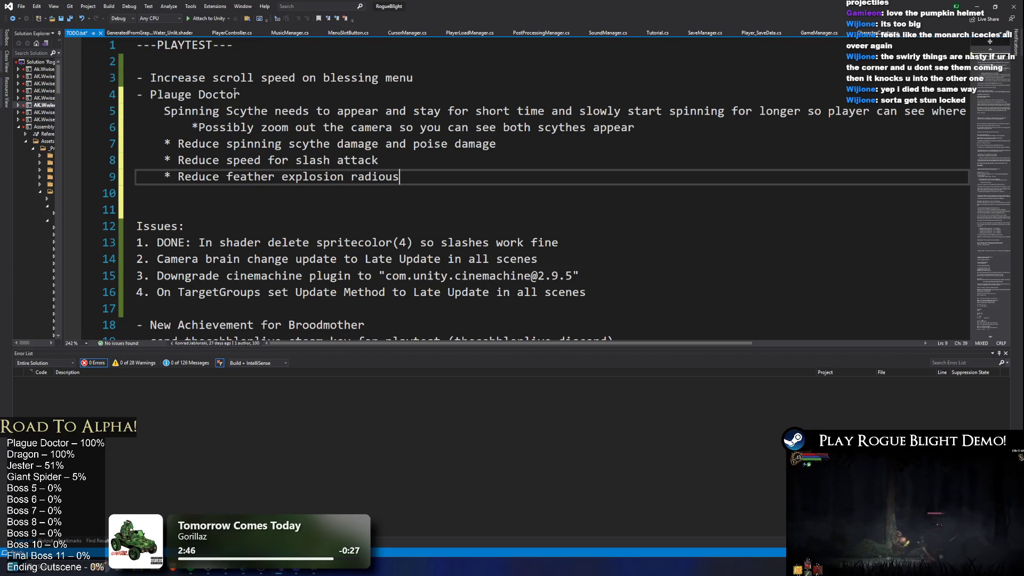
pyautogui.press('Return')
pyautogui.press('BackSpace')
pyautogui.write('- Un')
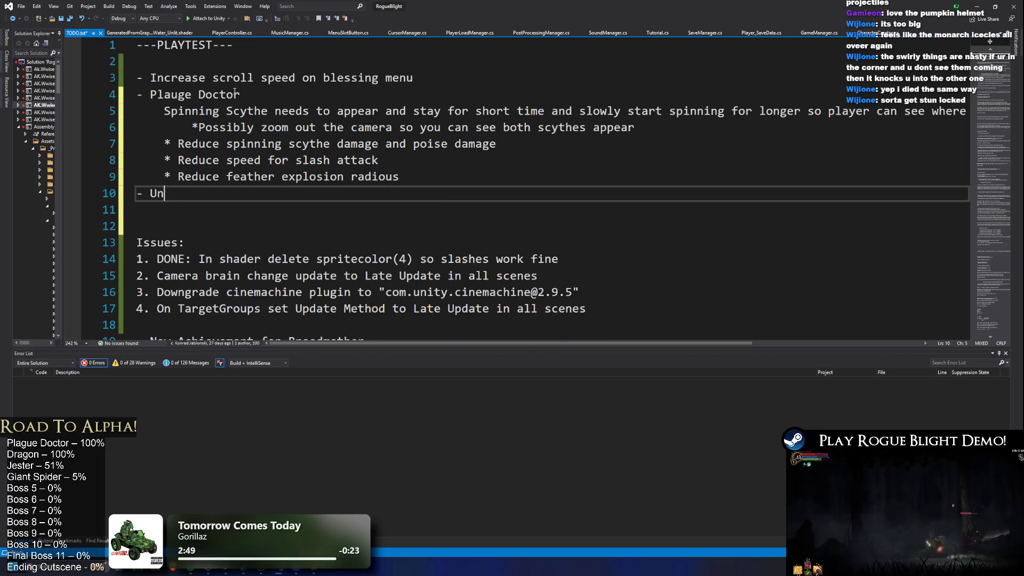
pyautogui.write('ragon')
# Step: Start the indented claw smash wind-up note under the new Undead Dragon heading
pyautogui.press('Return')
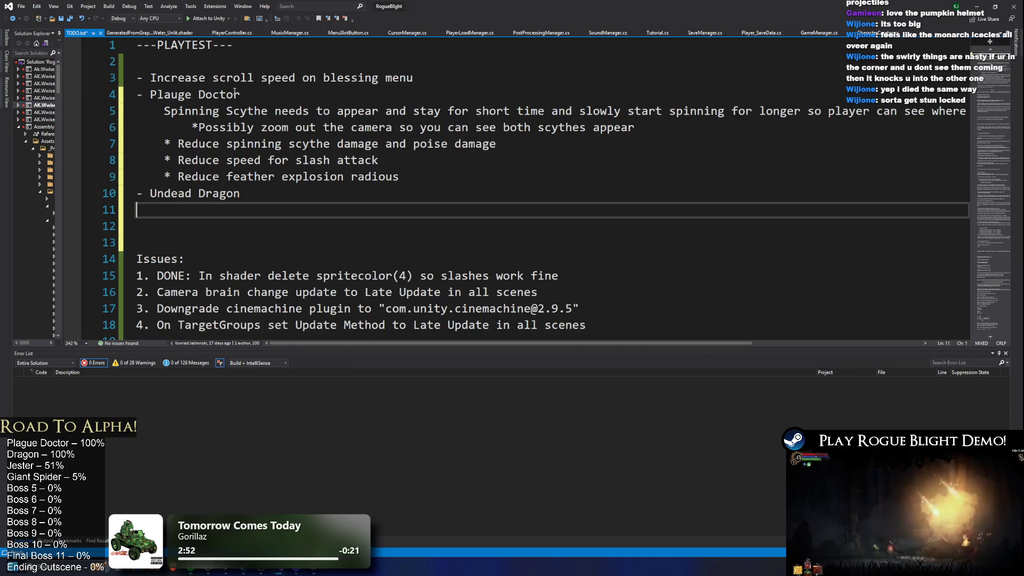
pyautogui.write('The ')
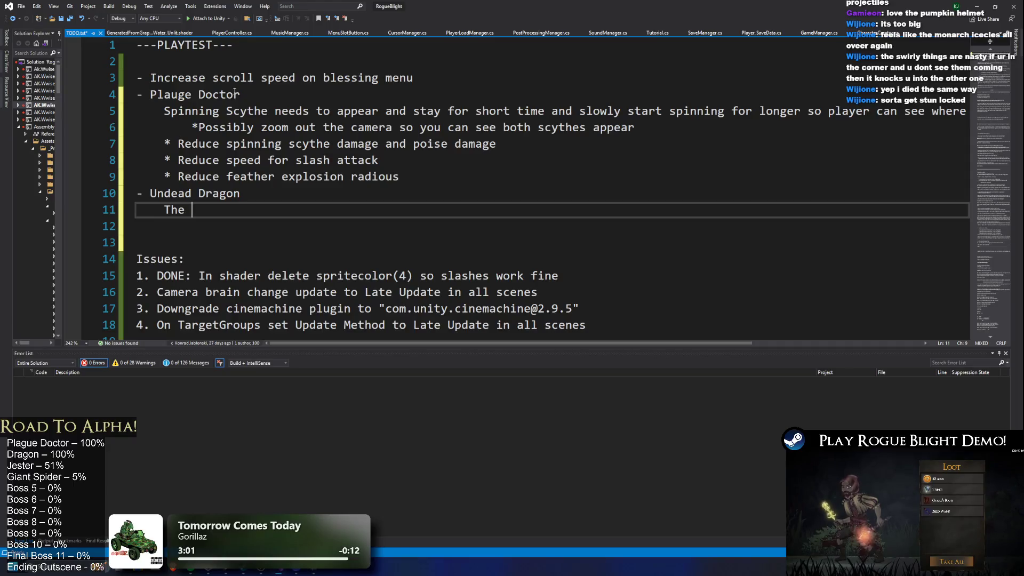
pyautogui.write('t')
pyautogui.write('aw')
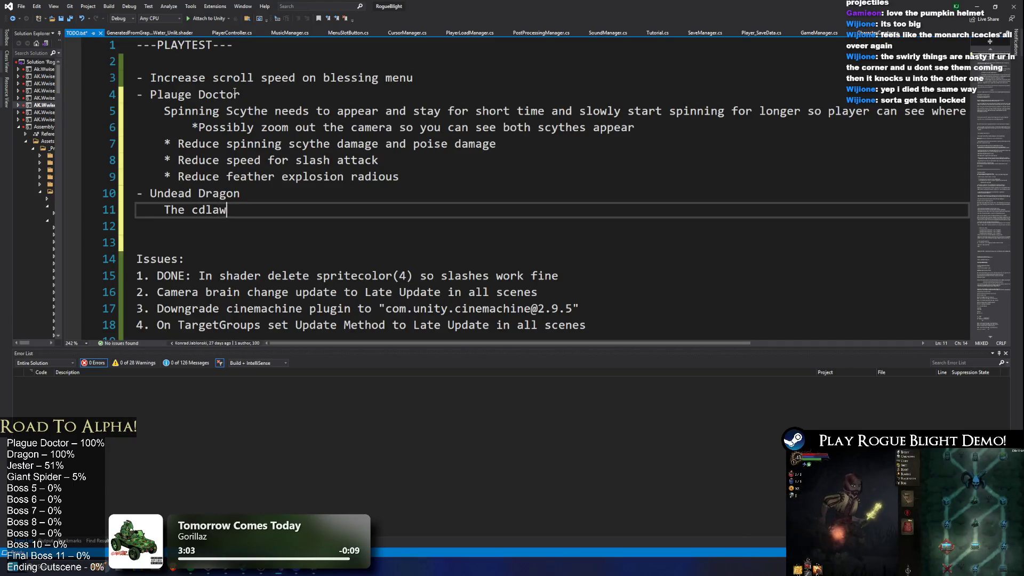
pyautogui.write('aw s')
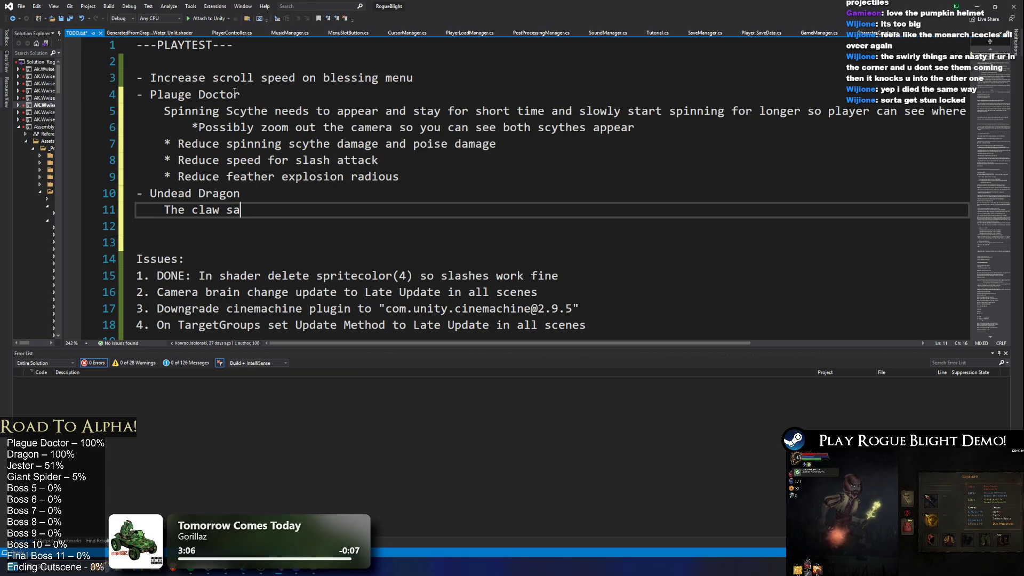
pyautogui.write('mash attack should have longer wind up')
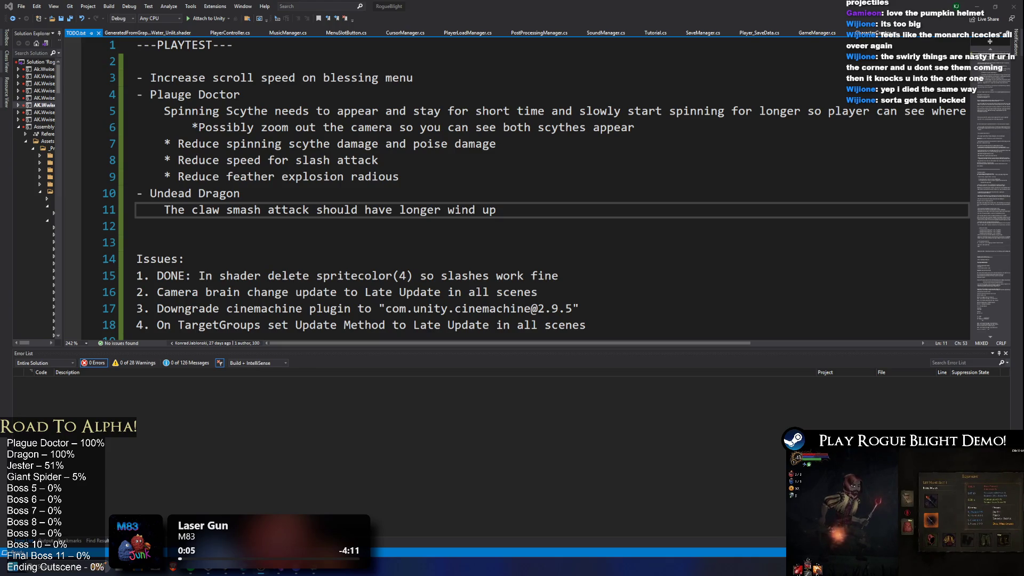
pyautogui.scroll(-1, 429, 106)
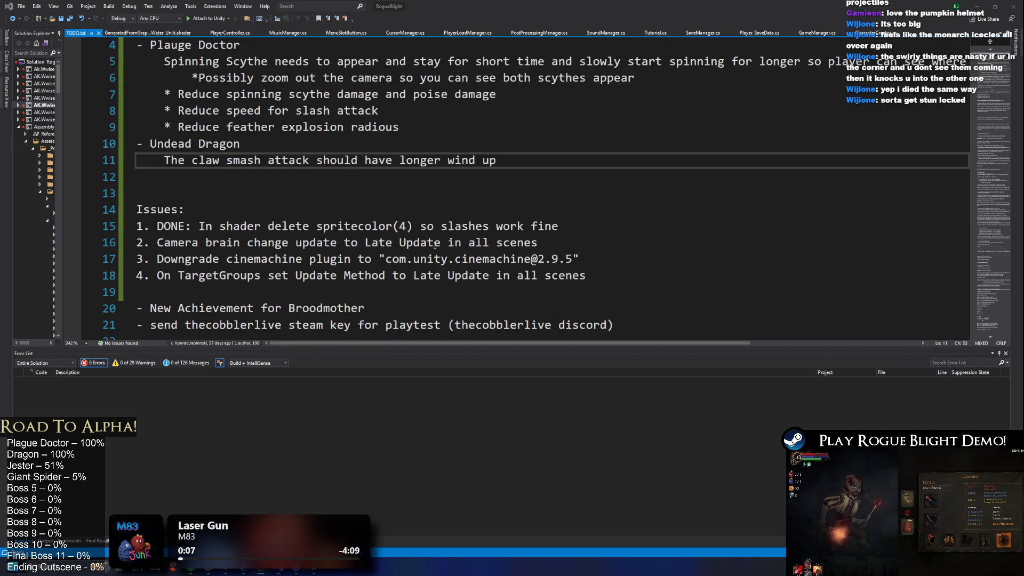
pyautogui.scroll(1, 434, 232)
pyautogui.scroll(-1, 435, 232)
pyautogui.scroll(1, 434, 232)
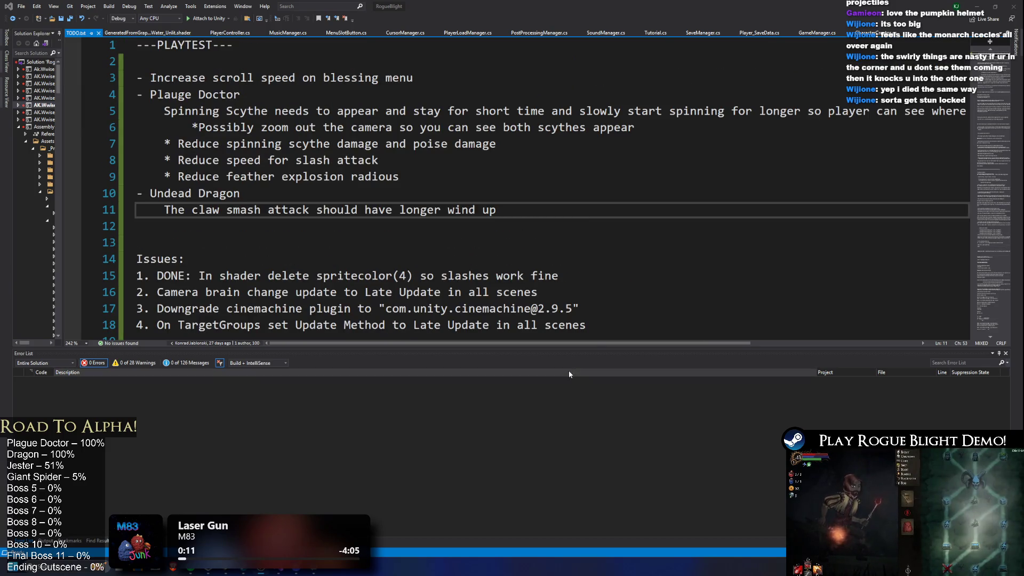
pyautogui.moveTo(498, 210)
pyautogui.mouseDown()
pyautogui.moveTo(88, 198)
pyautogui.moveTo(14, 207)
pyautogui.mouseUp()
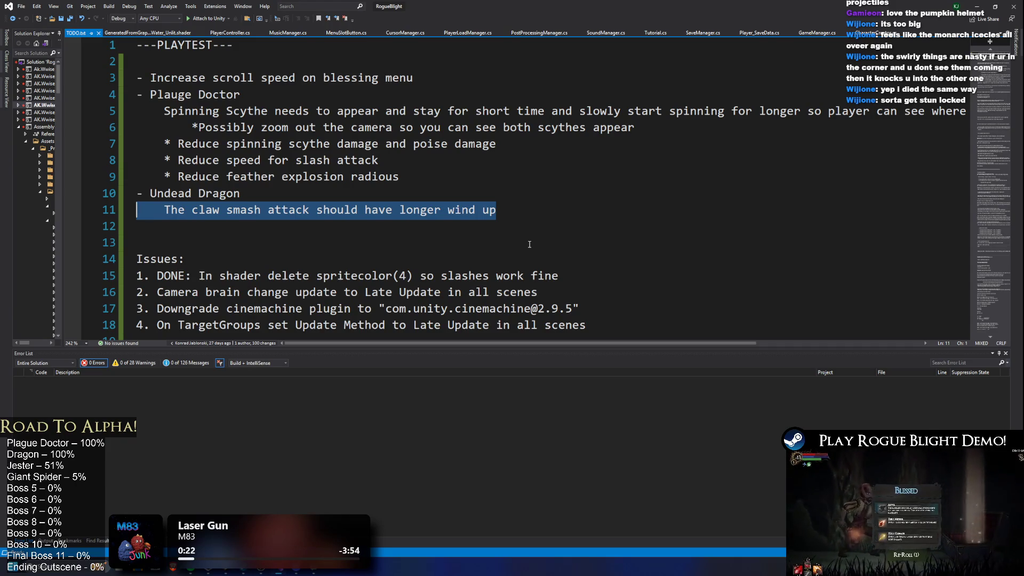
pyautogui.click(350, 219)
pyautogui.moveTo(496, 209); pyautogui.dragTo(399, 211)
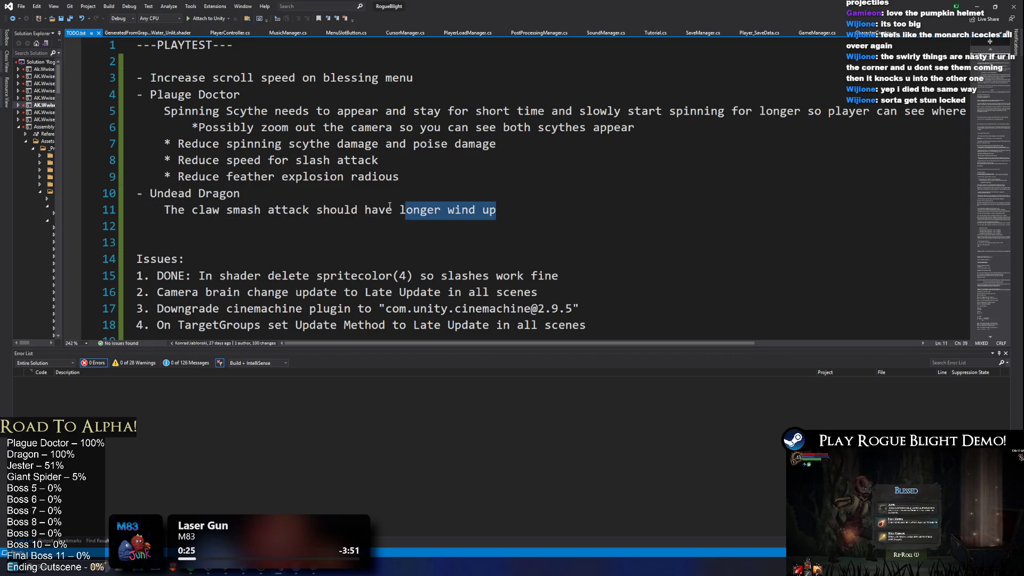
pyautogui.hotkey('shift', 'Home')
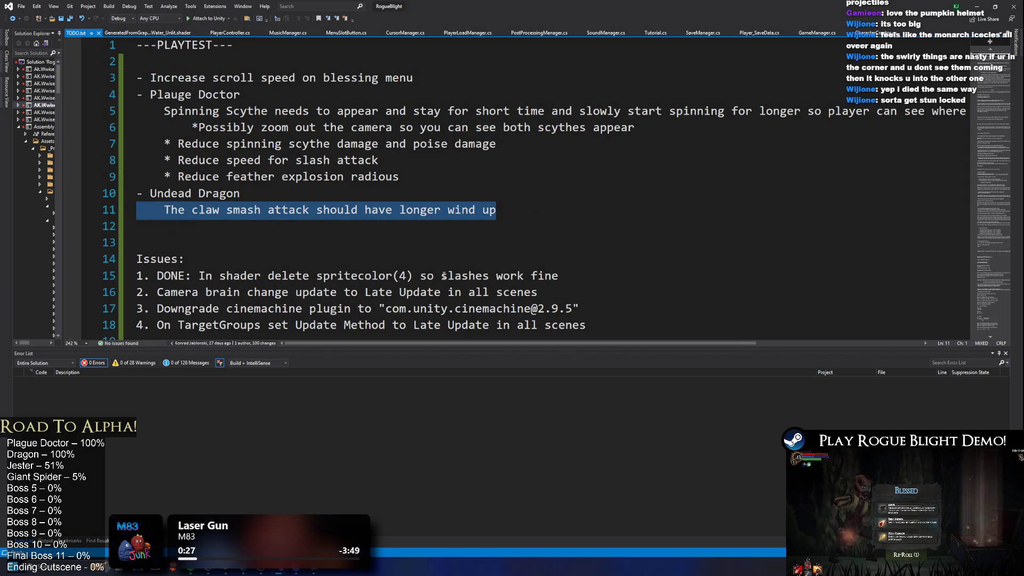
pyautogui.scroll(-1, 443, 274)
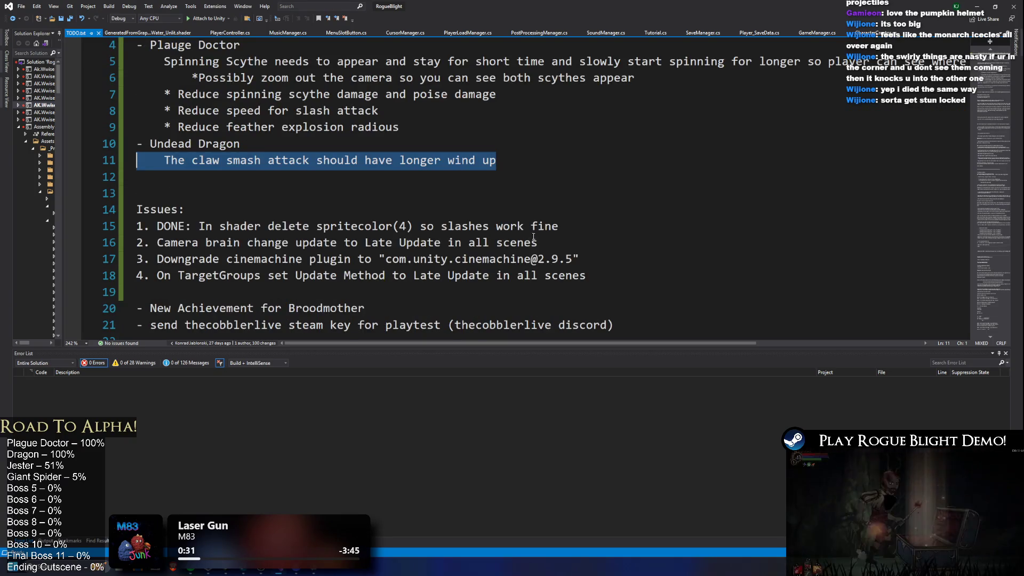
pyautogui.scroll(-2, 533, 236)
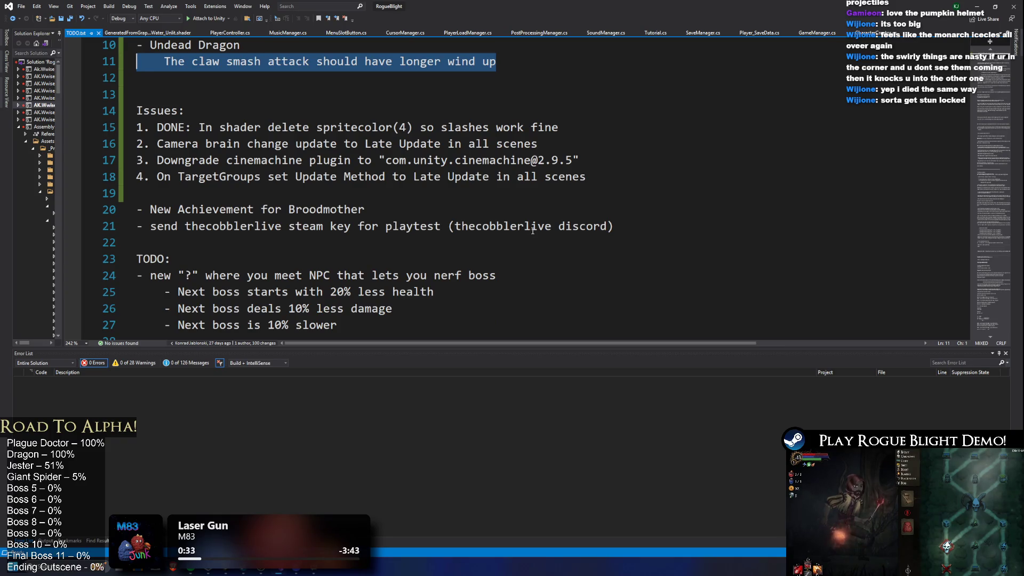
# Step: Remove the New Achievement for Broodmother line and the steam key line from the lower list
pyautogui.tripleClick(352, 209)
pyautogui.hotkey('ctrl', 'c')
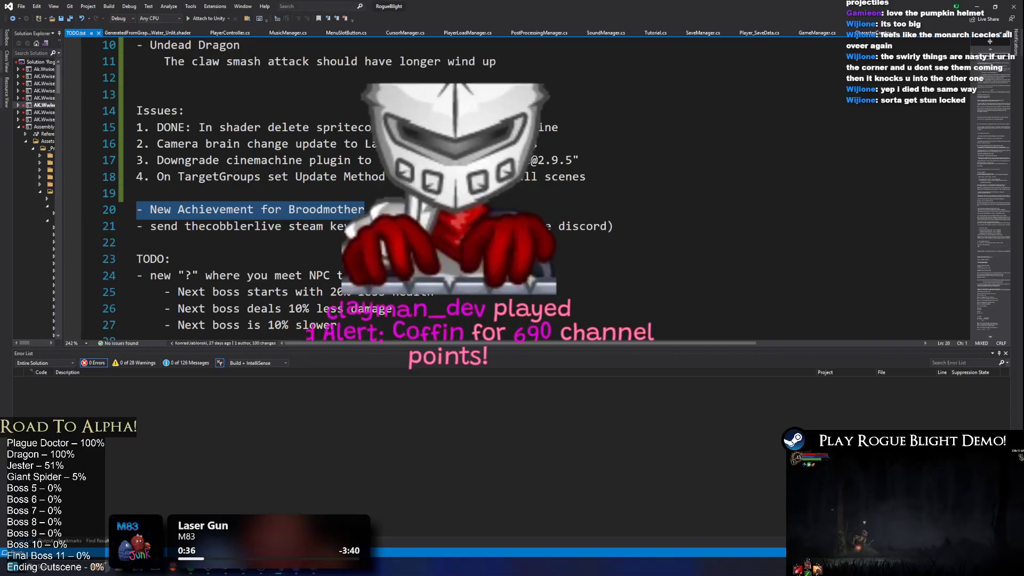
pyautogui.press('Delete')
pyautogui.tripleClick(284, 206)
pyautogui.press('Delete')
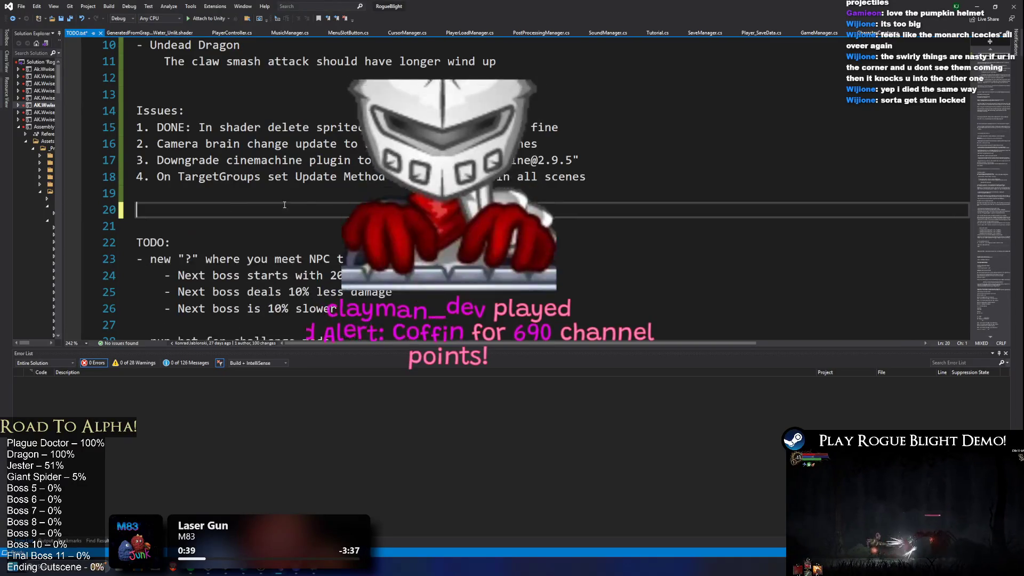
pyautogui.scroll(3, 284, 205)
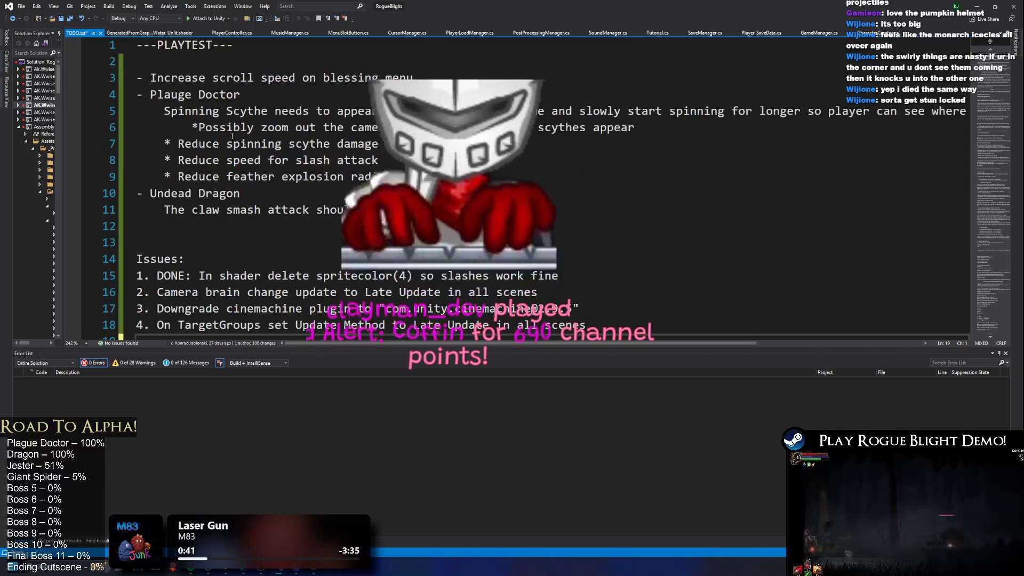
# Step: Paste the Broodmother achievement task at the top of the PLAYTEST section
pyautogui.click(171, 60)
pyautogui.press('Return')
pyautogui.hotkey('ctrl', 'v')
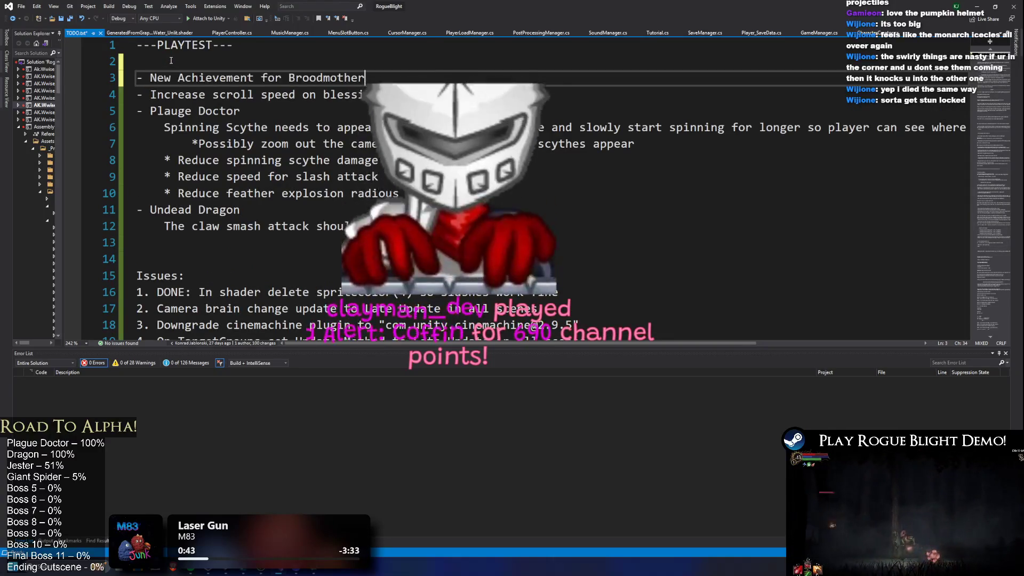
# Step: Insert 'Broodmother:' and 'Jester:' headings above the achievement task in the PLAYTEST section
pyautogui.press('Home')
pyautogui.press('Return')
pyautogui.press('Return')
pyautogui.press('Return')
pyautogui.press('Up')
pyautogui.press('Up')
pyautogui.press('Up')
pyautogui.press('Up')
pyautogui.write('Brood')
pyautogui.write('ther:')
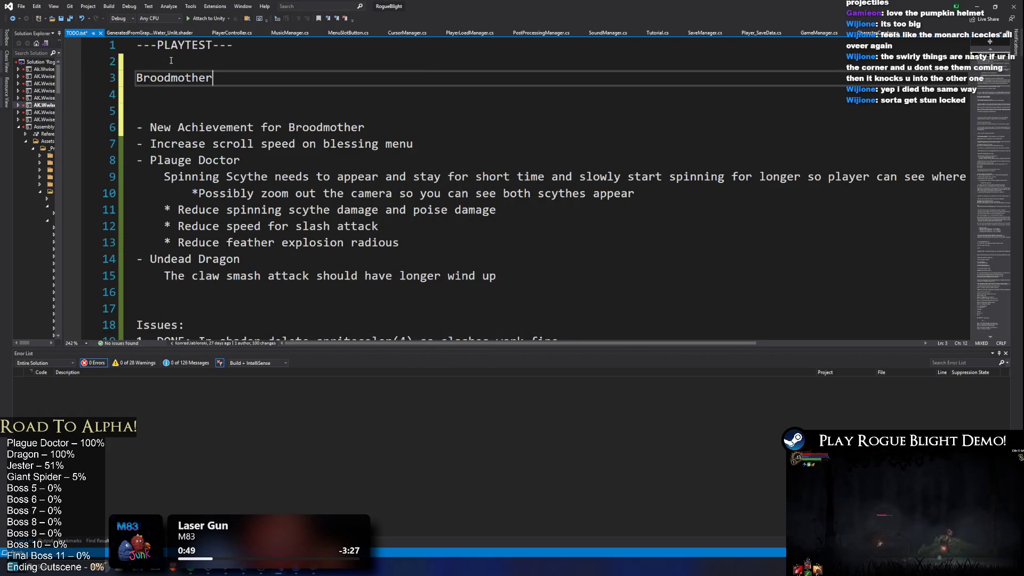
pyautogui.press('Return')
pyautogui.press('Return')
pyautogui.write('Jester:')
pyautogui.press('Down')
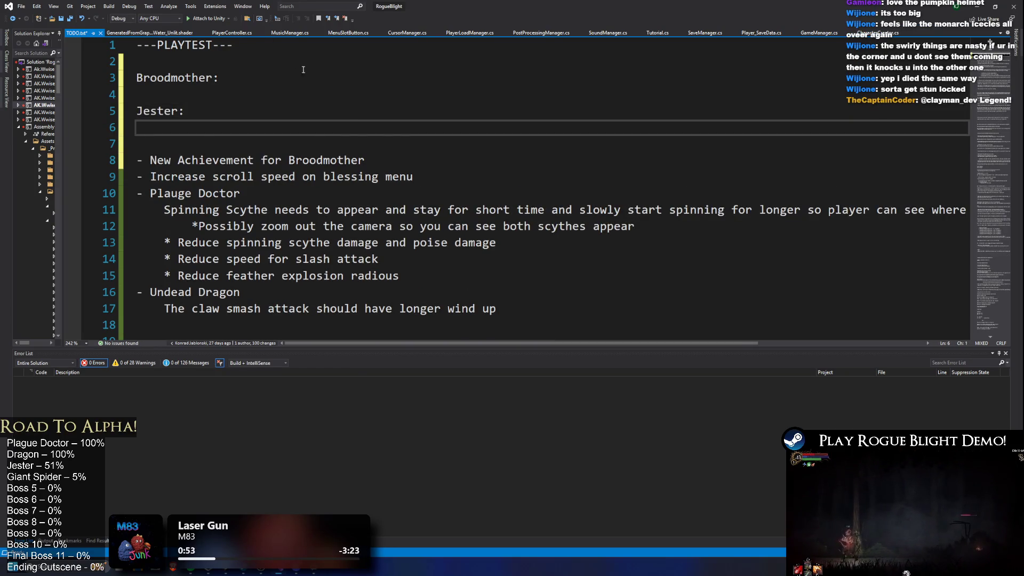
pyautogui.scroll(-4, 303, 69)
pyautogui.scroll(-3, 393, 172)
pyautogui.scroll(-2, 392, 171)
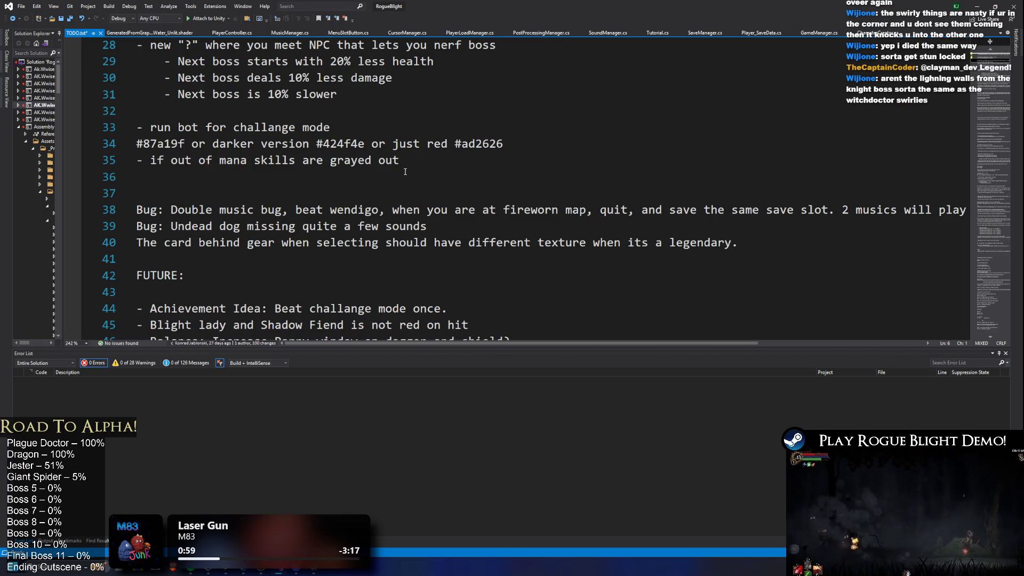
pyautogui.scroll(6, 405, 172)
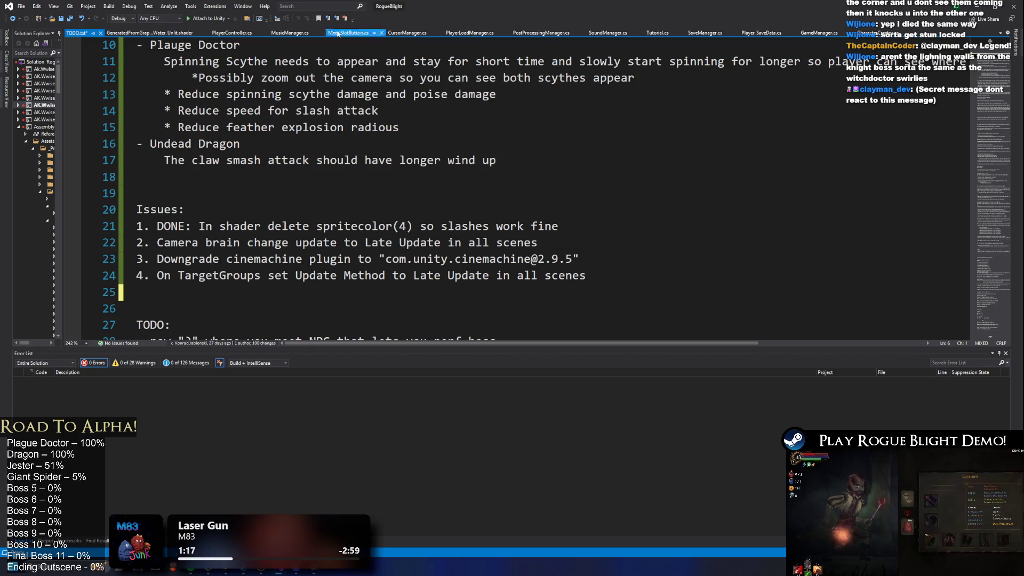
pyautogui.scroll(2, 320, 161)
pyautogui.scroll(2, 240, 120)
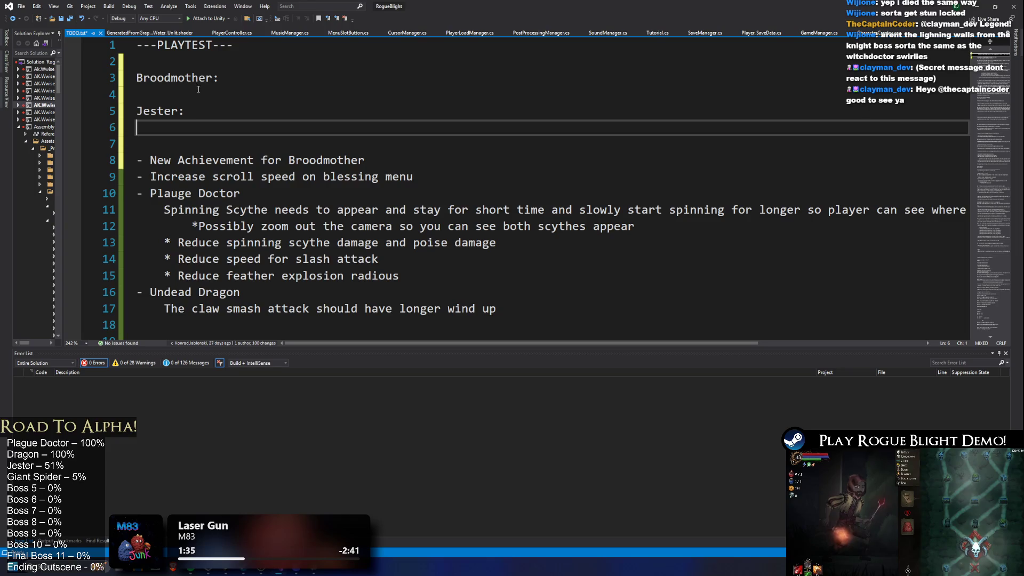
pyautogui.click(200, 67)
# Step: Add '- come up with boss idea for forest' under the PLAYTEST header, then switch to the Bosses spreadsheet
pyautogui.press('Return')
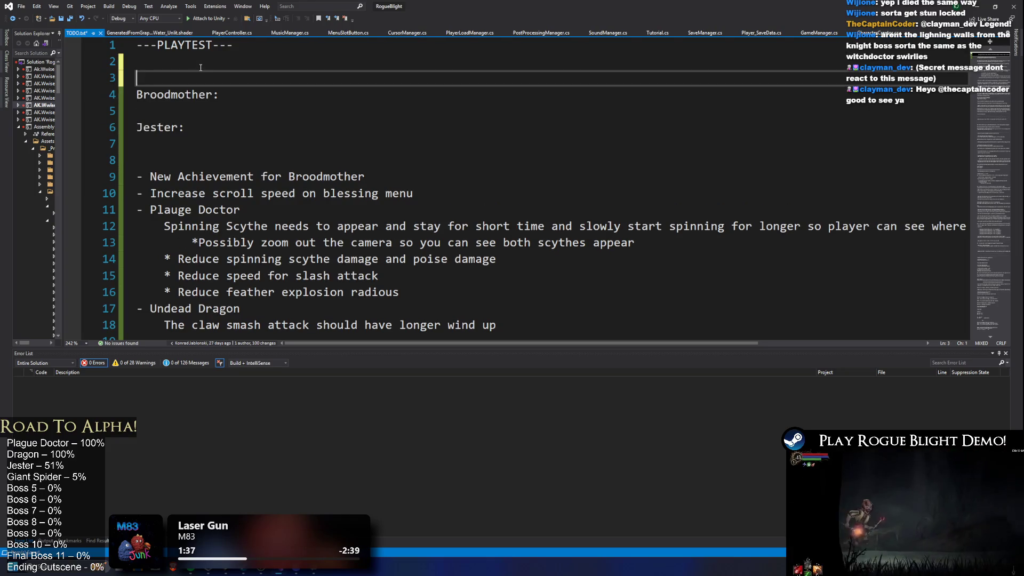
pyautogui.press('Return')
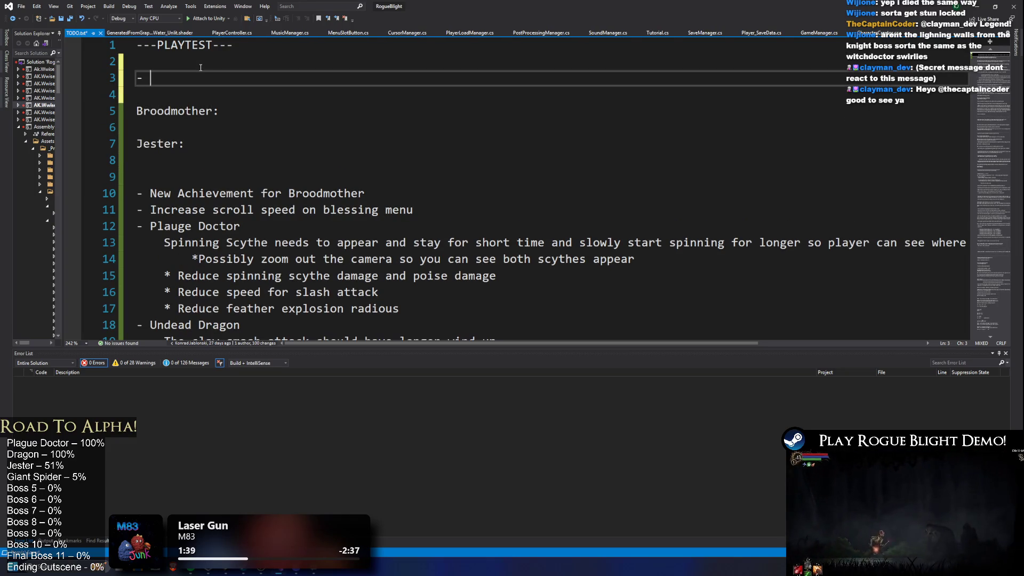
pyautogui.press('BackSpace')
pyautogui.write('come up with boss')
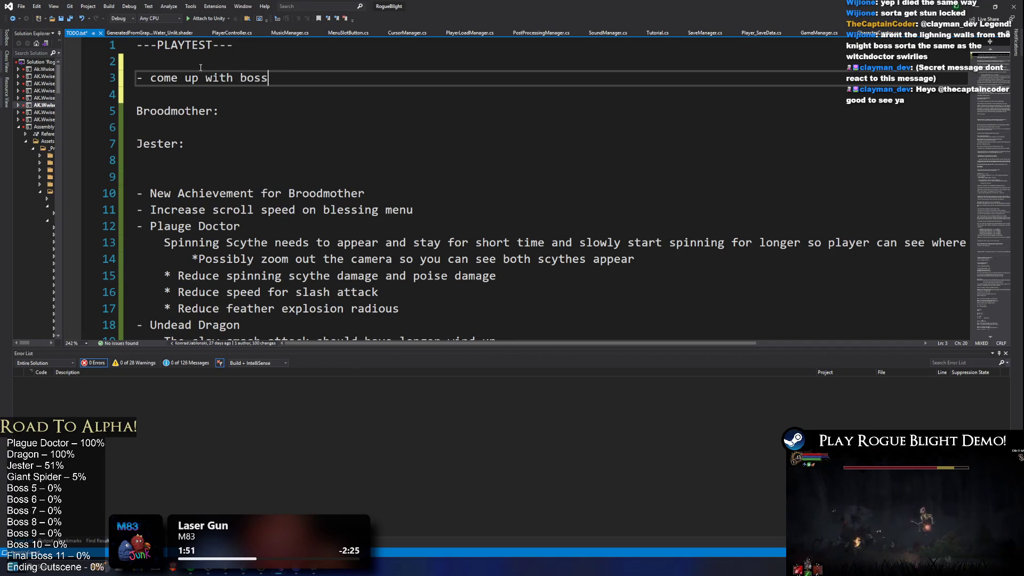
pyautogui.write('idea for forest')
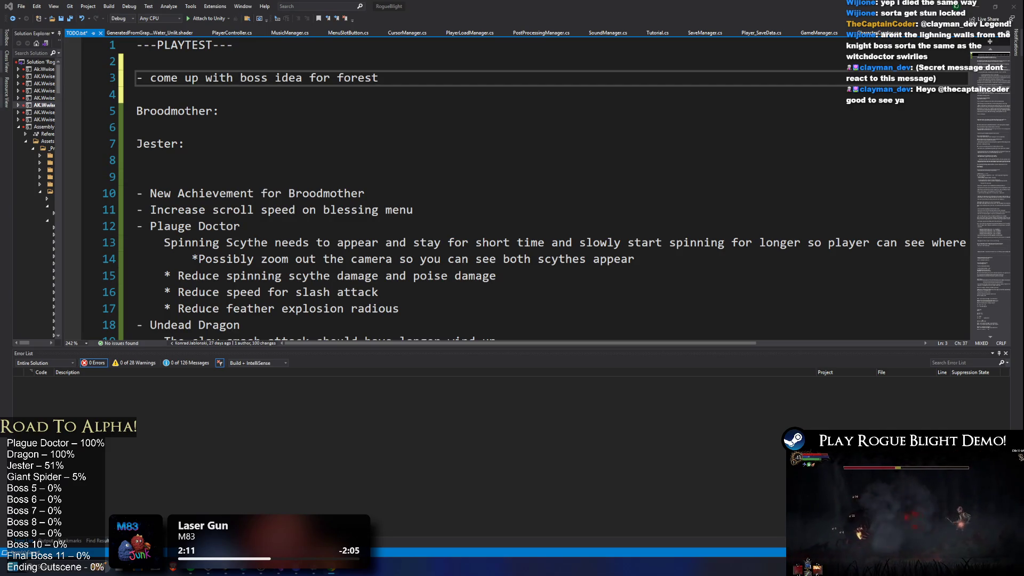
pyautogui.hotkey('alt', 'Tab')
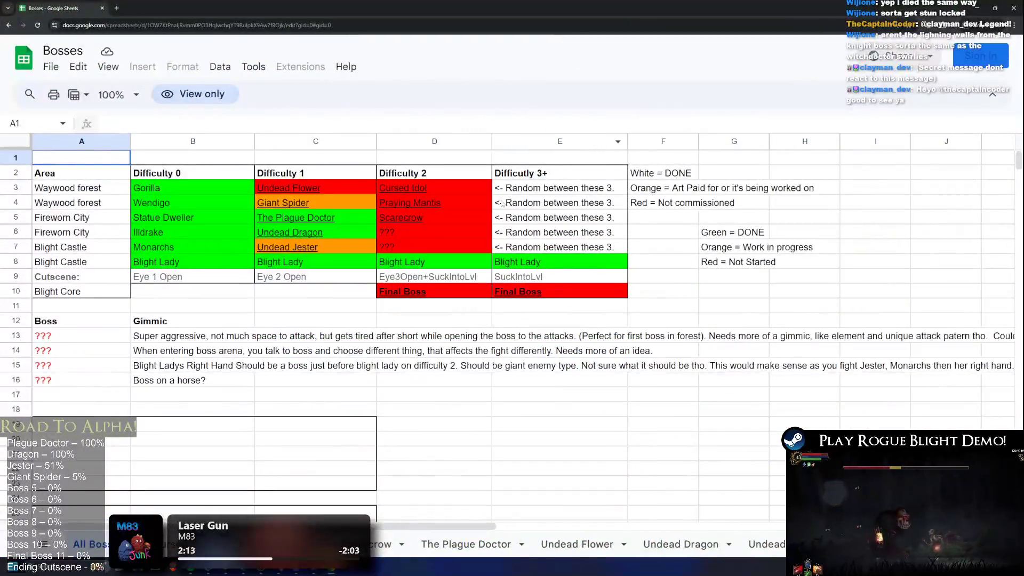
# Step: Open the Cursed Idol boss sheet from cell D3 in a new tab and restore Chrome to a smaller window
pyautogui.click(409, 191)
pyautogui.click(431, 215)
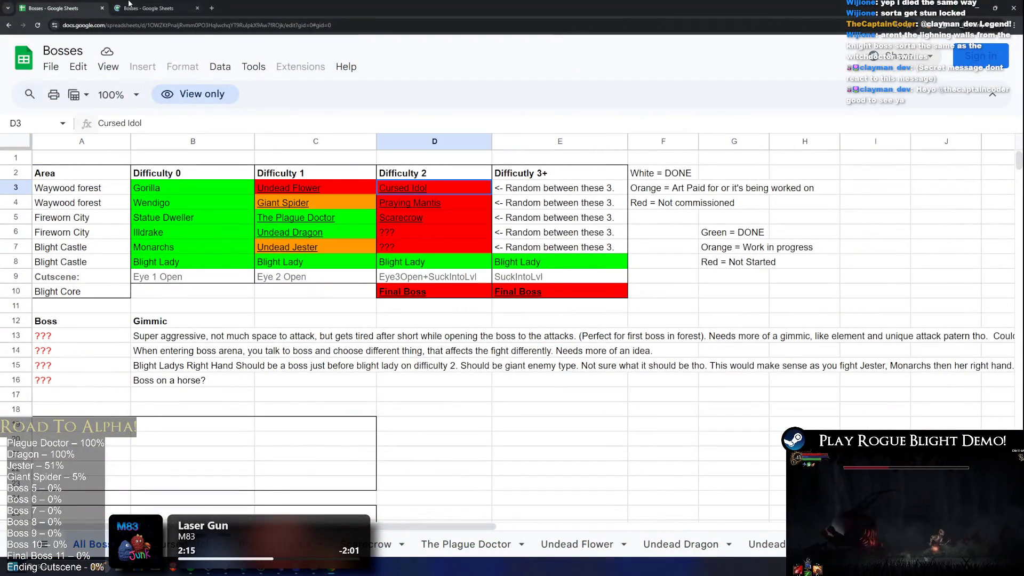
pyautogui.click(930, 30)
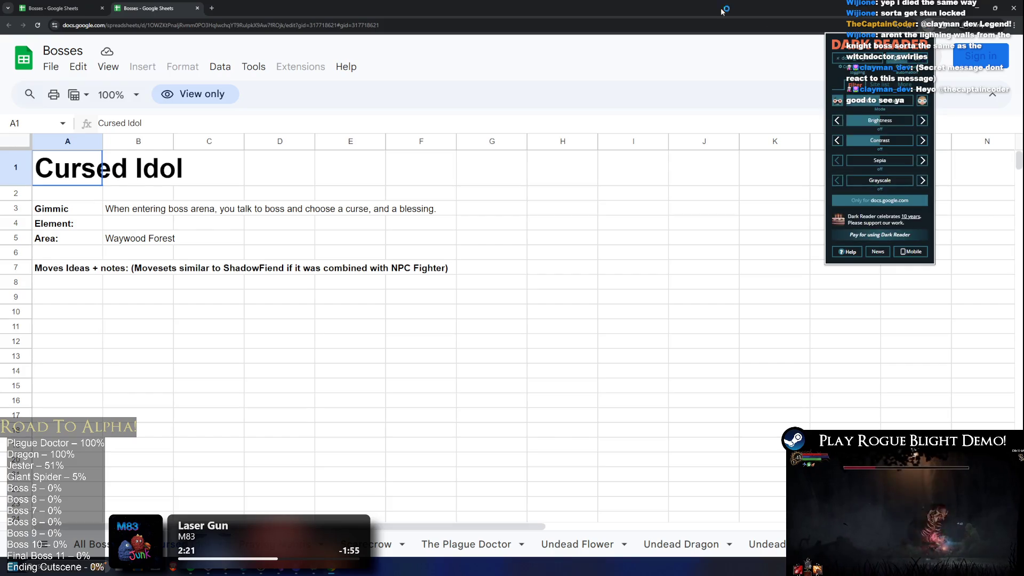
pyautogui.moveTo(560, 8); pyautogui.dragTo(416, 80)
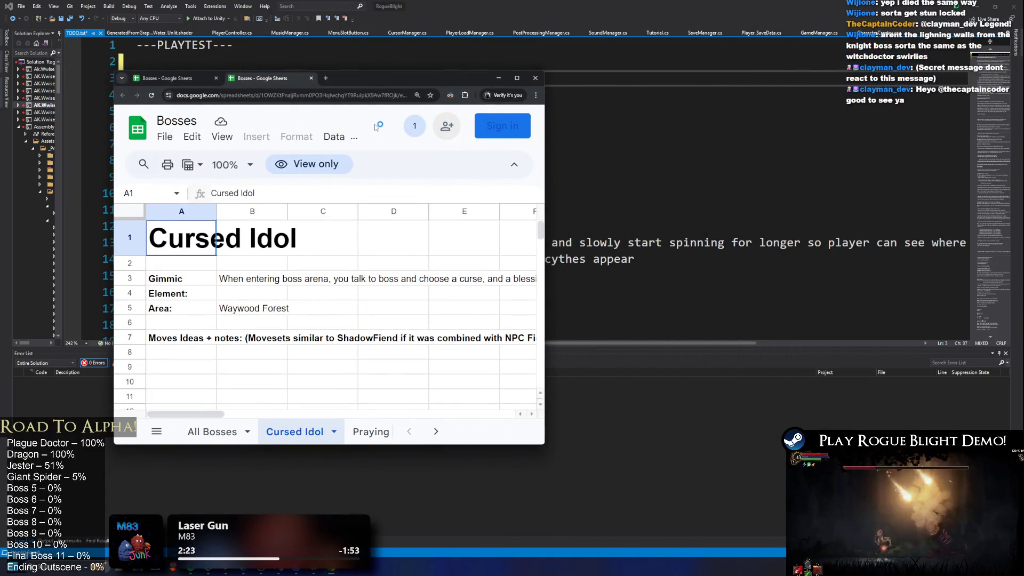
# Step: Dismiss the 'Trying to go to range?' tip and reload the Cursed Idol spreadsheet
pyautogui.hotkey('ctrl', 'g')
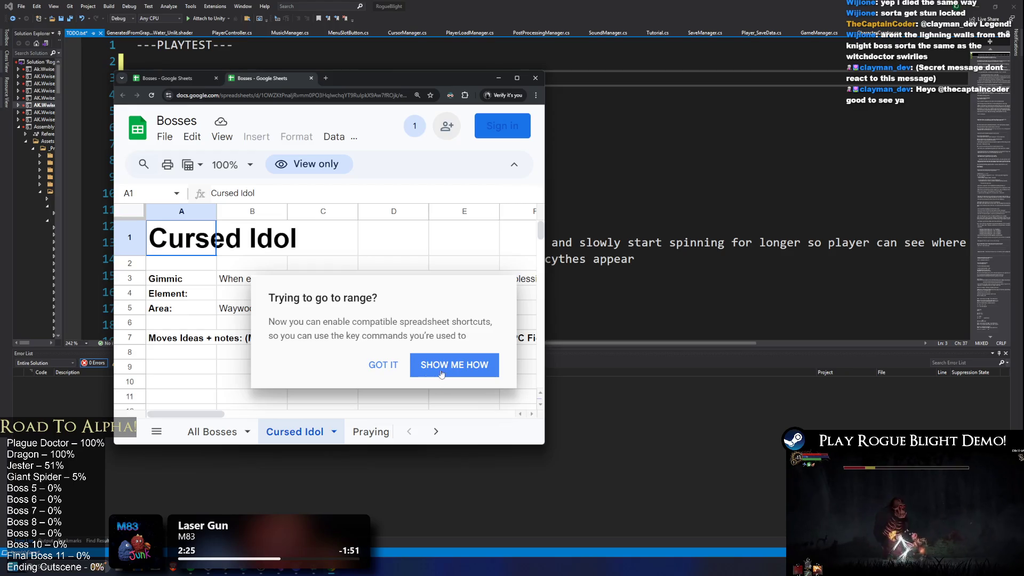
pyautogui.click(384, 369)
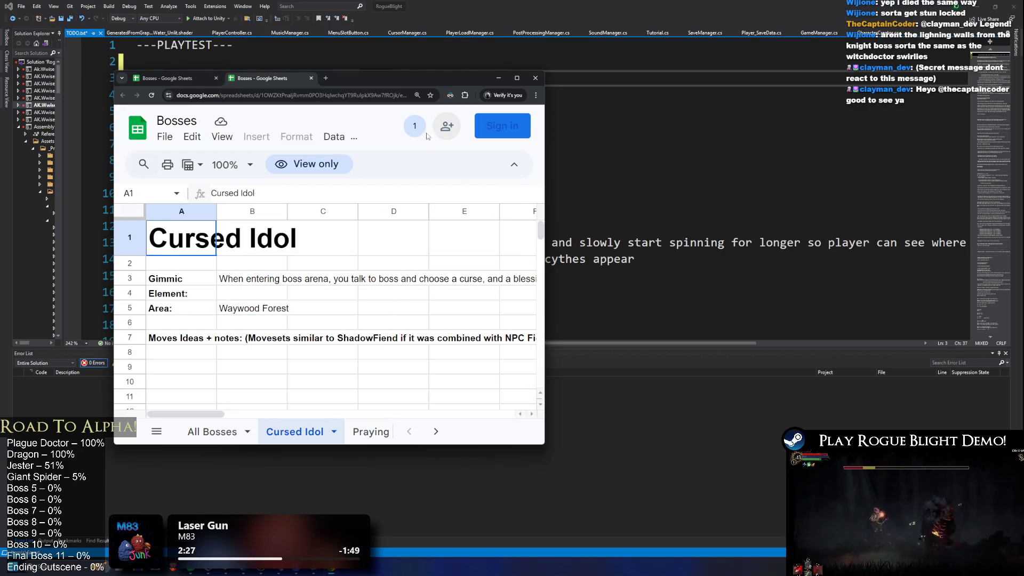
pyautogui.press('F5')
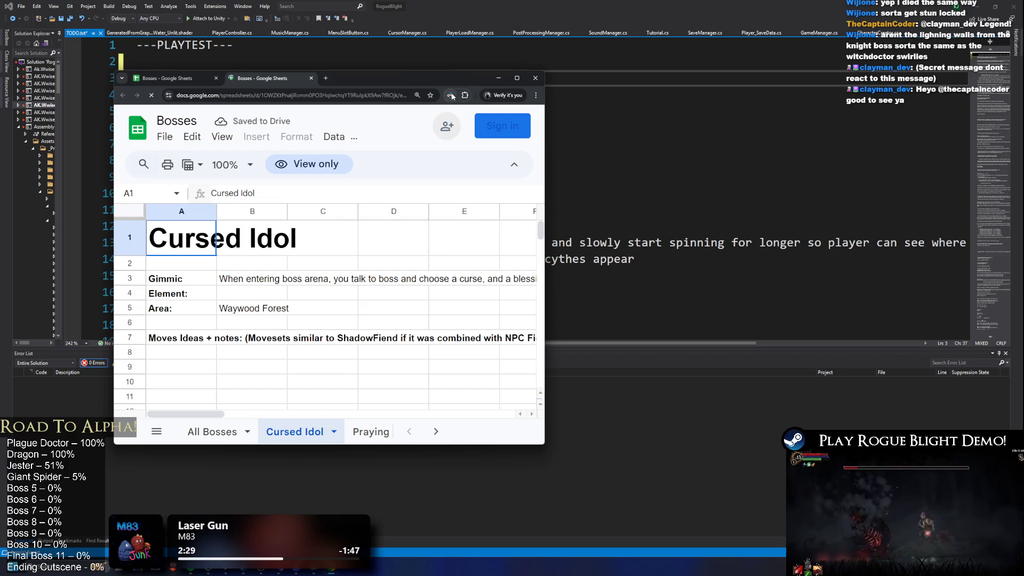
# Step: Enable Dark Reader for the site, maximize Chrome and return to the Cursed Idol sheet
pyautogui.click(450, 95)
pyautogui.click(381, 130)
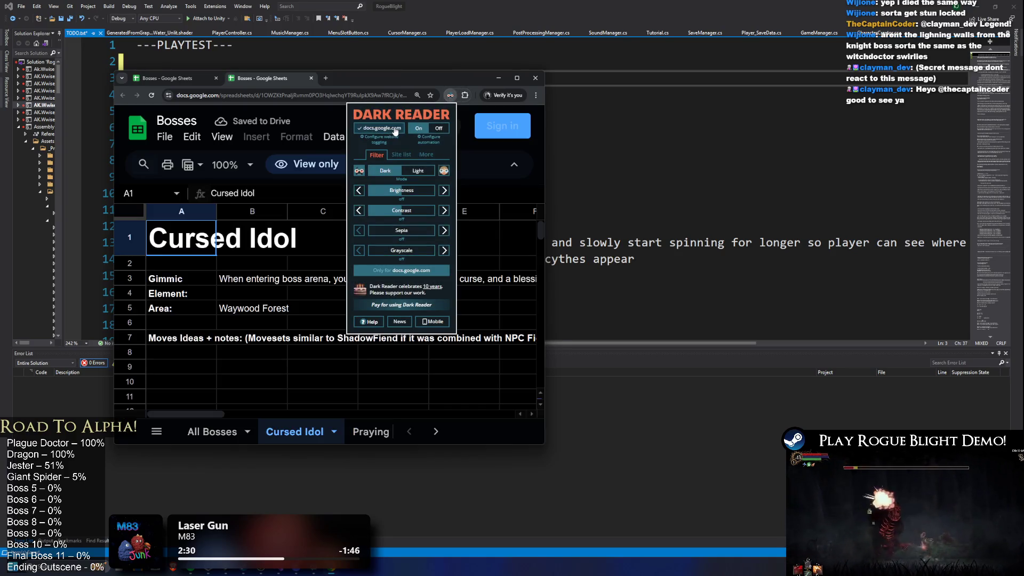
pyautogui.click(454, 83)
pyautogui.doubleClick(438, 81)
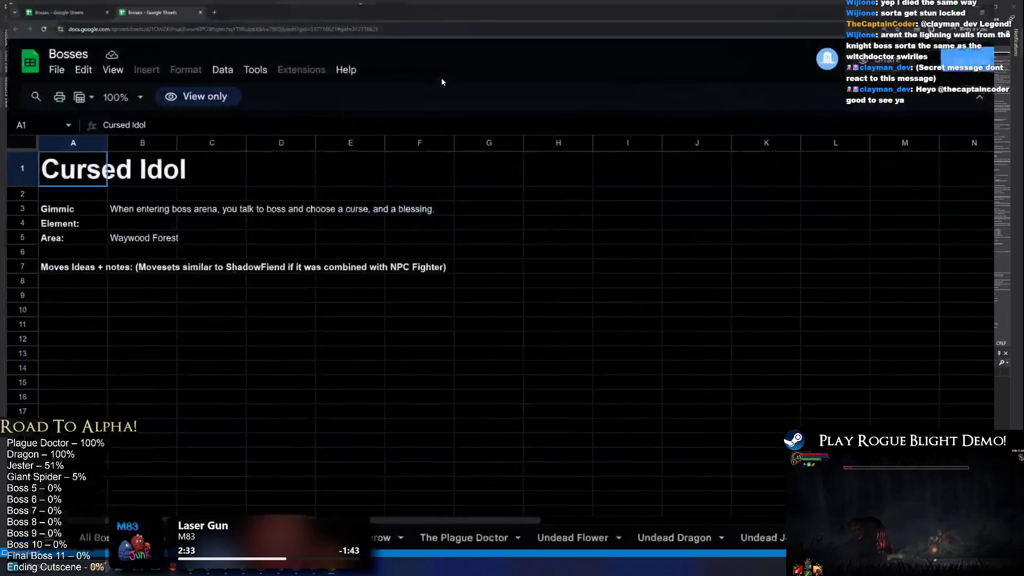
pyautogui.click(279, 297)
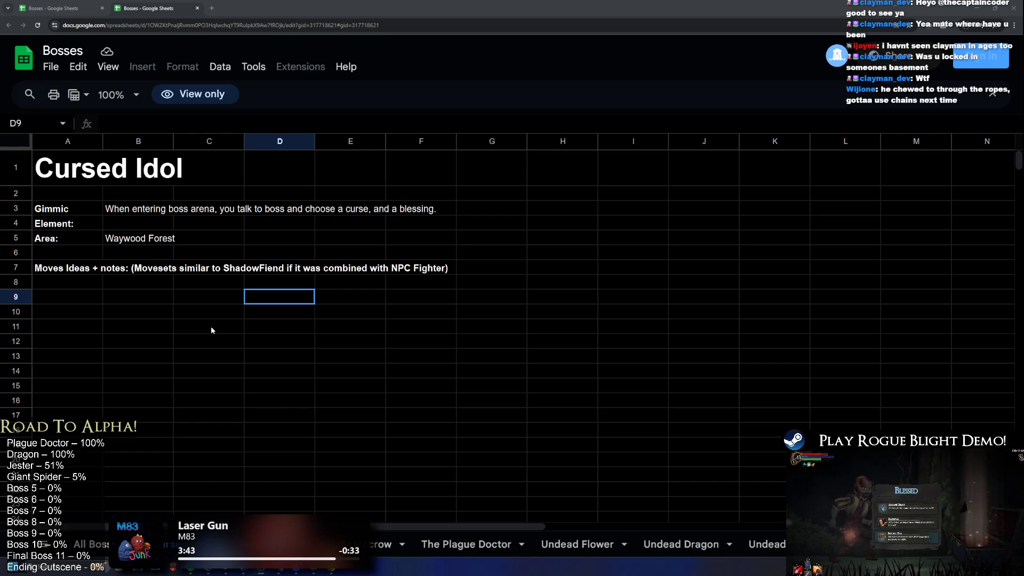
pyautogui.click(137, 309)
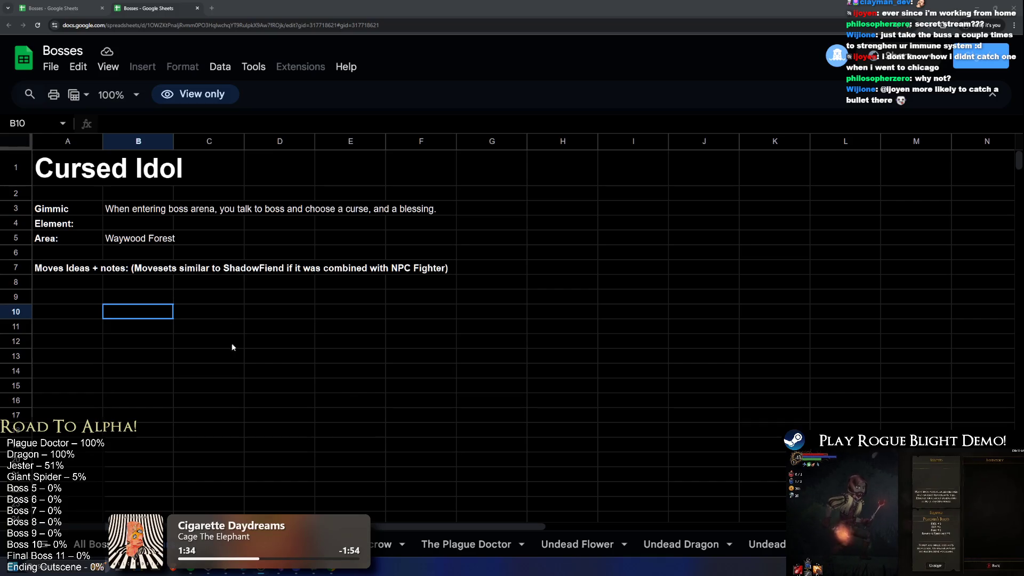
pyautogui.click(53, 8)
pyautogui.hotkey('ctrl', 'Tab')
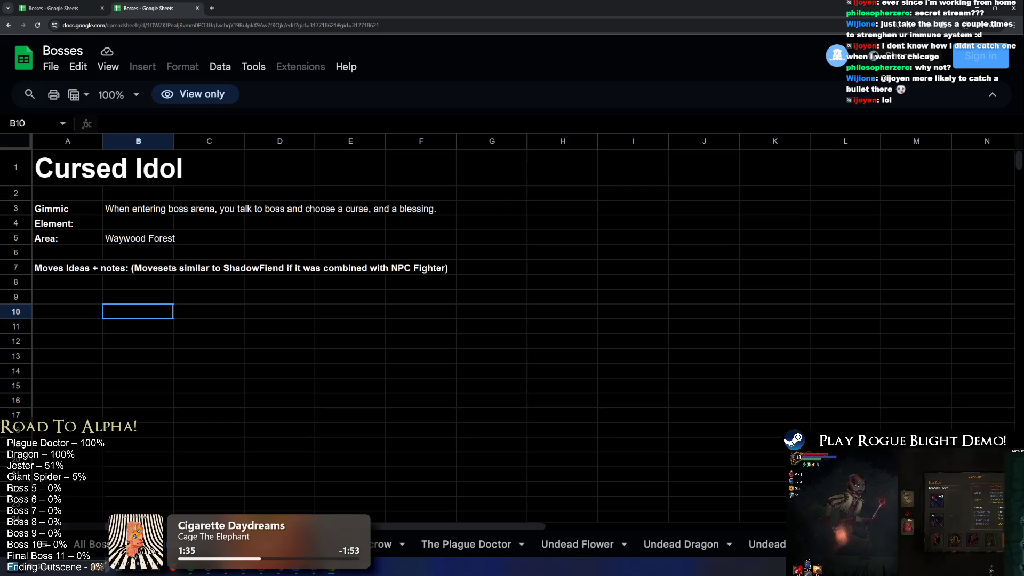
pyautogui.hotkey('alt', 'Left')
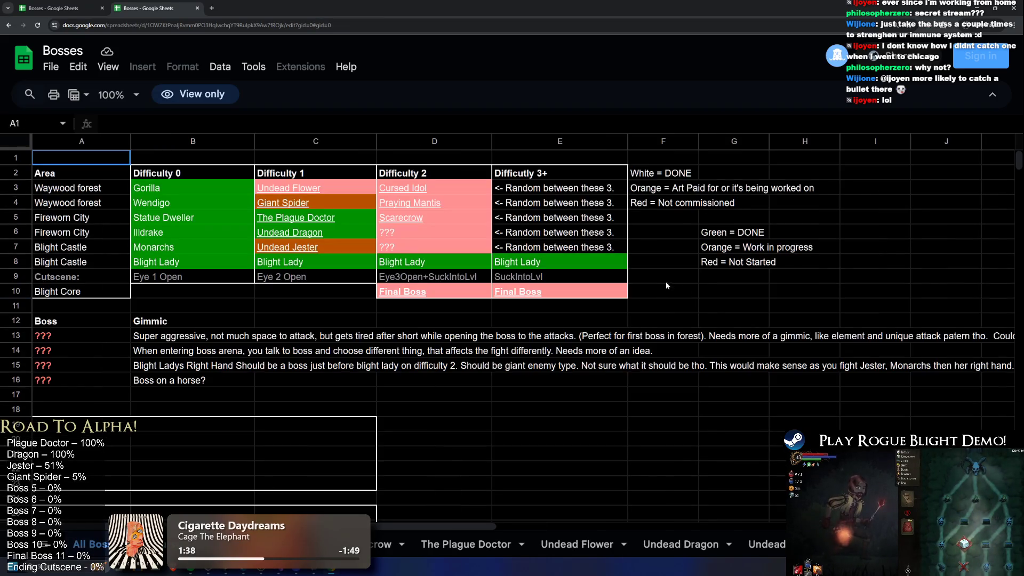
pyautogui.moveTo(664, 290); pyautogui.dragTo(117, 172)
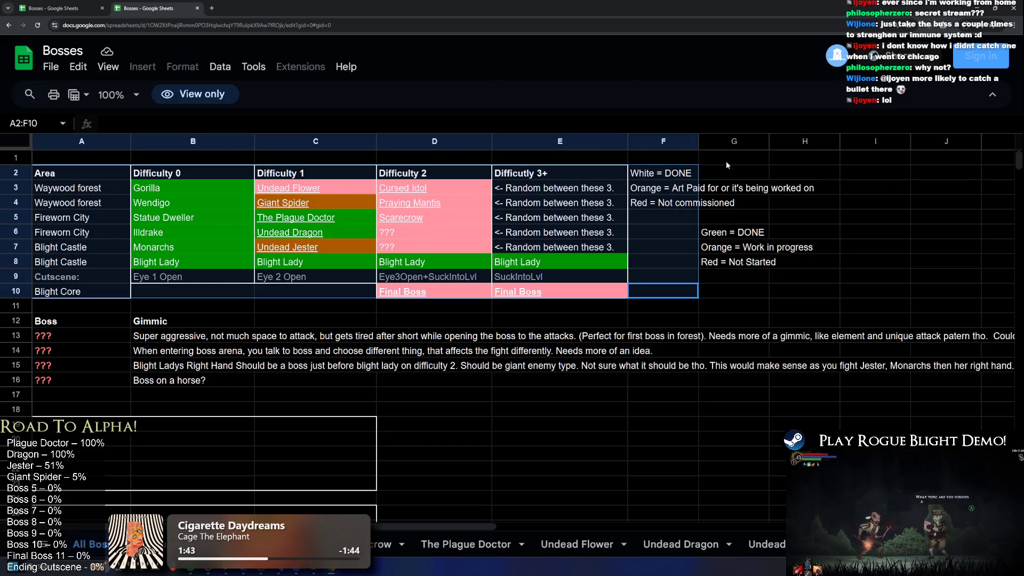
pyautogui.moveTo(734, 173); pyautogui.dragTo(80, 292)
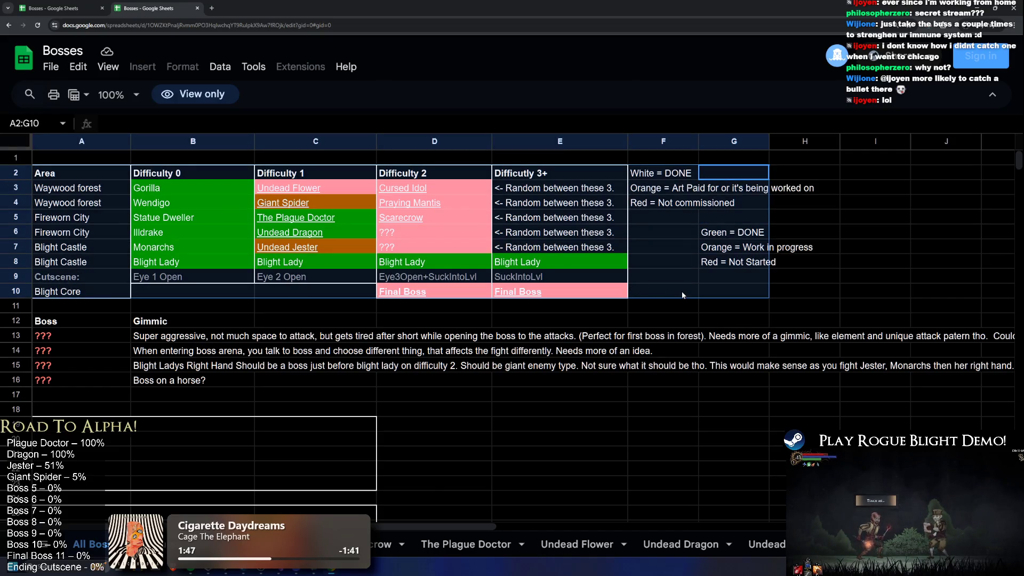
pyautogui.click(809, 264)
pyautogui.click(518, 292)
pyautogui.click(730, 280)
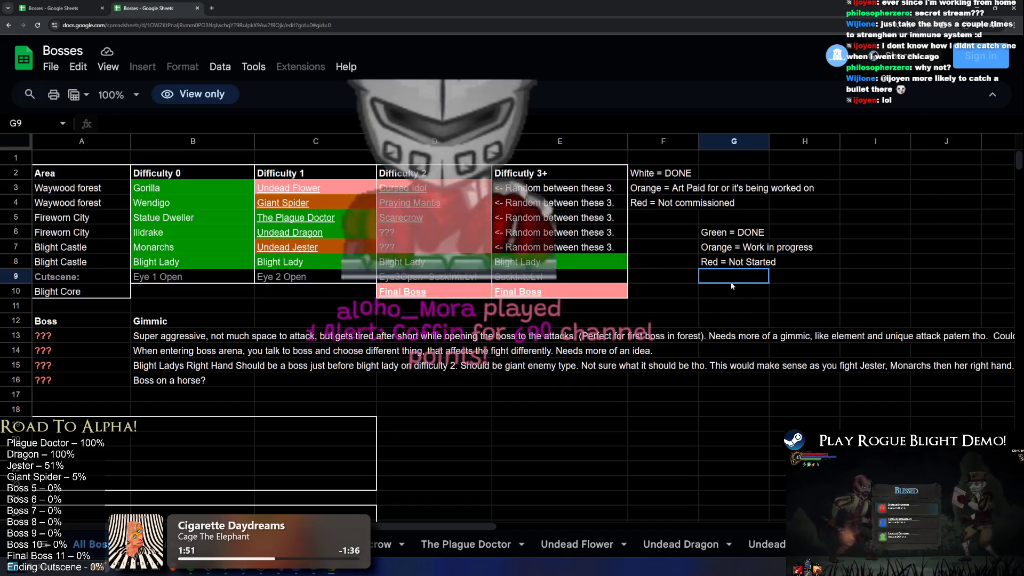
pyautogui.click(53, 9)
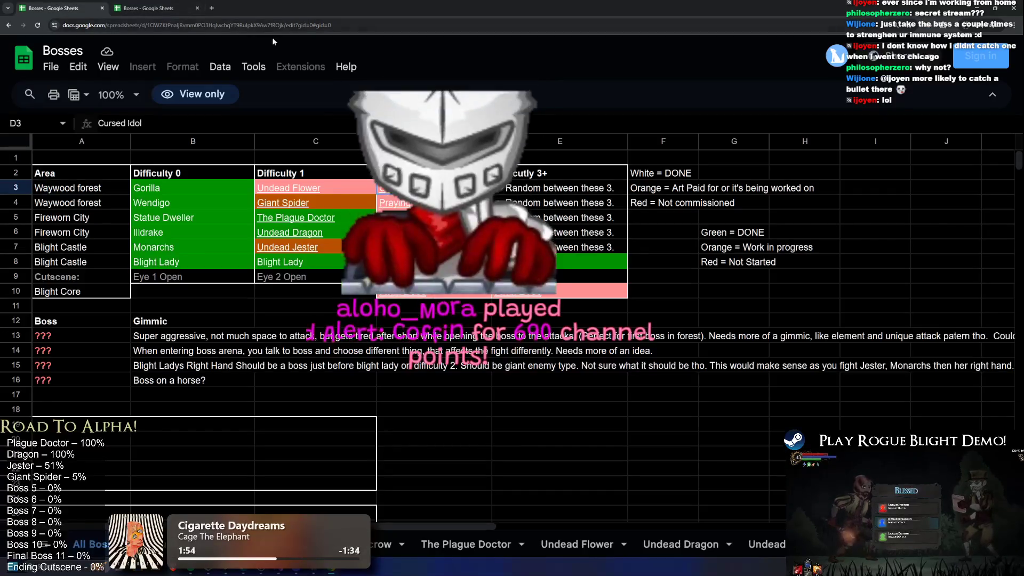
pyautogui.click(152, 8)
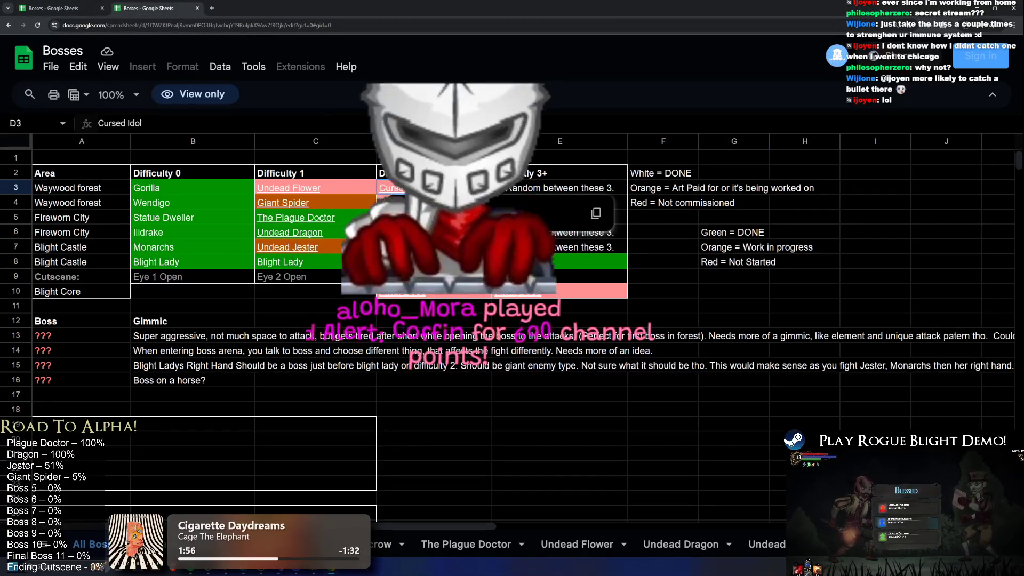
pyautogui.click(480, 213)
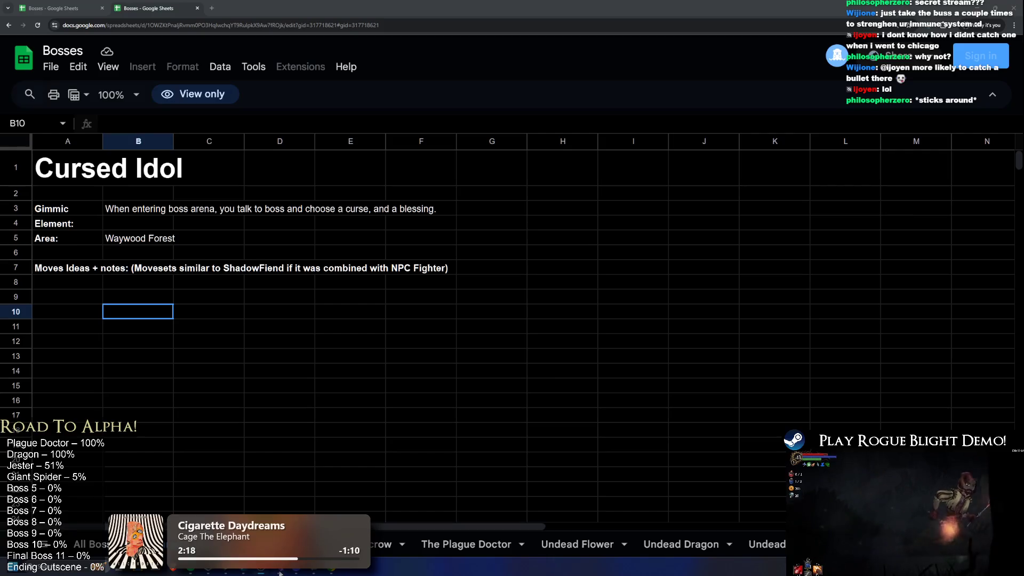
pyautogui.hotkey('alt', 'Tab')
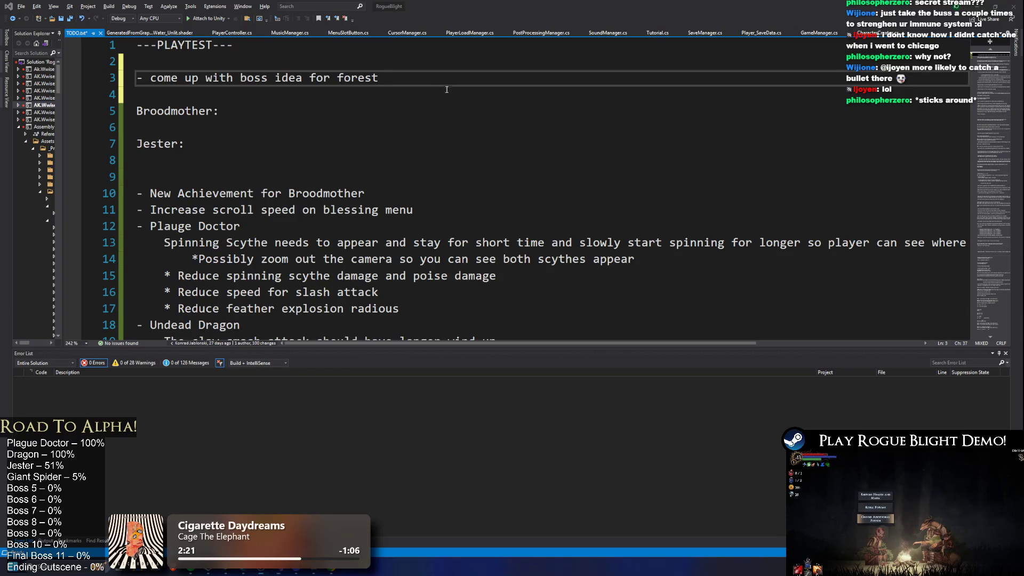
pyautogui.hotkey('alt', 'Tab')
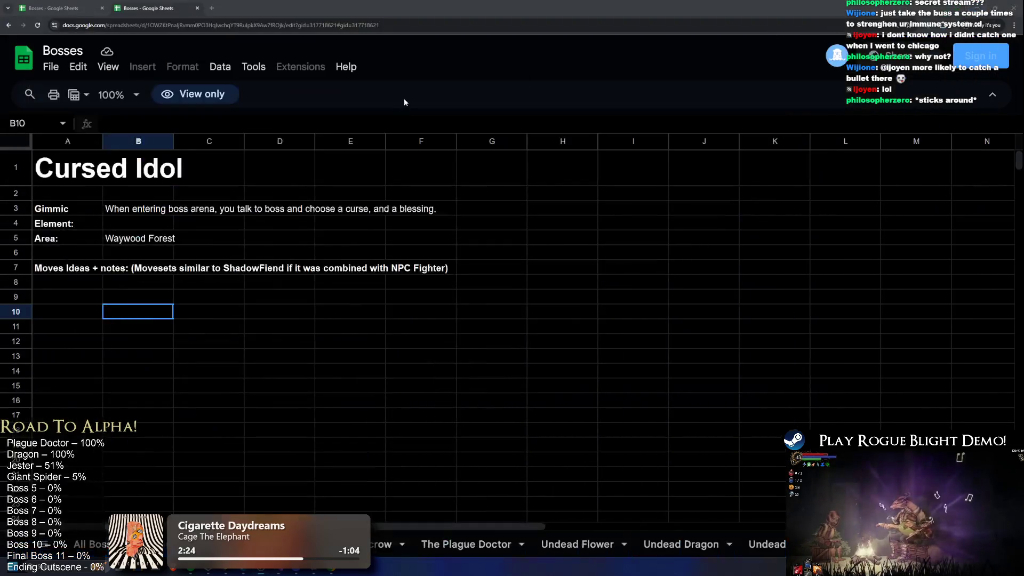
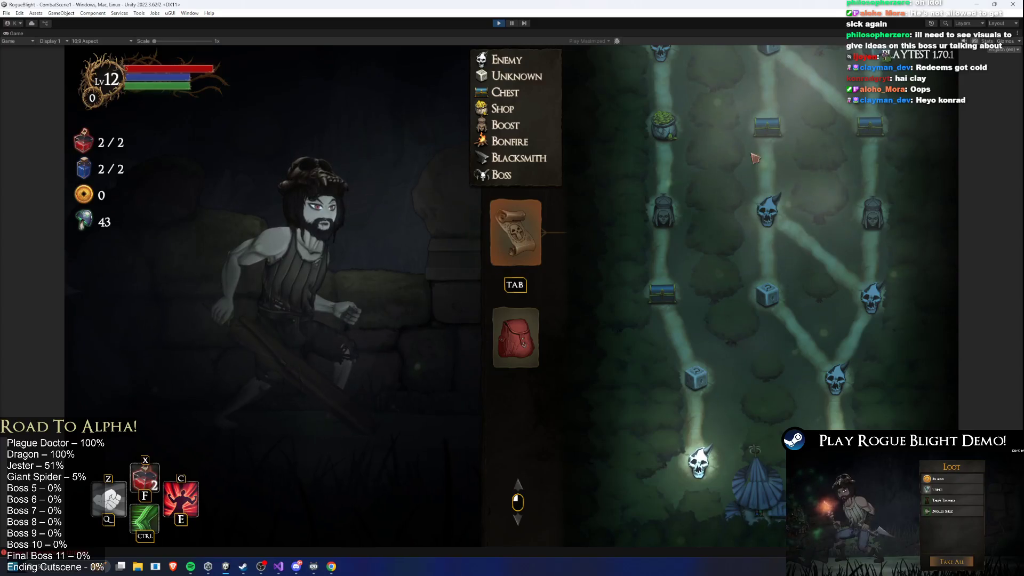
pyautogui.scroll(5, 755, 158)
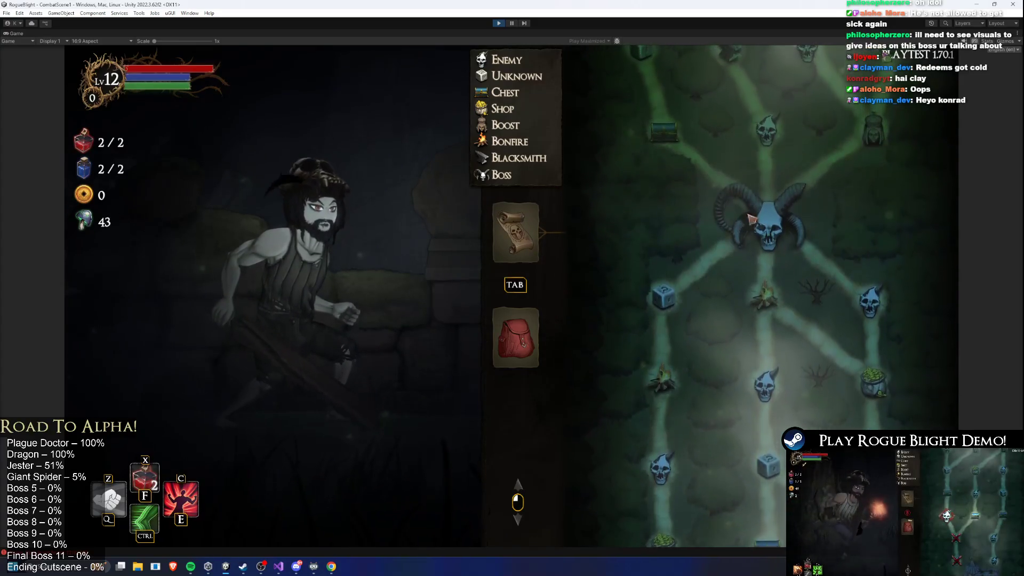
pyautogui.scroll(1, 750, 218)
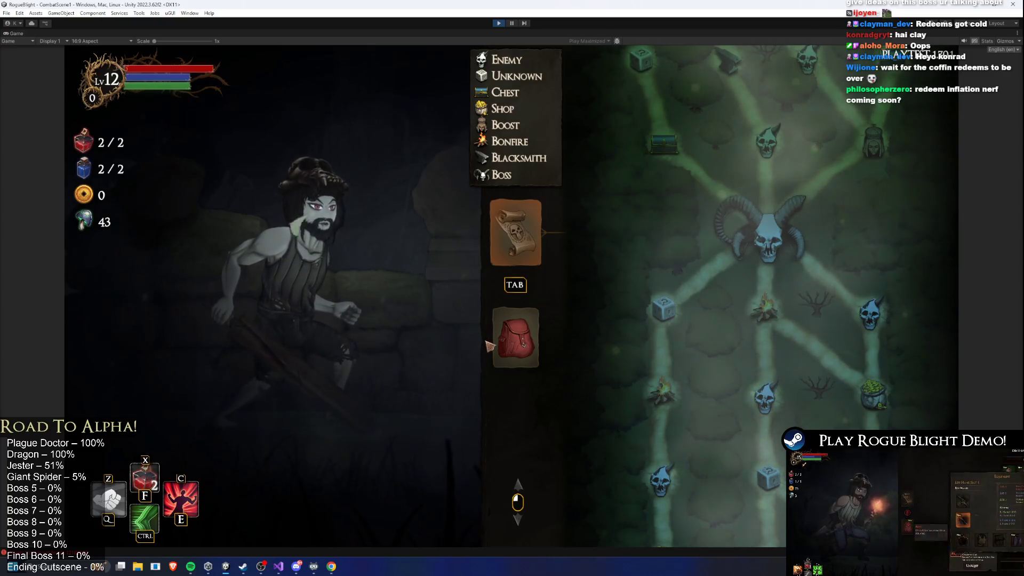
pyautogui.scroll(-3, 688, 401)
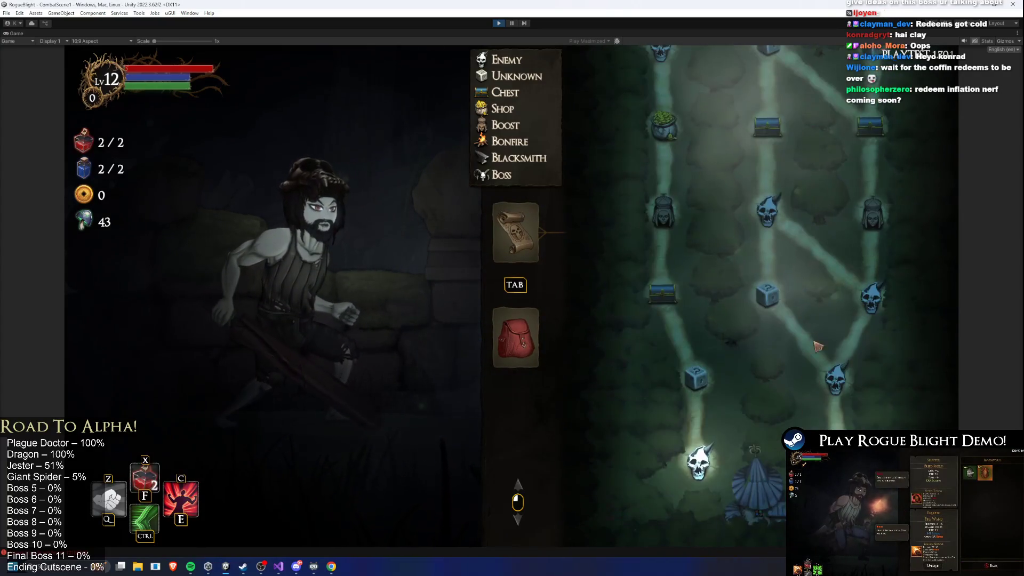
# Step: Leave the run map and move the character around the next forest area
pyautogui.press('Tab')
pyautogui.press('Right')
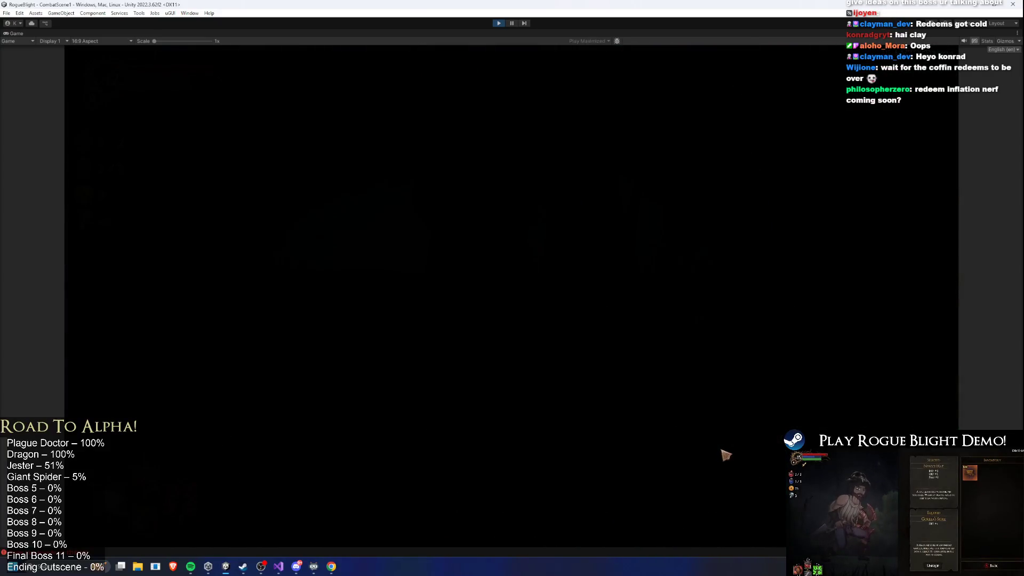
pyautogui.press('Left')
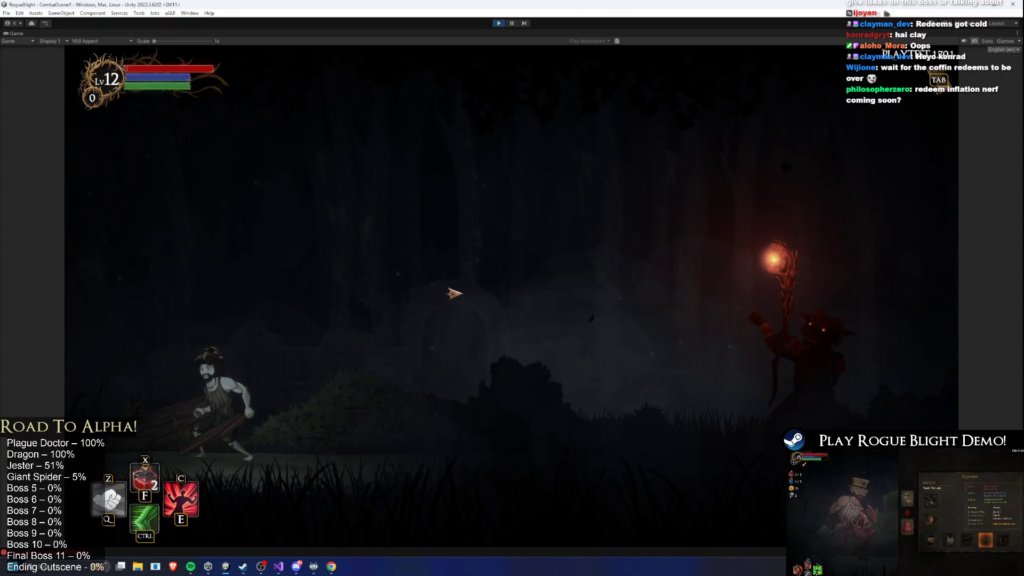
pyautogui.press('Left')
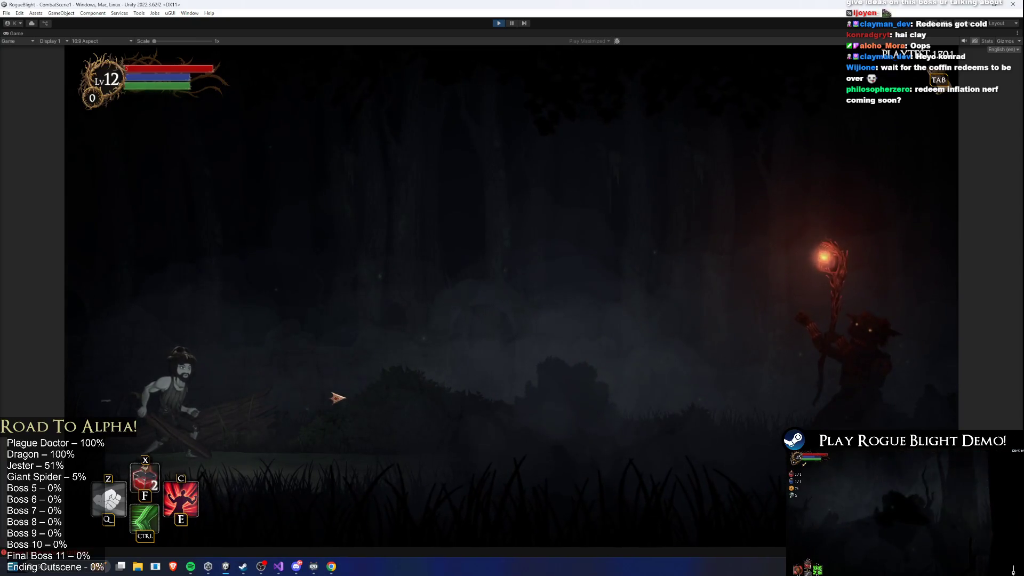
# Step: Regenerate the level background via F1 cheats, defeat the torch goblin and collect its loot
pyautogui.press('F1')
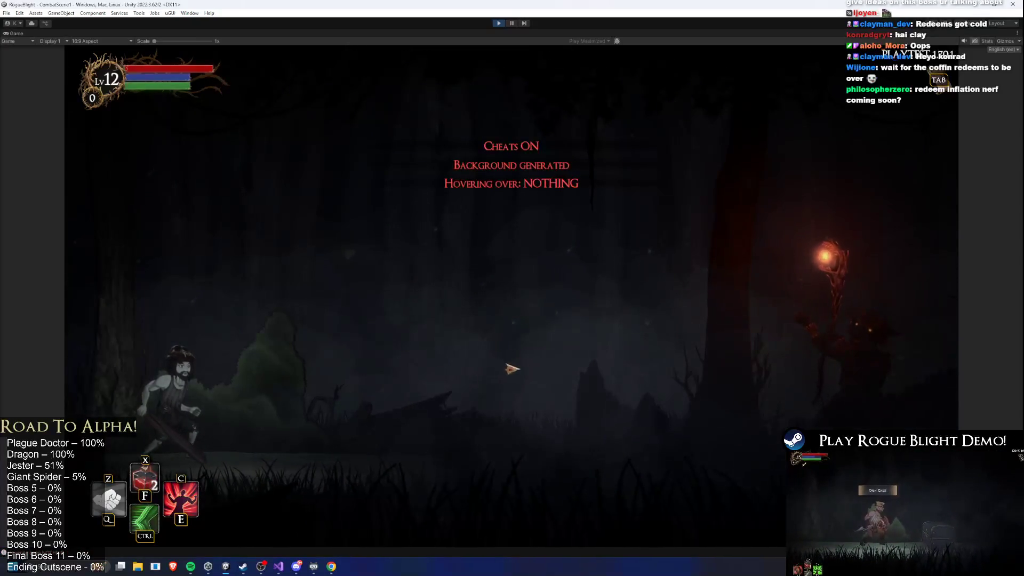
pyautogui.press('F1')
pyautogui.press('F1')
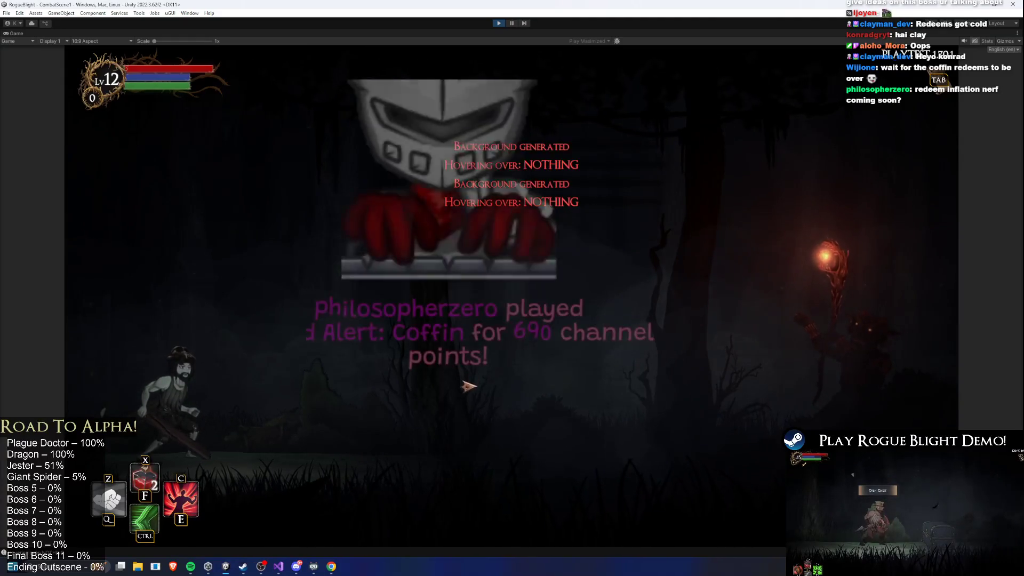
pyautogui.press('F1')
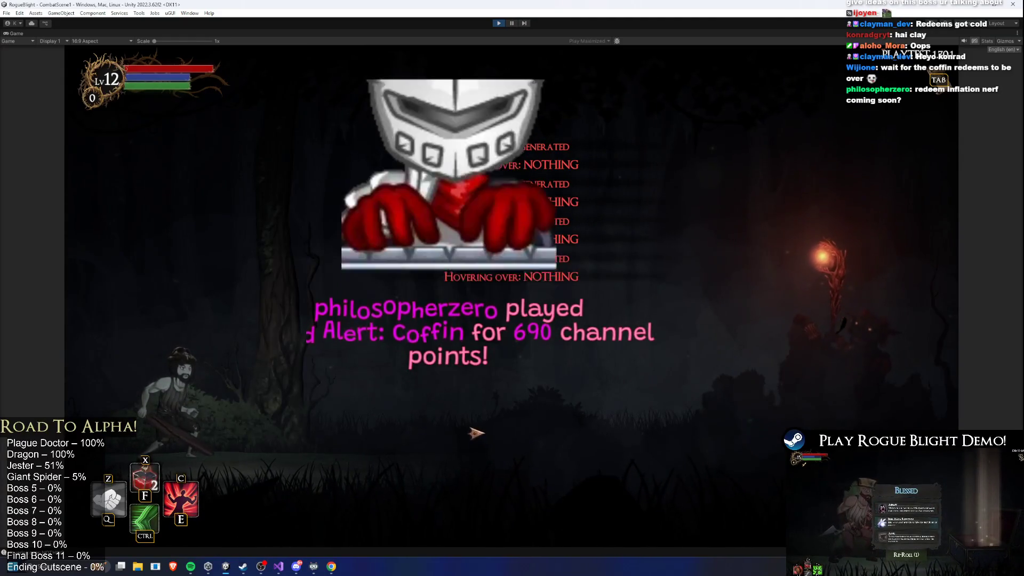
pyautogui.press('F1')
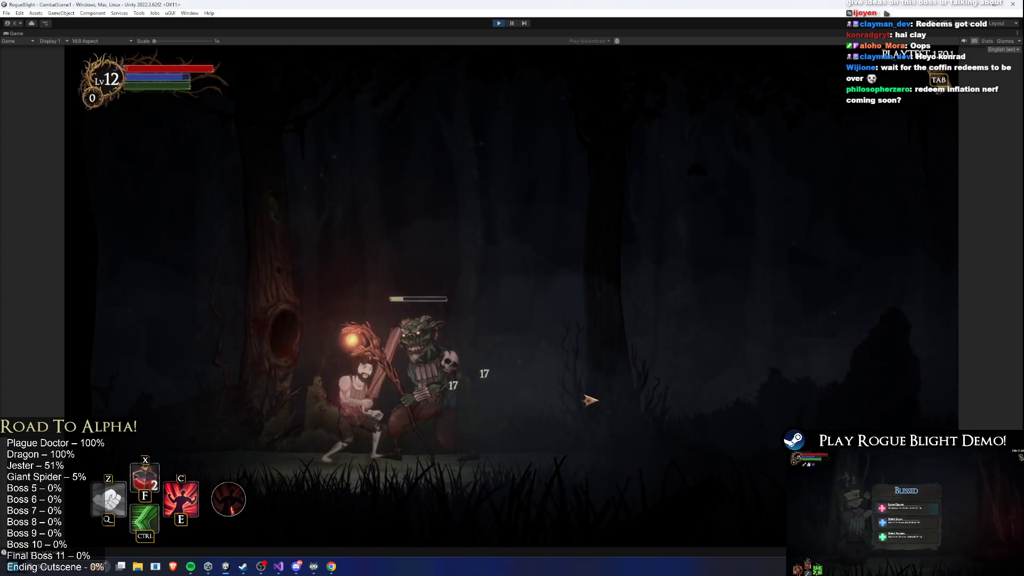
pyautogui.click(708, 339)
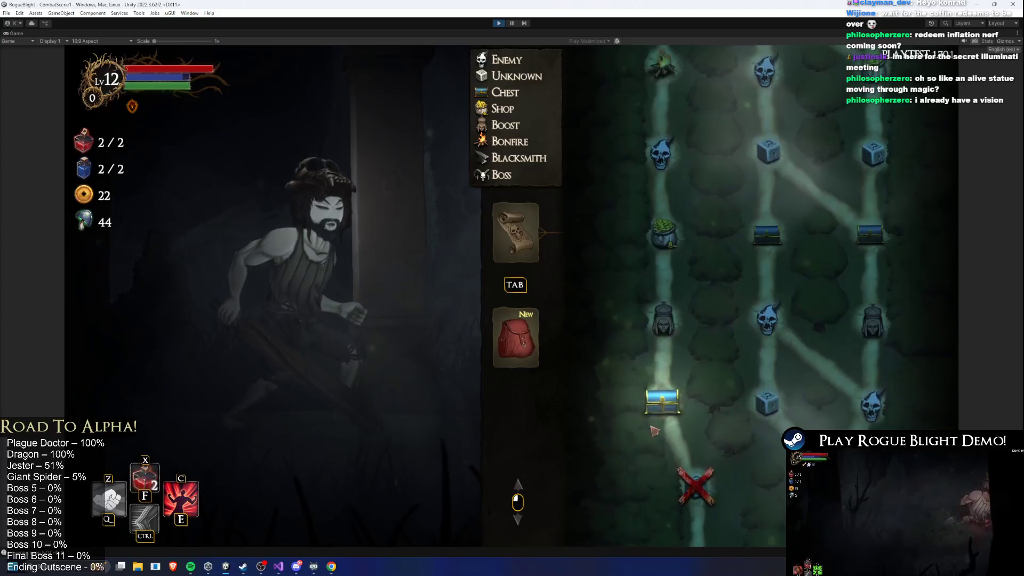
# Step: Enter the next area, interact with the chest and take one of its offered blessings
pyautogui.press('Tab')
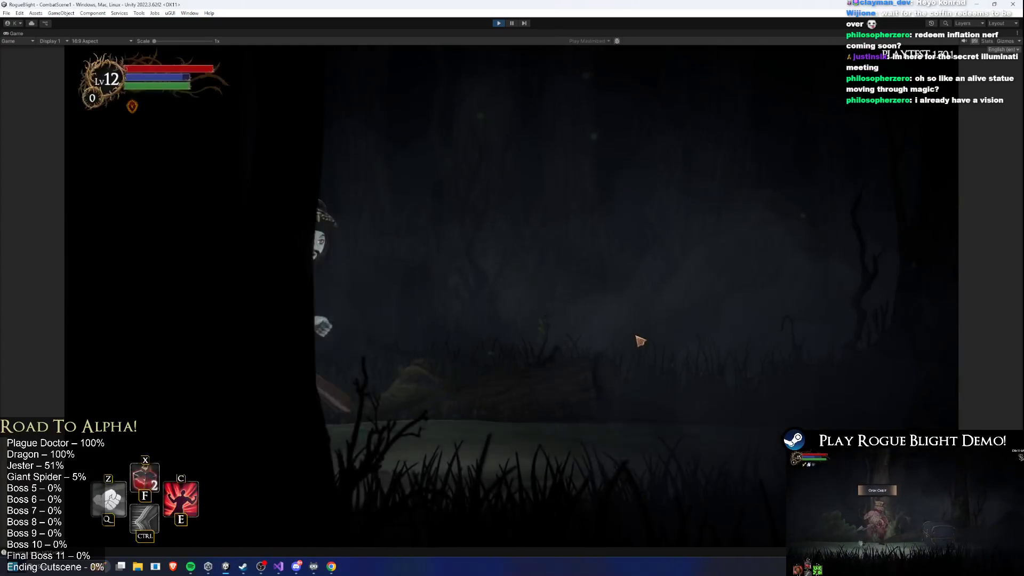
pyautogui.press('e')
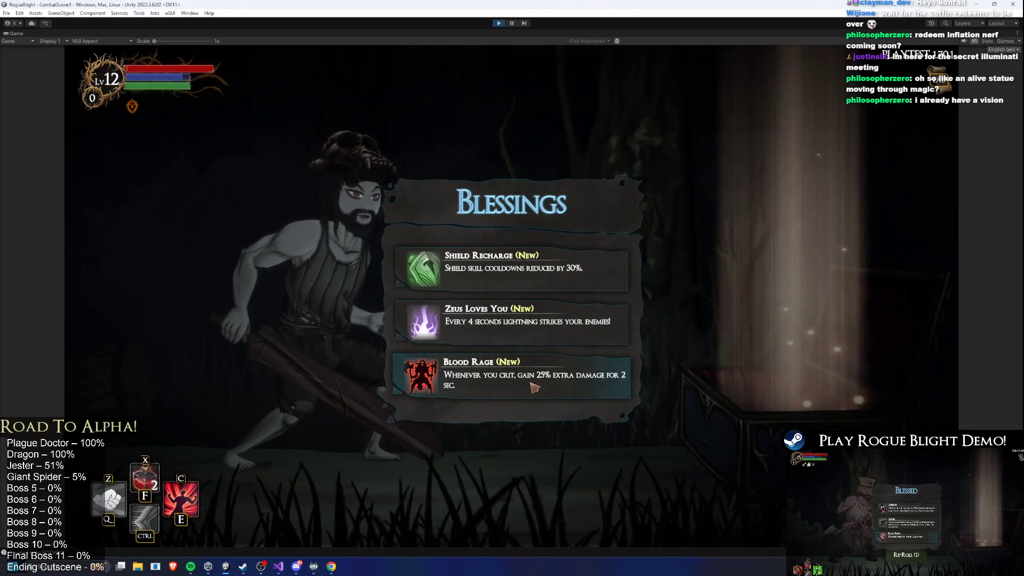
pyautogui.click(552, 268)
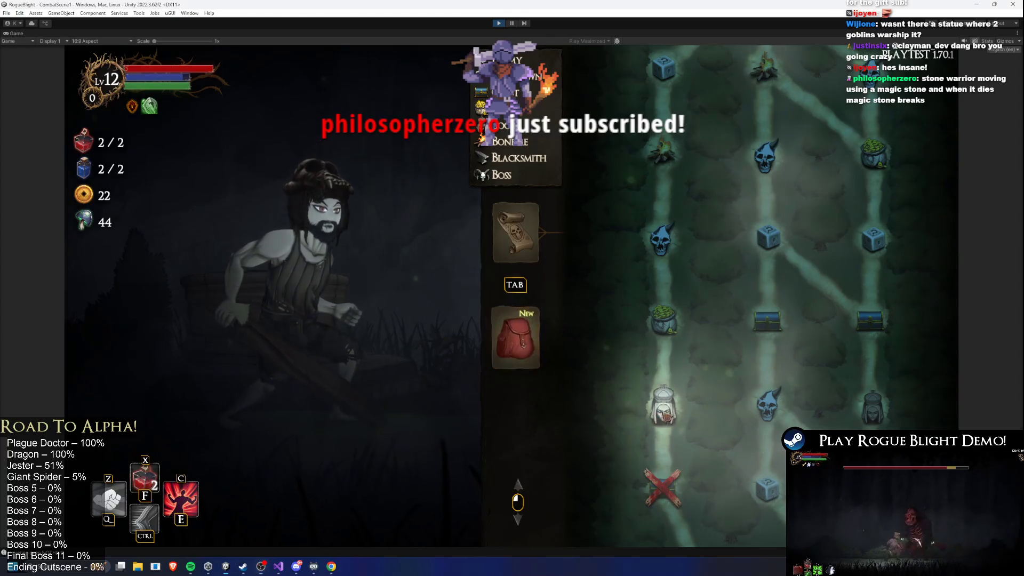
# Step: Pray at the shrine, take the Bonus Health boost and return to the run map
pyautogui.press('Tab')
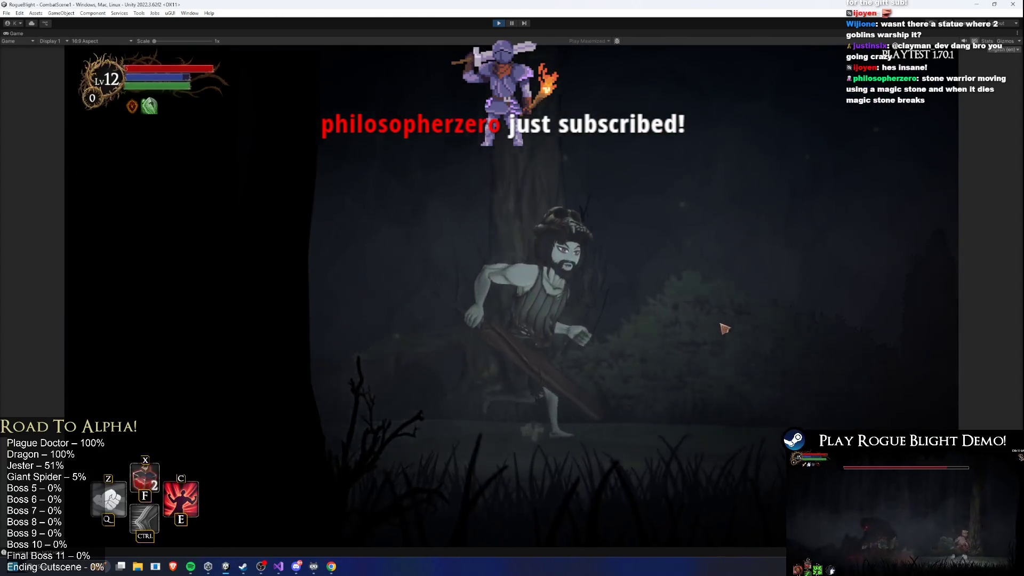
pyautogui.press('e')
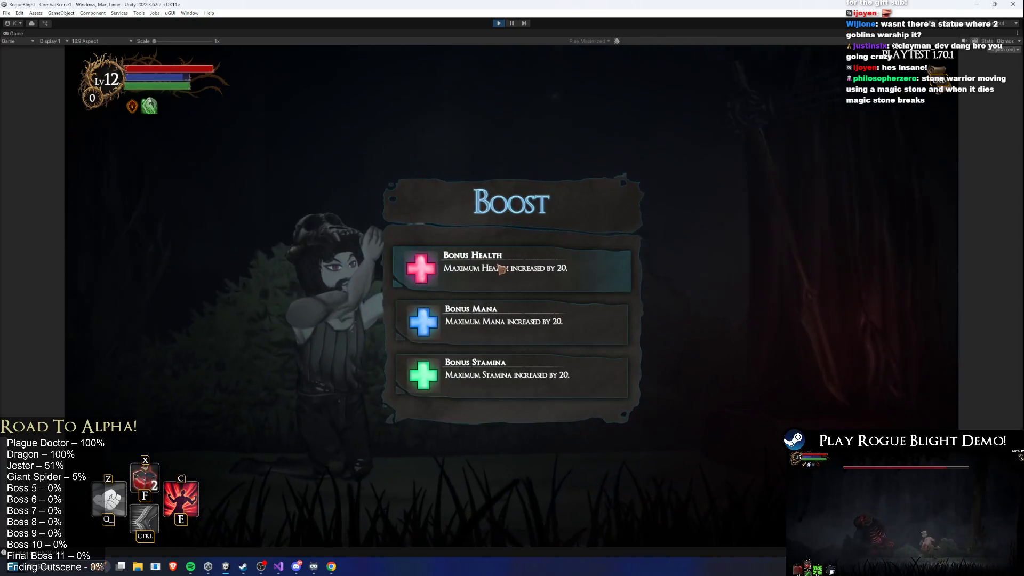
pyautogui.click(502, 271)
pyautogui.press('Tab')
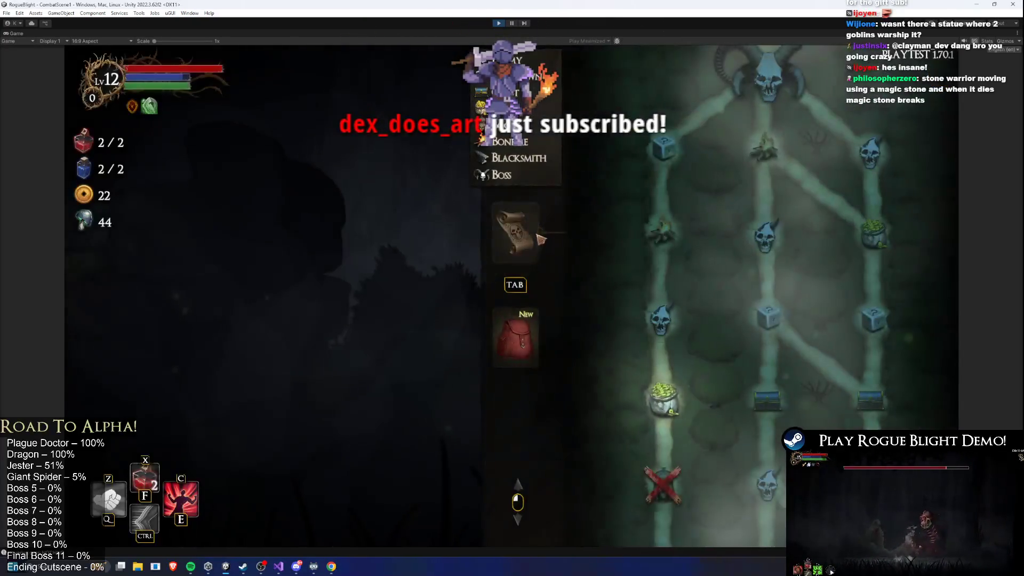
# Step: Travel to the shop node, talk to the shopkeeper, leave without buying and reopen the map
pyautogui.click(663, 396)
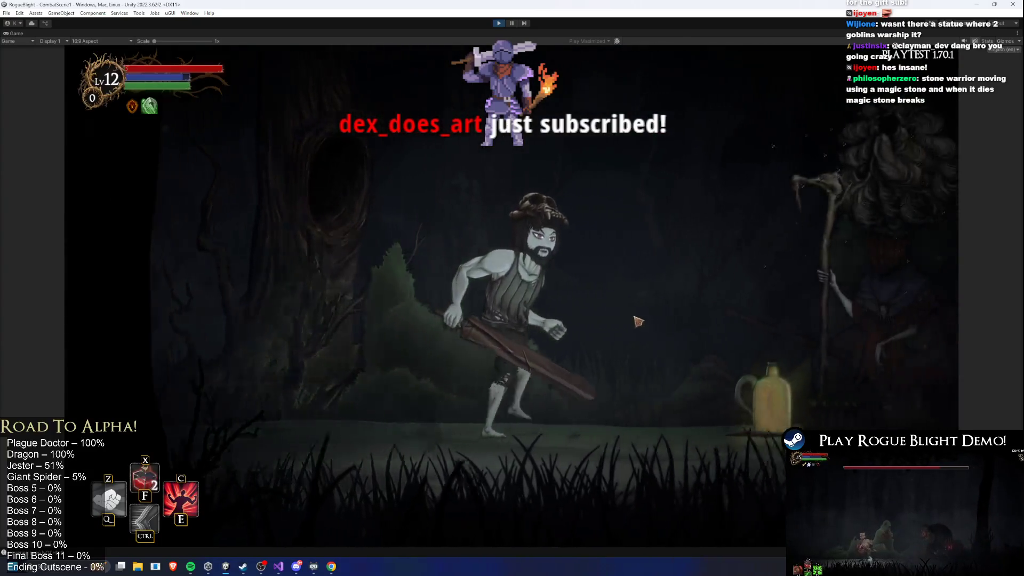
pyautogui.press('d')
pyautogui.press('e')
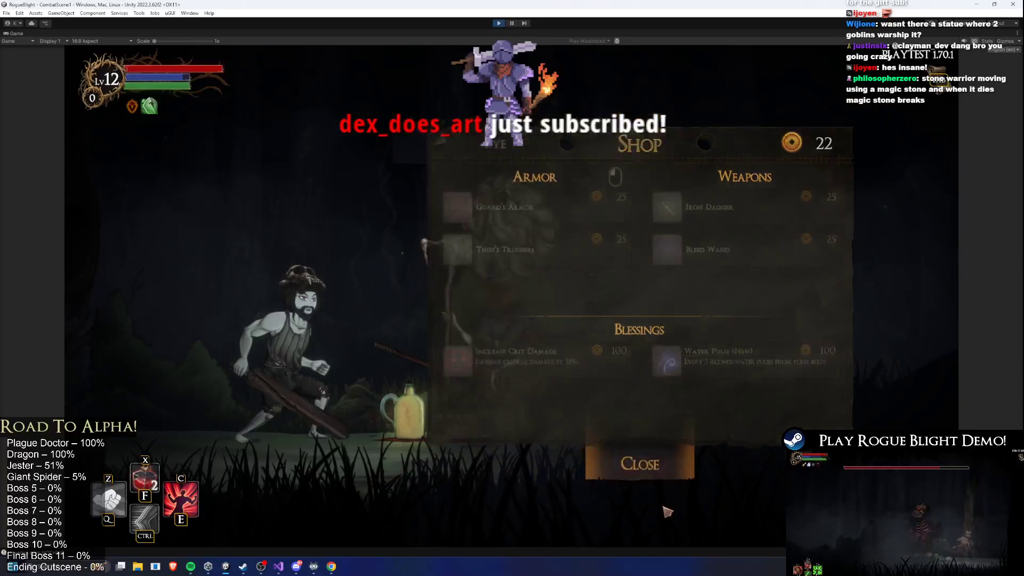
pyautogui.click(639, 498)
pyautogui.press('Tab')
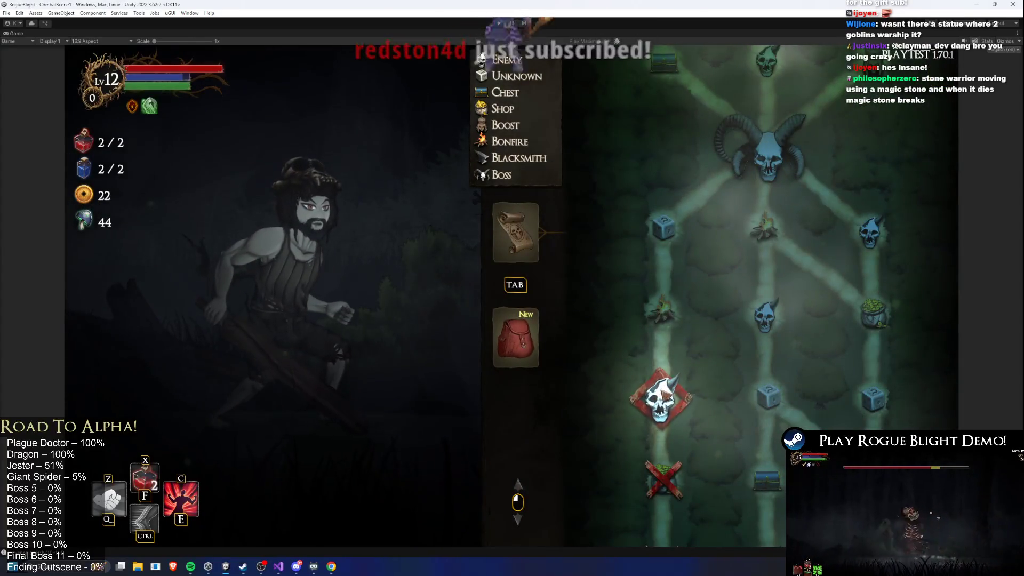
# Step: Travel to the next map node and play through its forest encounter to the campfire scene
pyautogui.click(664, 396)
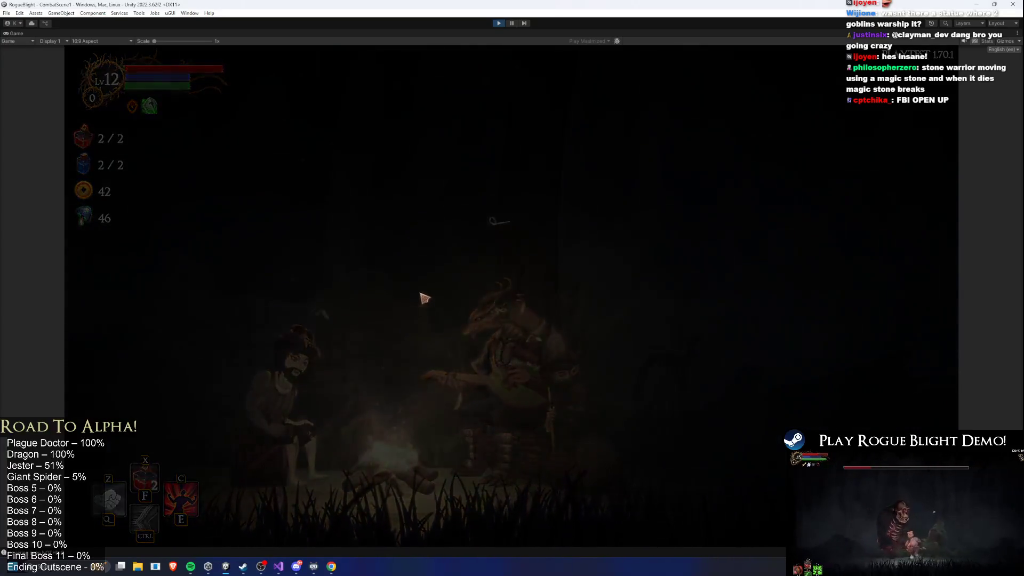
pyautogui.press('Tab')
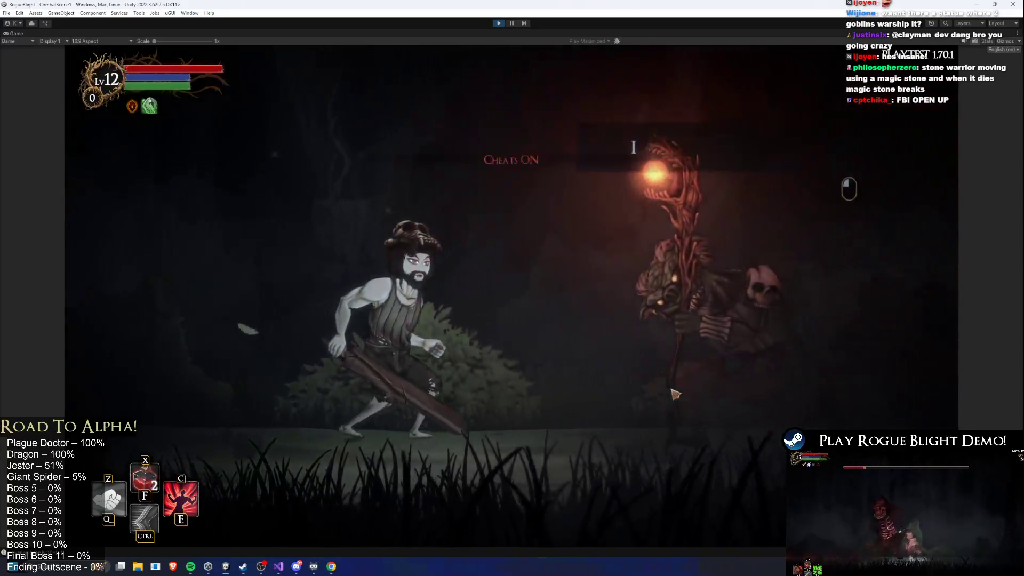
# Step: Talk to the fungi-asking character and advance through the following encounter rooms
pyautogui.press('e')
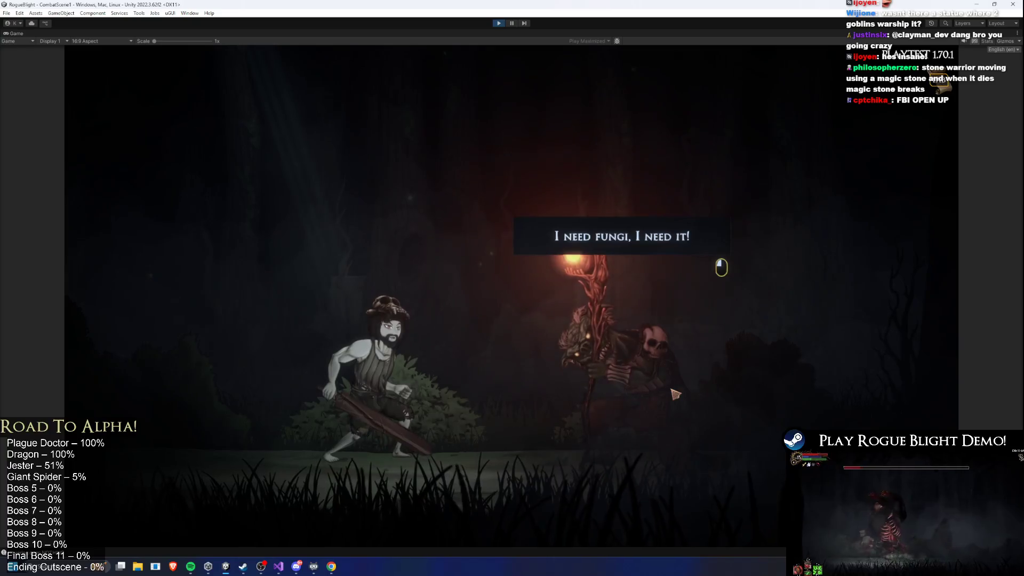
pyautogui.press('Tab')
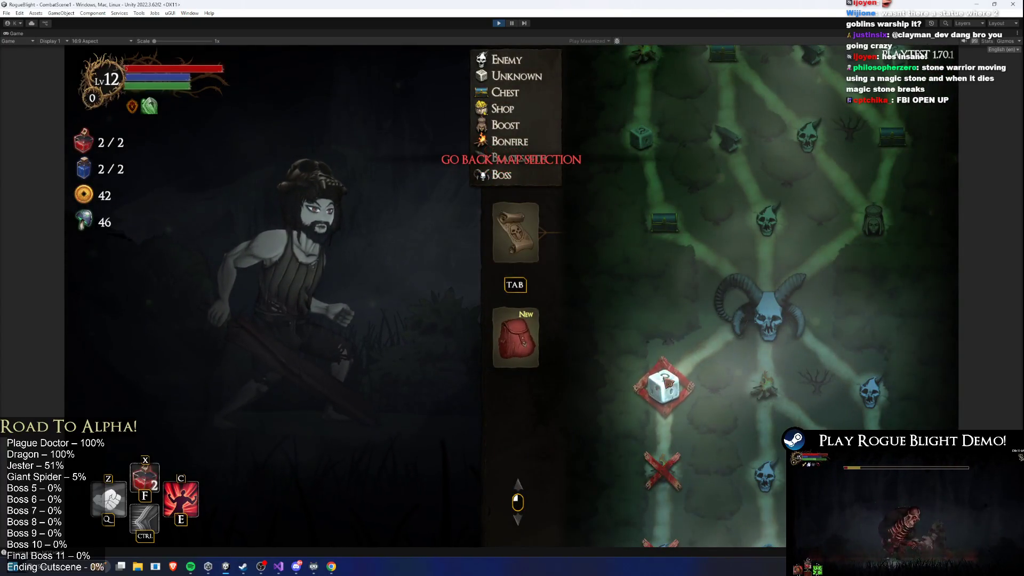
pyautogui.press('Tab')
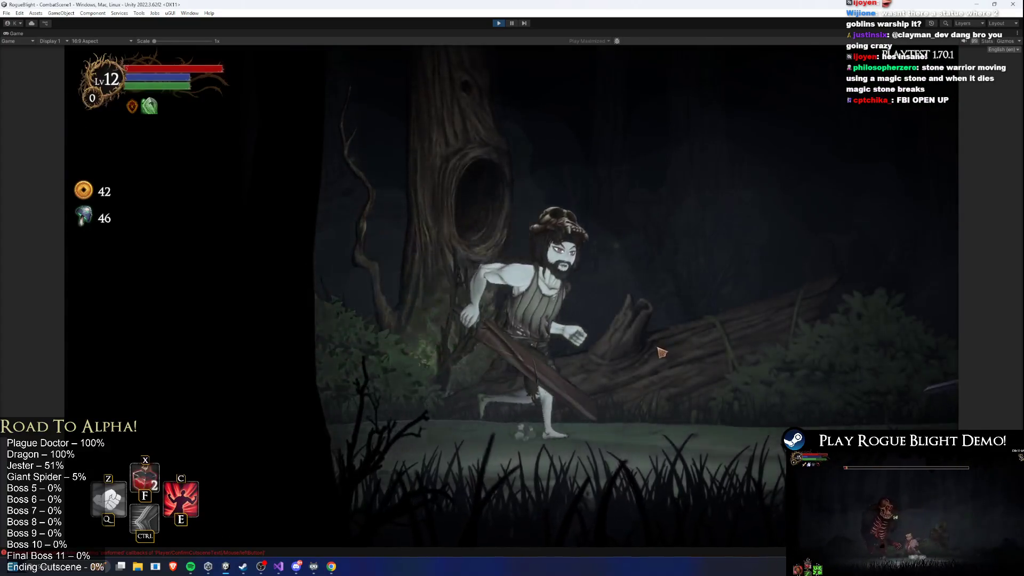
pyautogui.press('Tab')
pyautogui.press('Tab')
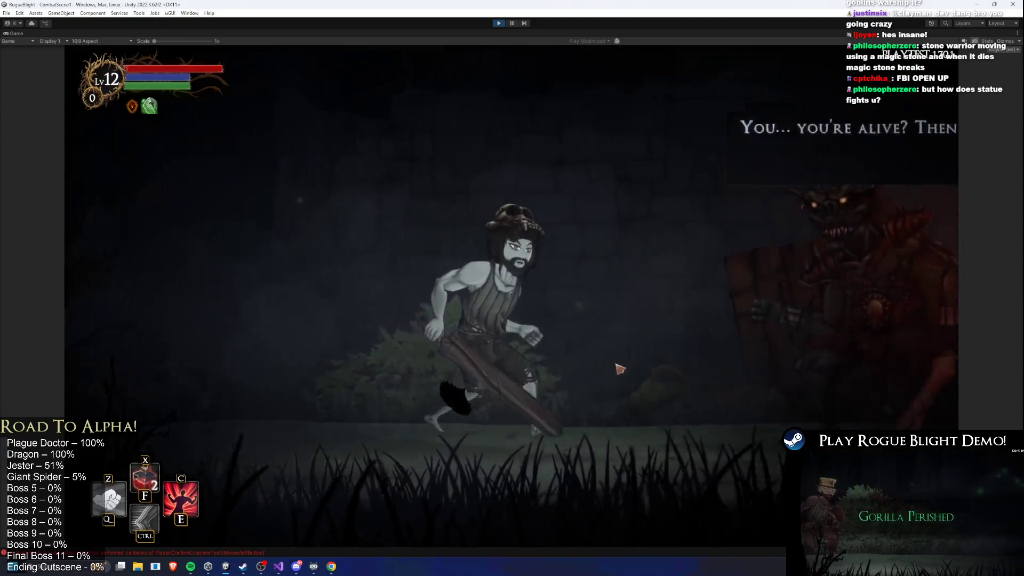
pyautogui.press('Tab')
pyautogui.press('Tab')
pyautogui.press('Right')
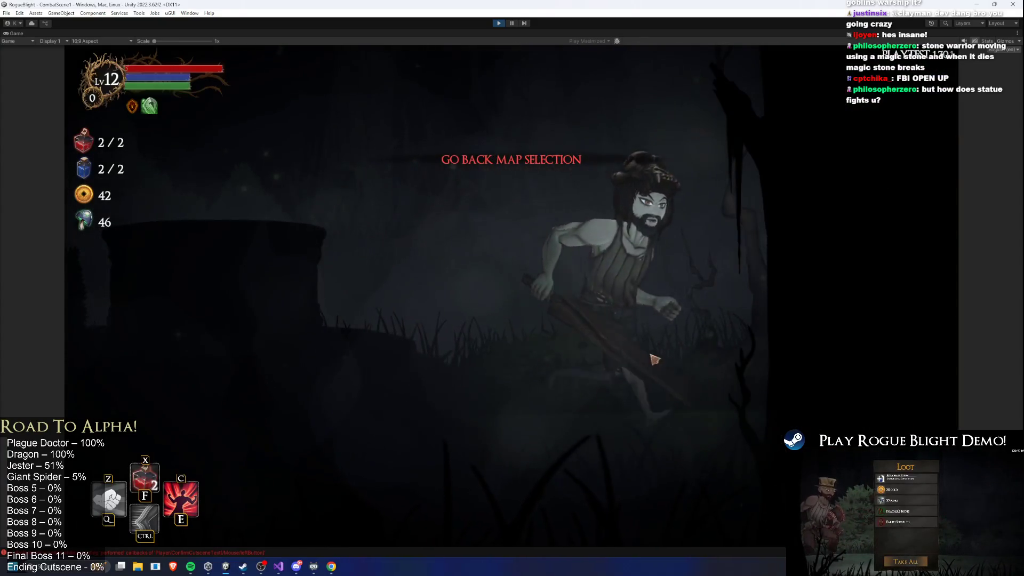
pyautogui.press('Right')
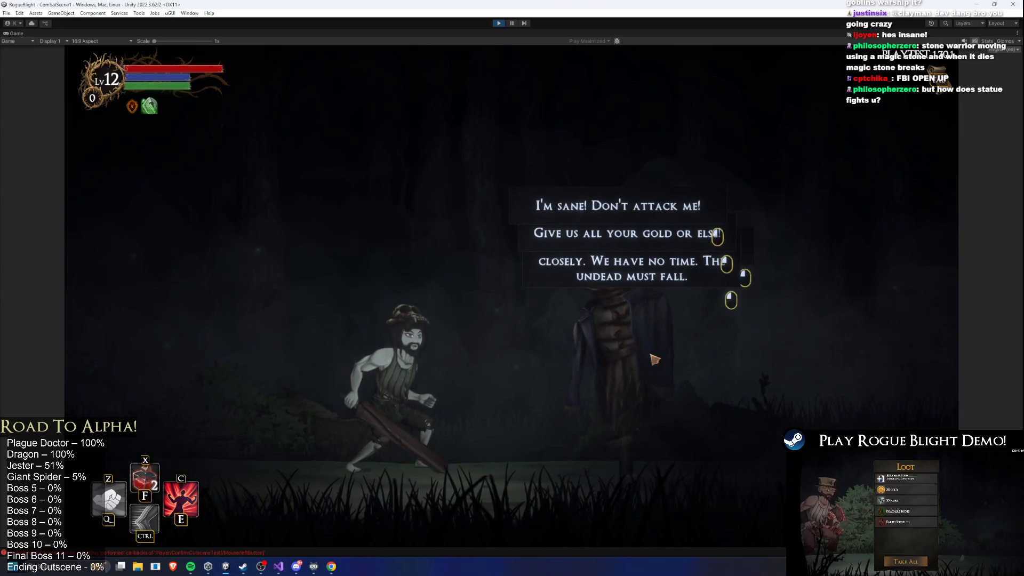
pyautogui.press('Tab')
pyautogui.press('Tab')
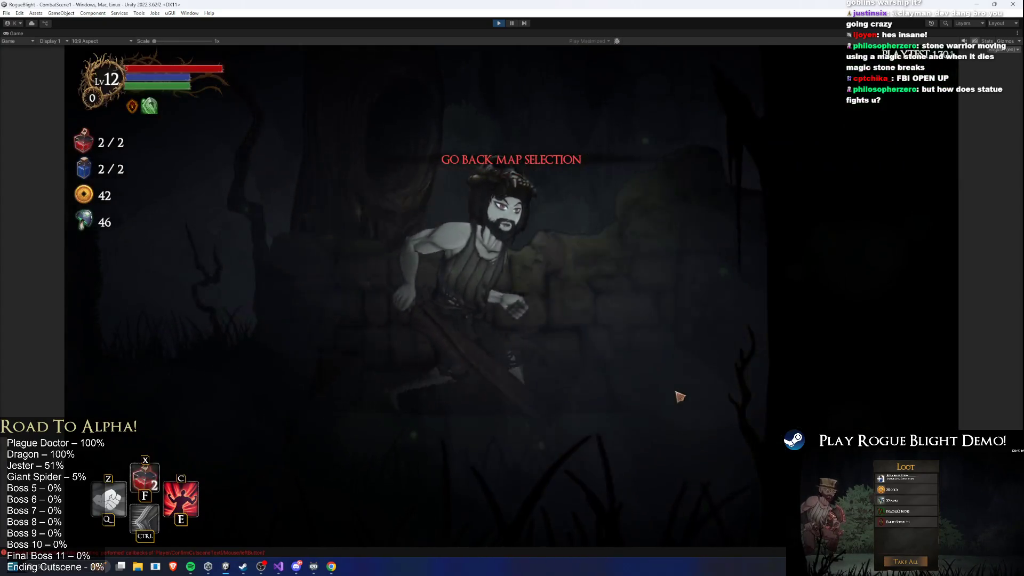
pyautogui.press('Right')
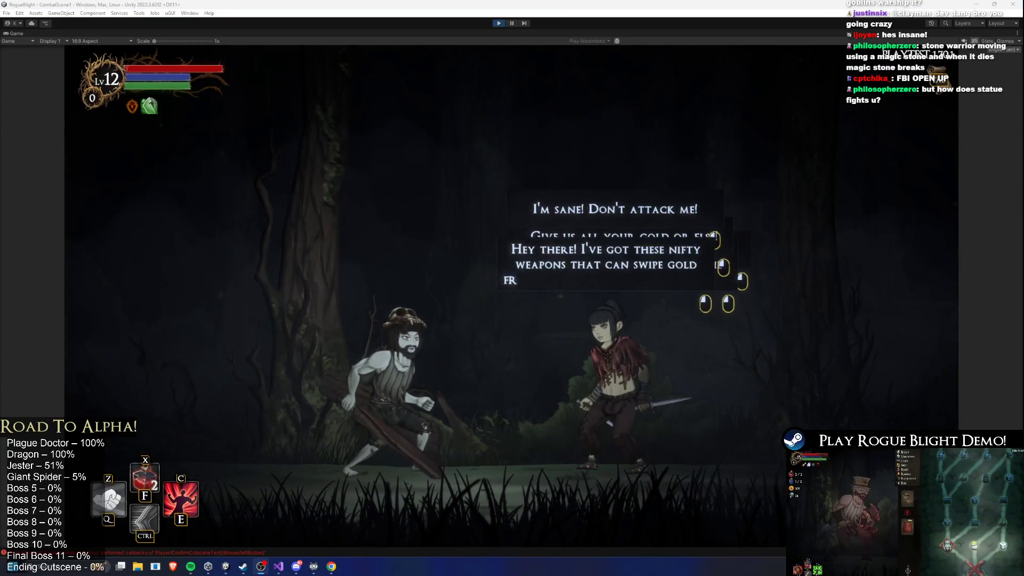
# Step: Cycle through encounter rooms with the debug keys until the red statue idol room appears
pyautogui.press('Escape')
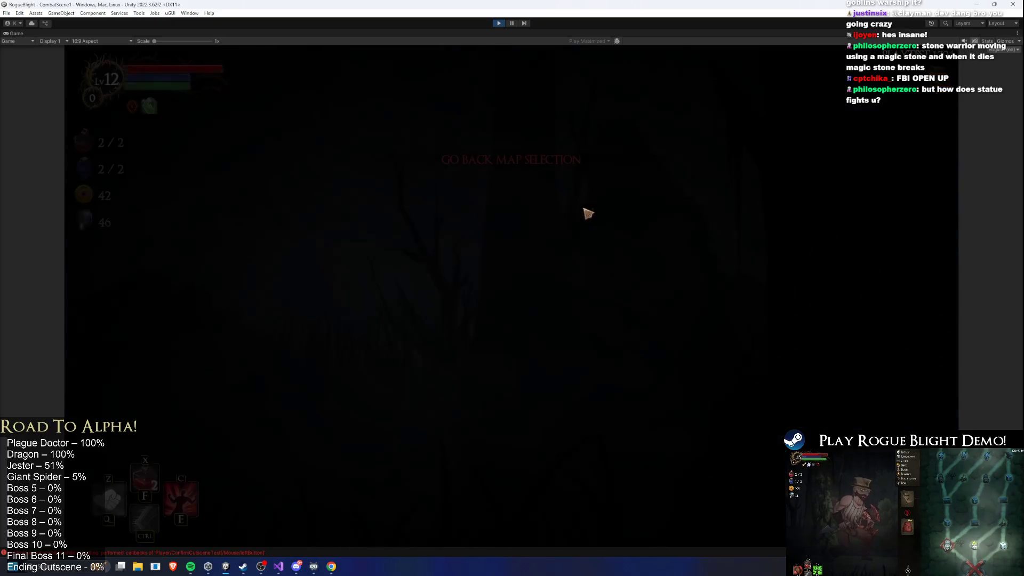
pyautogui.press('Tab')
pyautogui.press('Tab')
pyautogui.press('Return')
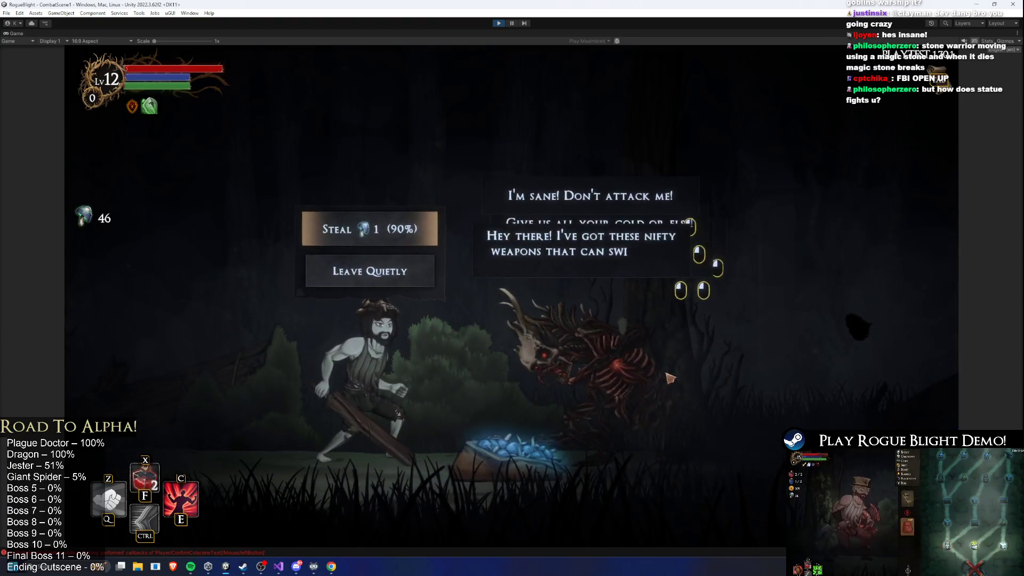
pyautogui.press('Escape')
pyautogui.press('Tab')
pyautogui.press('Tab')
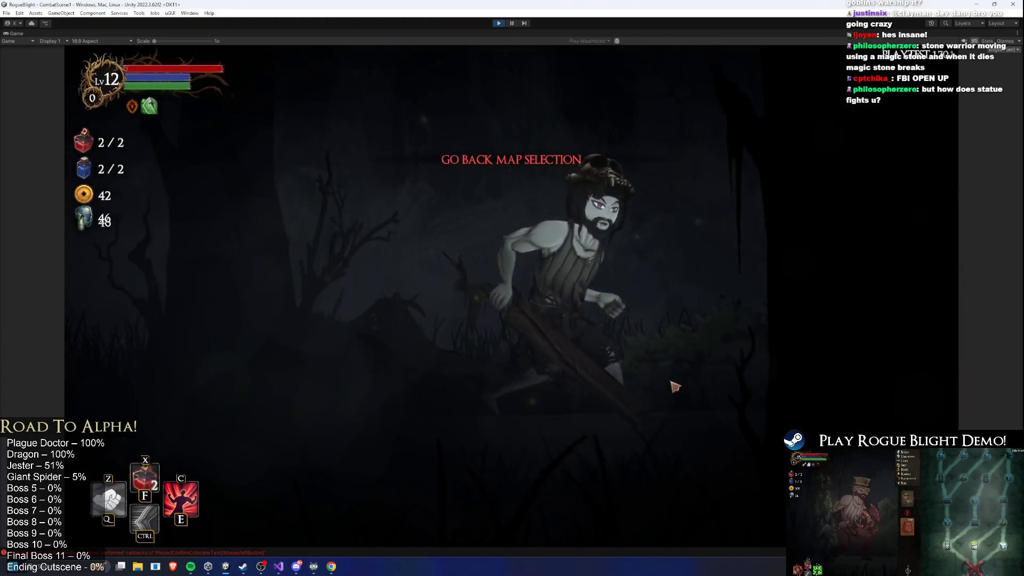
pyautogui.press('Return')
pyautogui.press('Return')
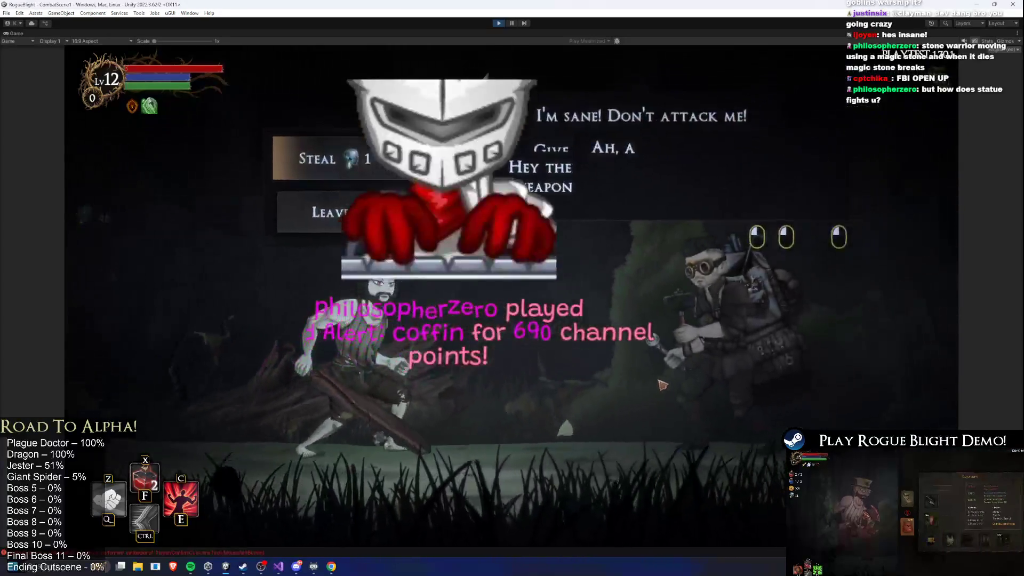
pyautogui.press('Tab')
pyautogui.press('Tab')
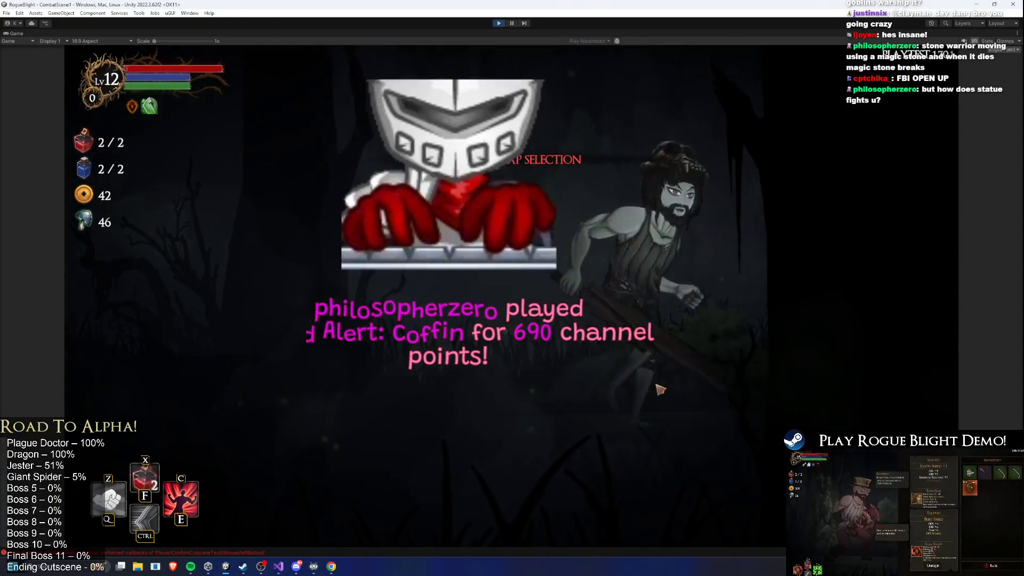
pyautogui.press('Return')
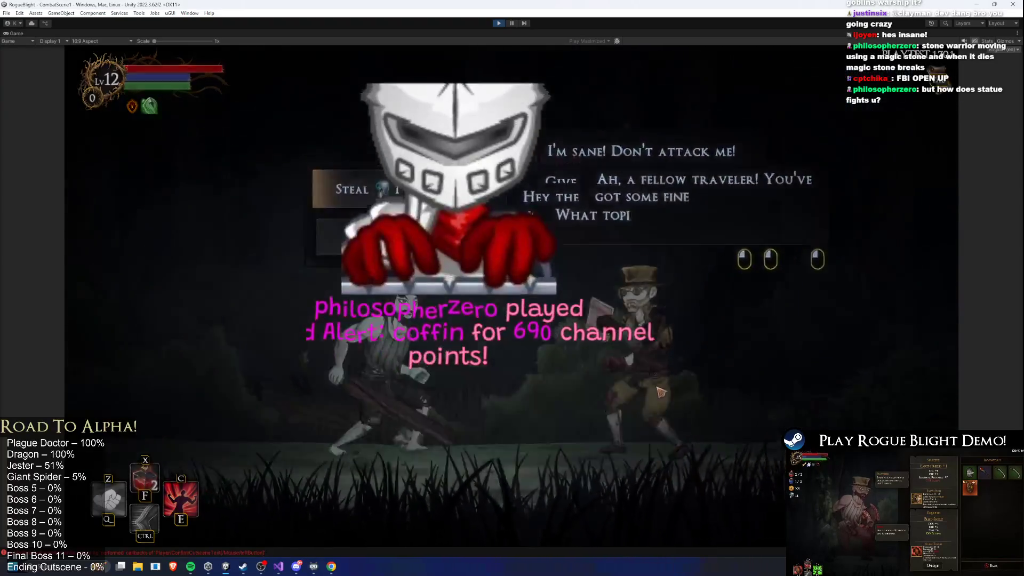
pyautogui.press('Return')
pyautogui.press('Tab')
pyautogui.press('Return')
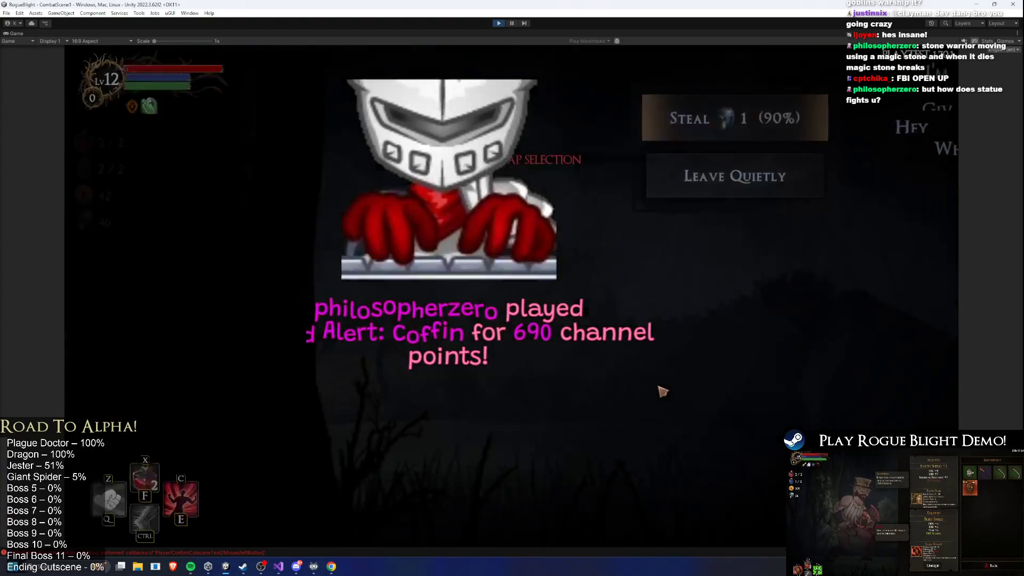
pyautogui.press('Return')
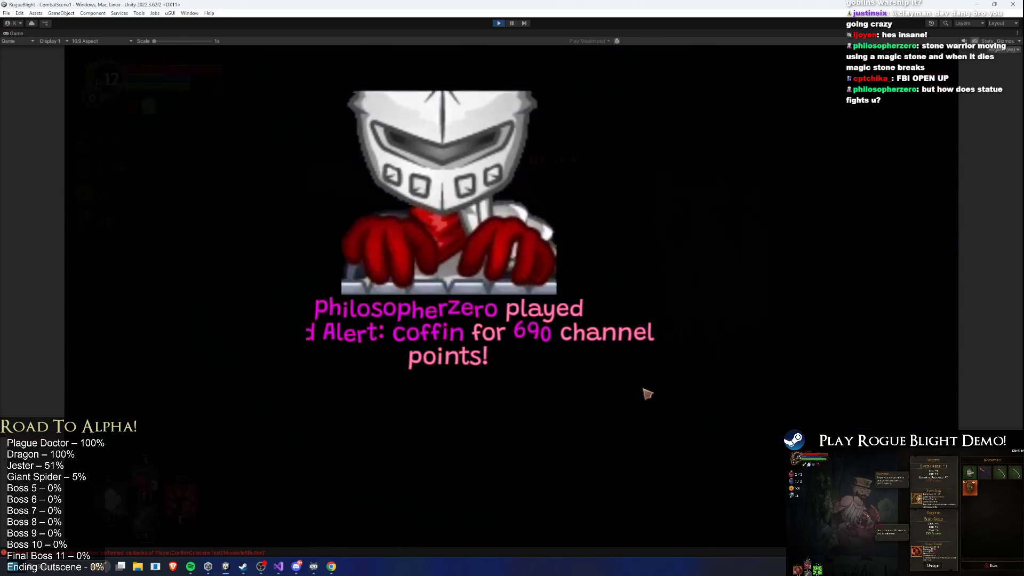
pyautogui.press('Return')
pyautogui.press('Return')
pyautogui.press('Return')
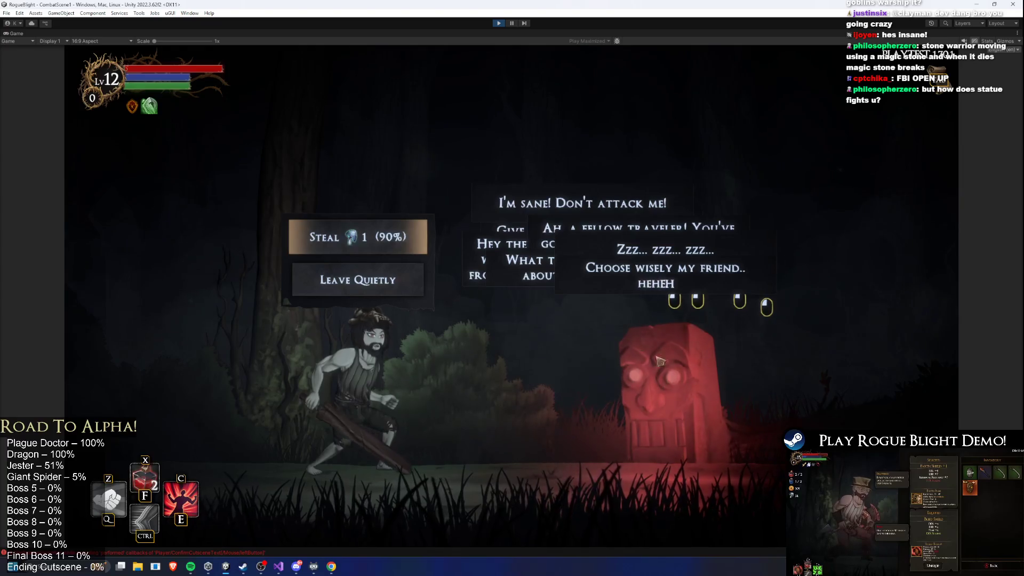
# Step: Pause the game and Save and Quit the current run
pyautogui.press('Escape')
pyautogui.click(542, 370)
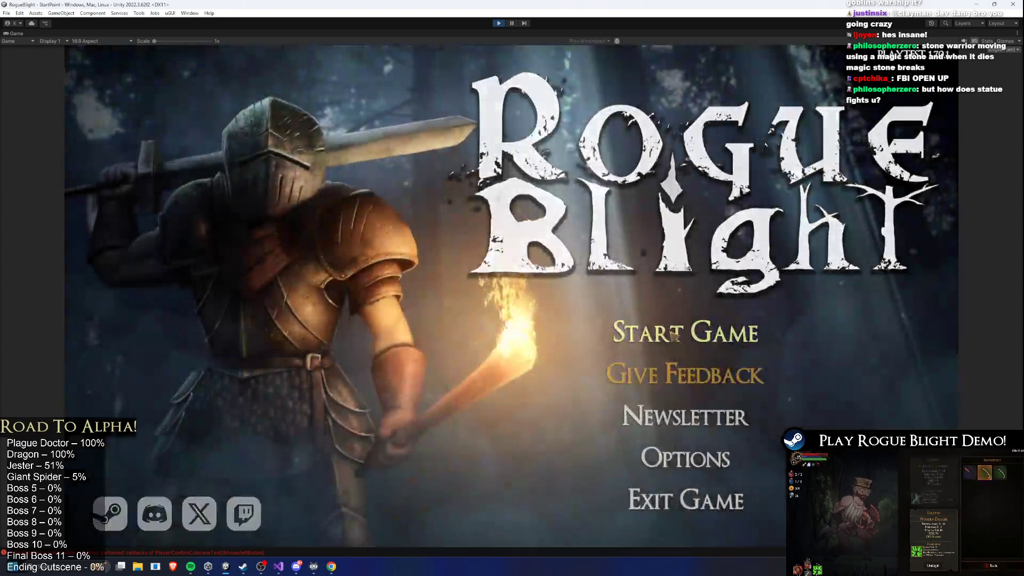
# Step: Continue the saved run, review the map and Blessings panel, then talk to the statue idol
pyautogui.click(675, 335)
pyautogui.click(708, 287)
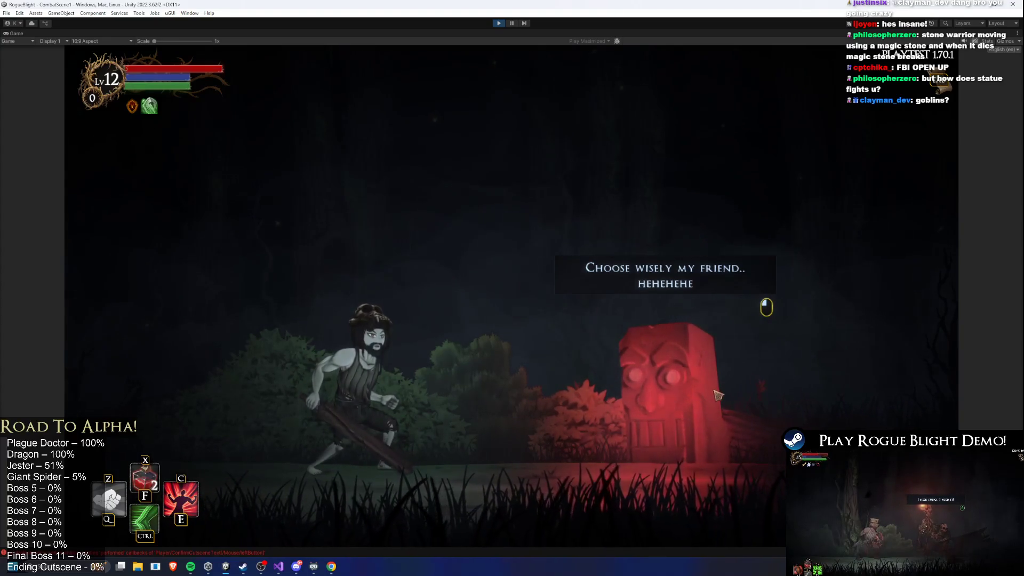
pyautogui.click(585, 303)
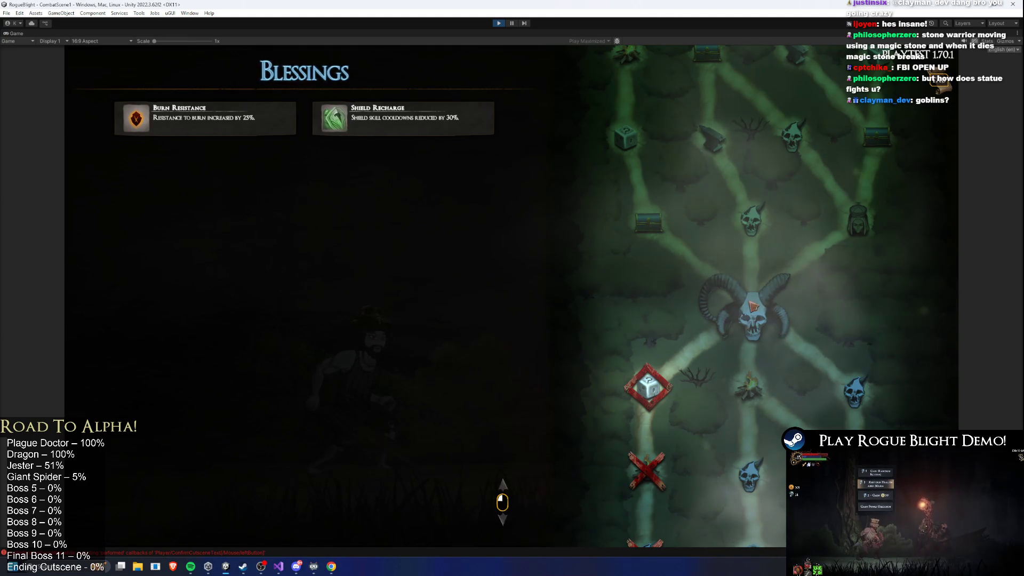
pyautogui.click(794, 314)
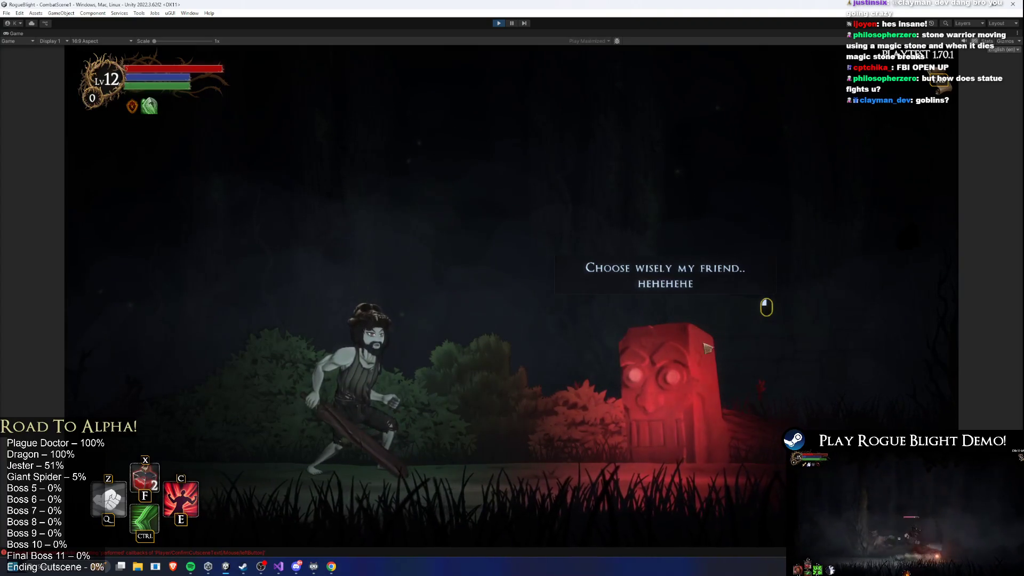
pyautogui.click(649, 320)
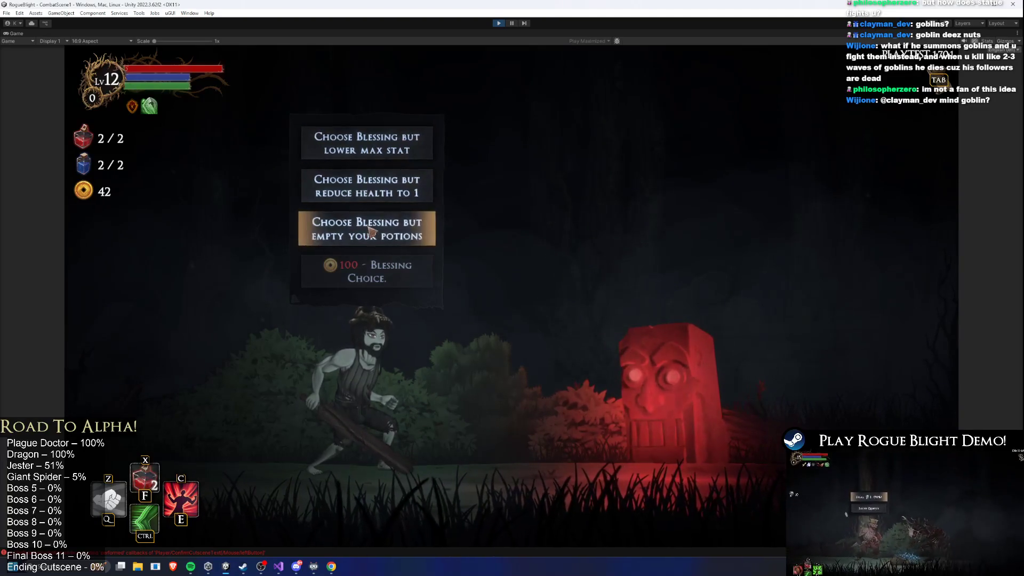
# Step: Choose the lower-max-stat bargain, take the Endurance blessing and accept Health Decreased
pyautogui.click(392, 152)
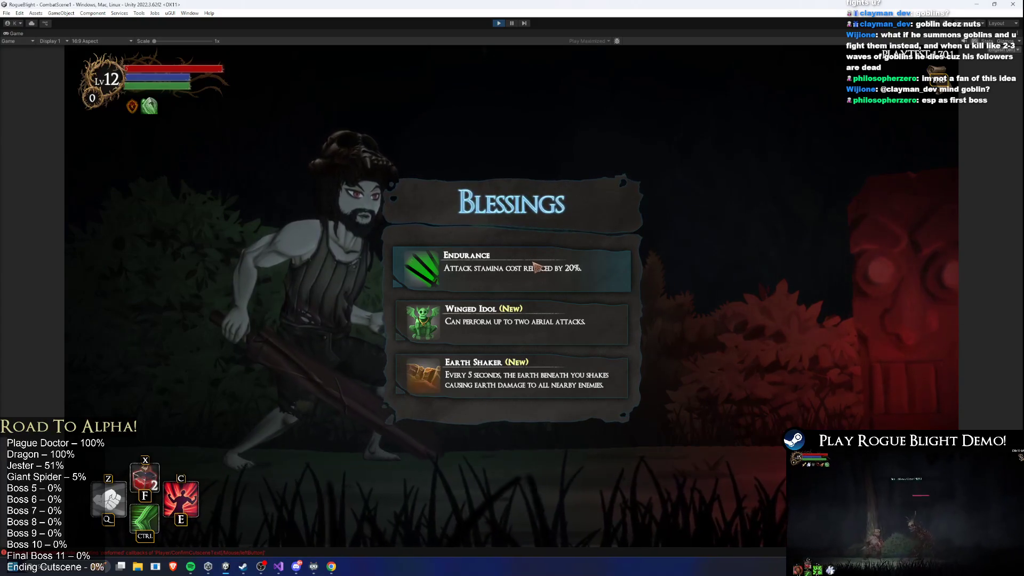
pyautogui.click(511, 276)
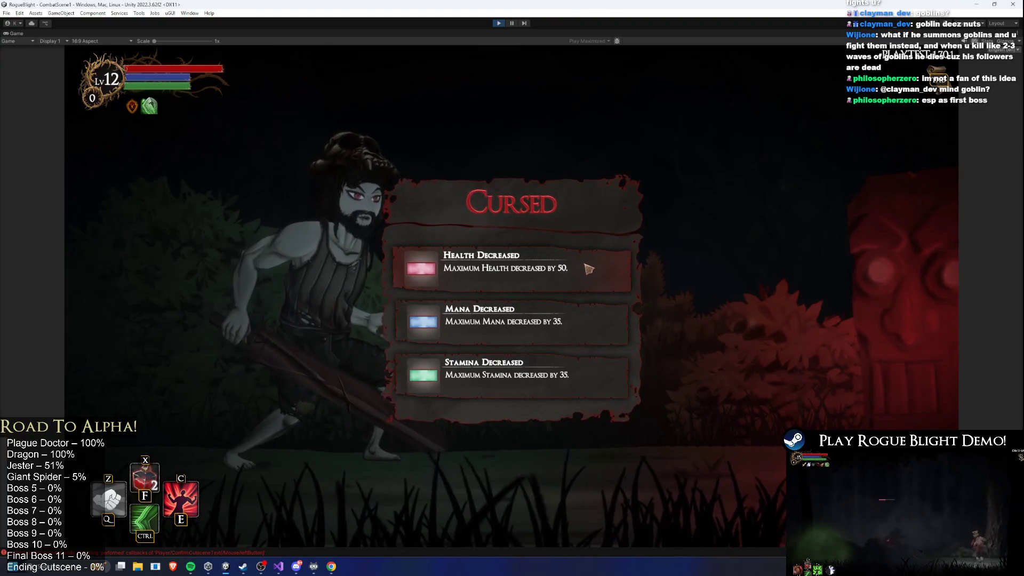
pyautogui.click(560, 315)
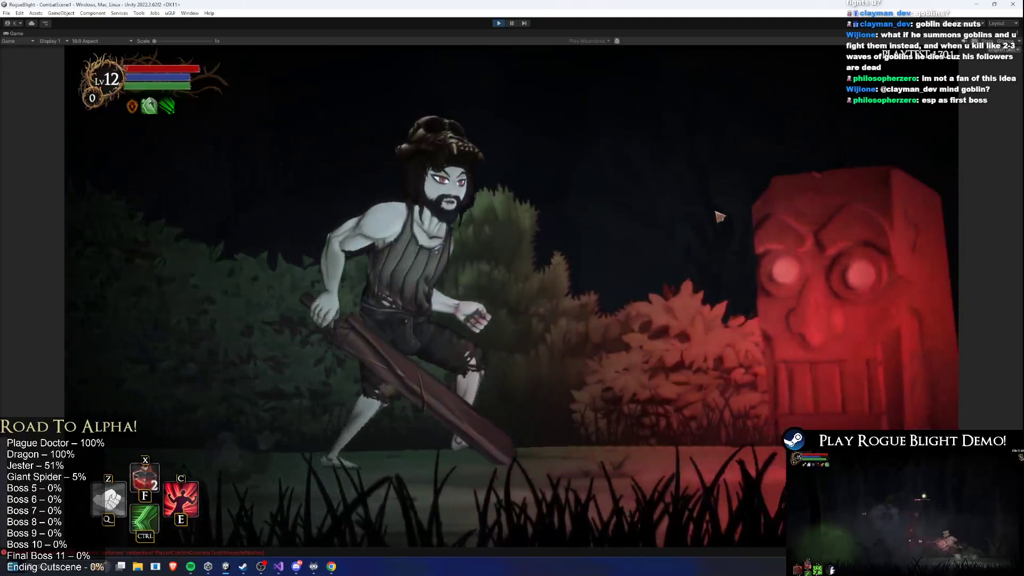
# Step: Run into the boss arena and open the fight with attacks, retreats and a jump
pyautogui.press('Tab')
pyautogui.press('Tab')
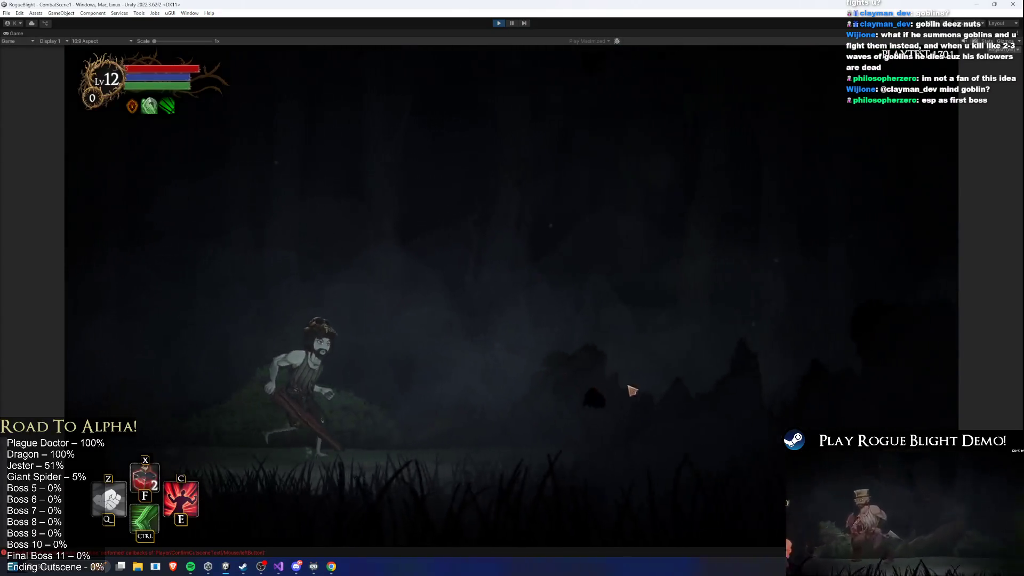
pyautogui.press('Right')
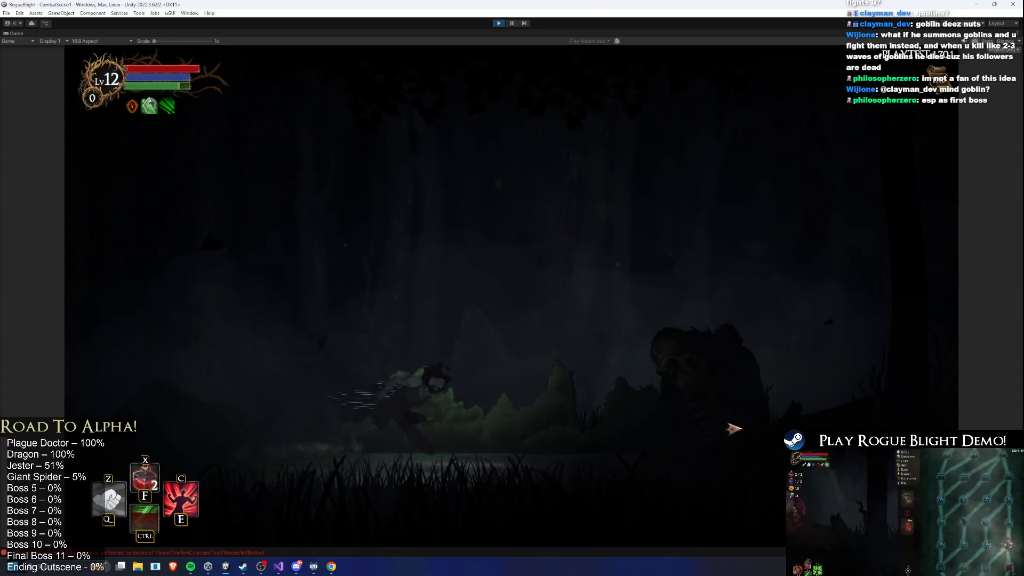
pyautogui.press('x')
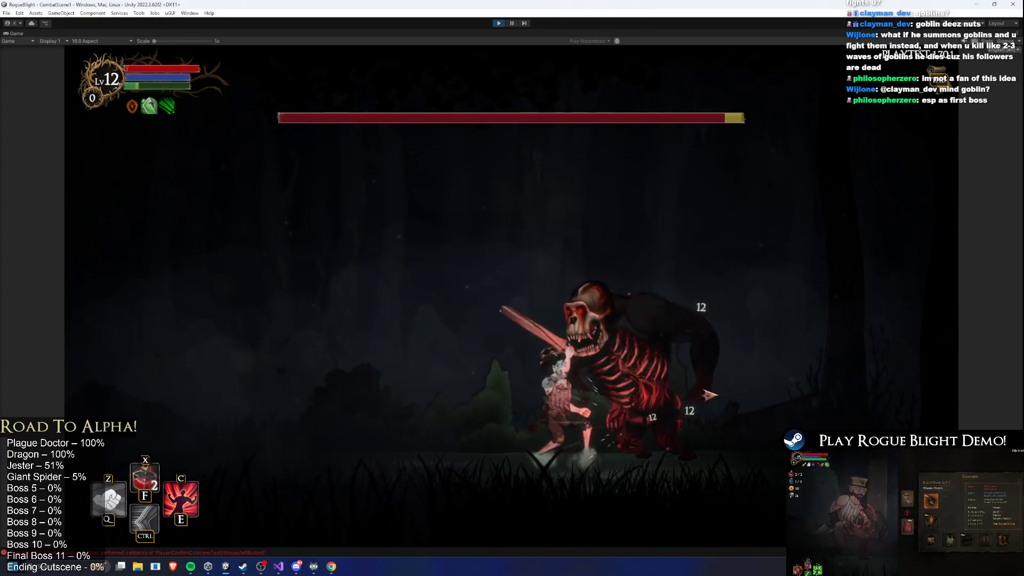
pyautogui.press('Left')
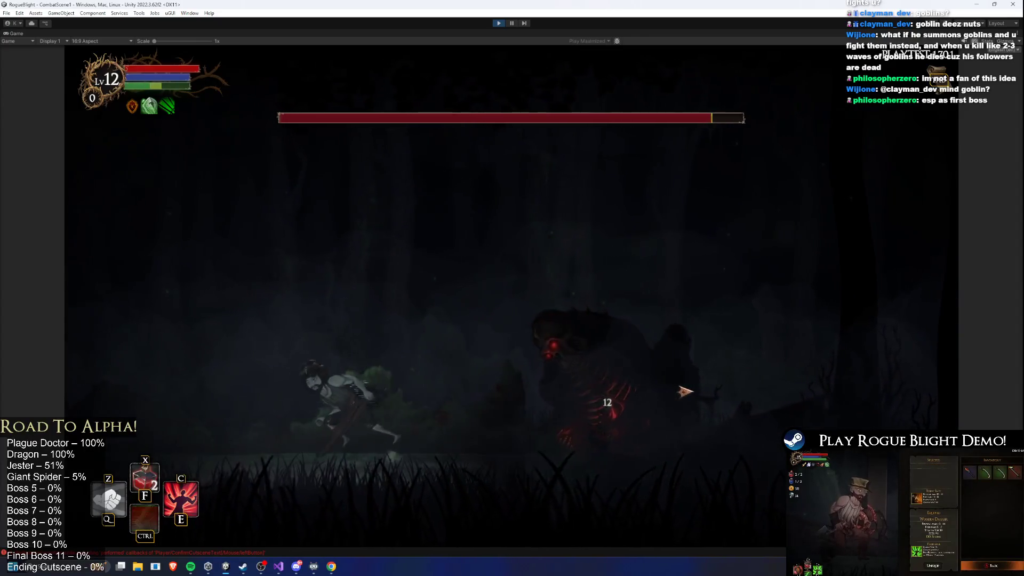
pyautogui.press('space')
pyautogui.click(679, 389)
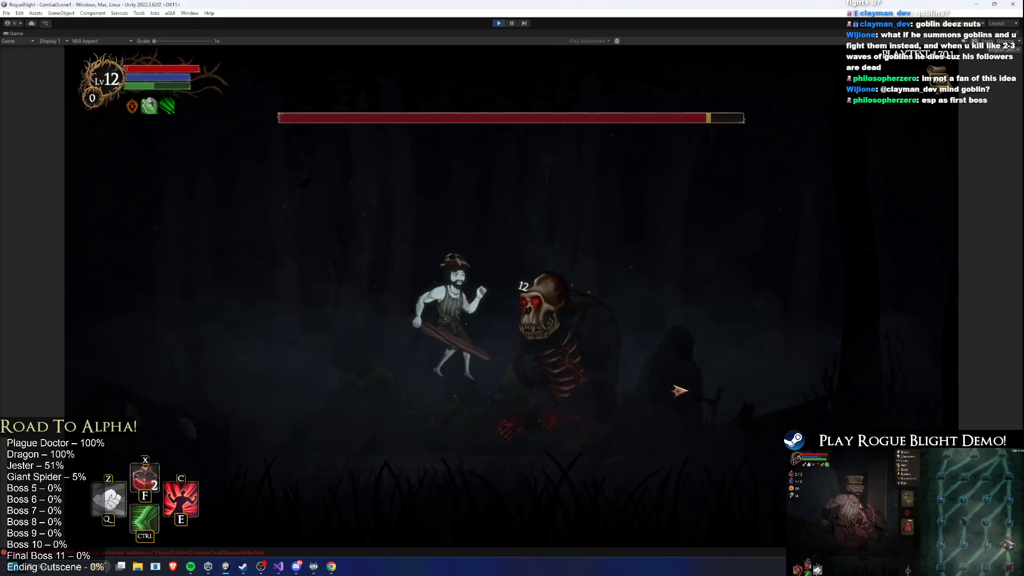
# Step: Activate the damage boost, dash past the boss and slash it down to about half health
pyautogui.press('e')
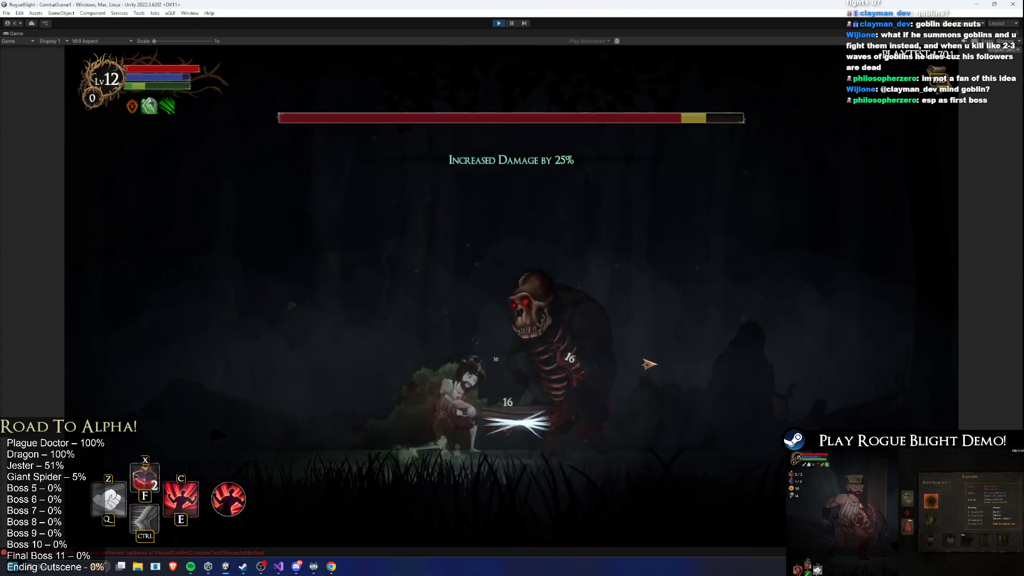
pyautogui.press('shift')
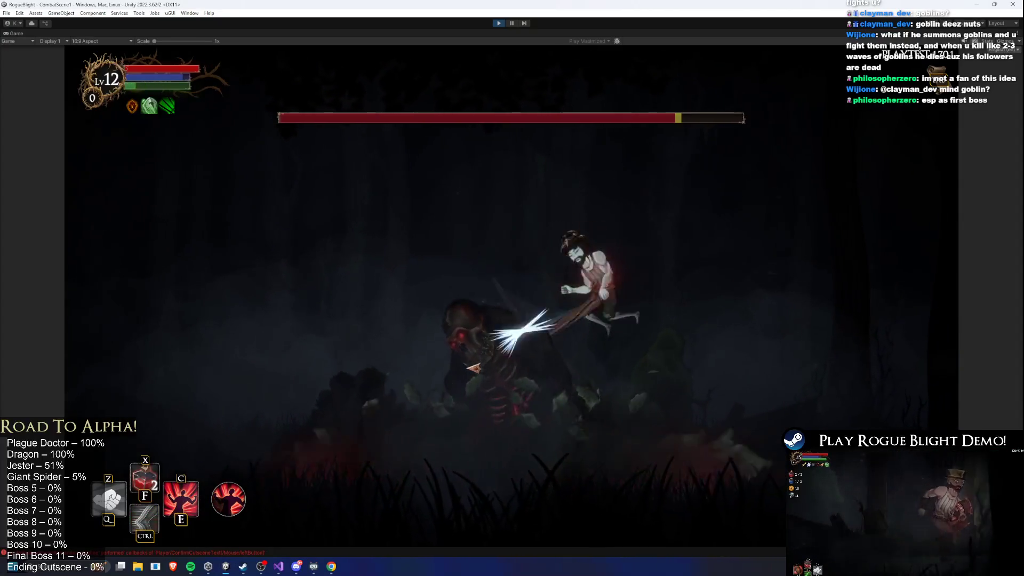
pyautogui.click(512, 320)
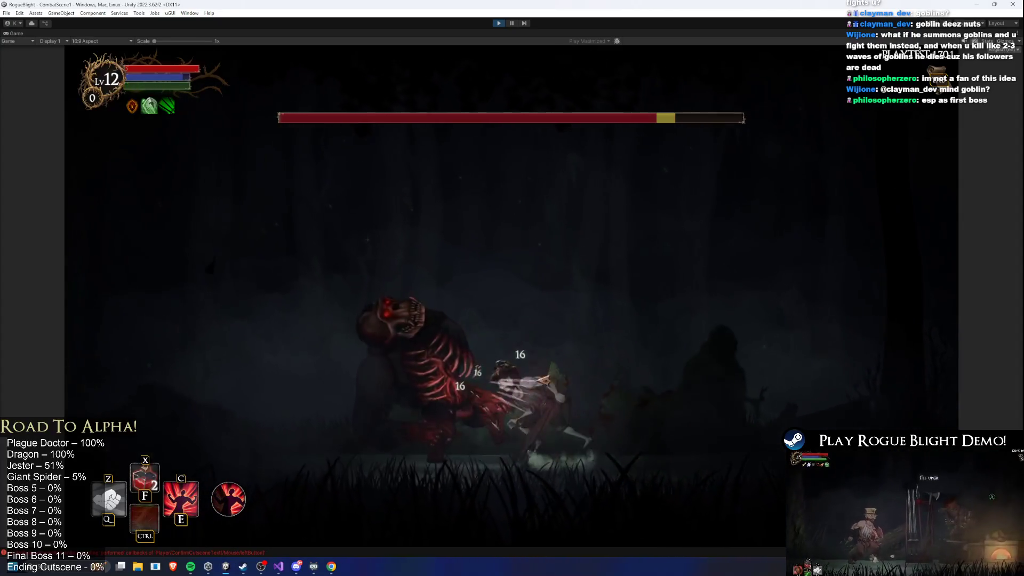
pyautogui.click(782, 416)
pyautogui.press('a')
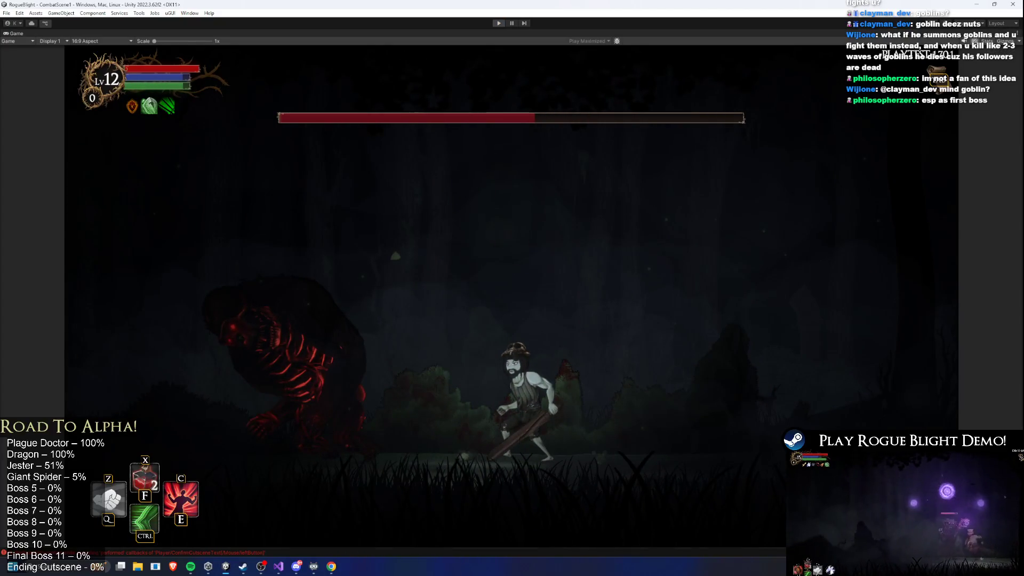
# Step: Stop Play mode and switch to the Bosses Google Sheet with the Cursed Idol design page
pyautogui.hotkey('ctrl', 'p')
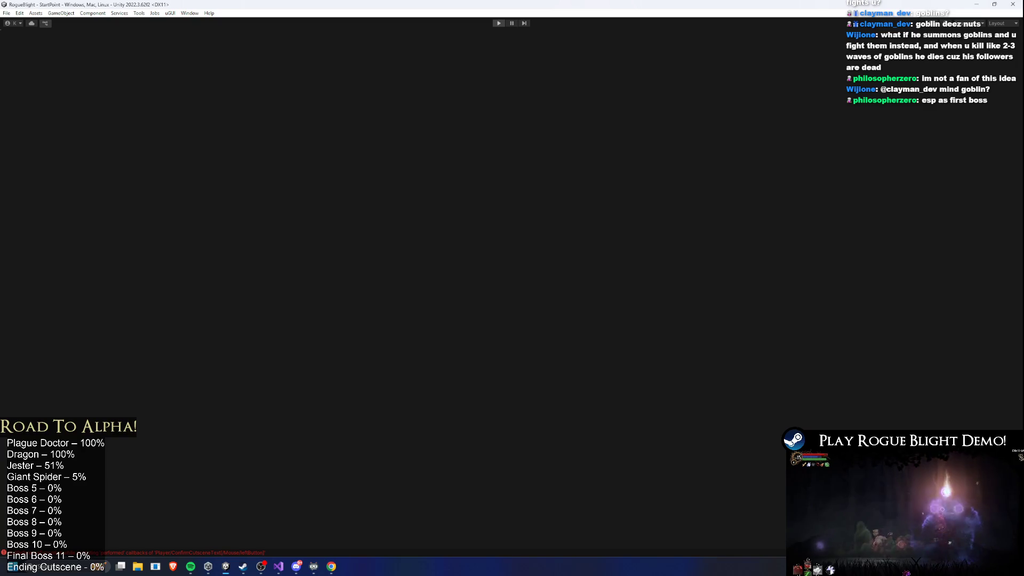
pyautogui.hotkey('alt', 'Tab')
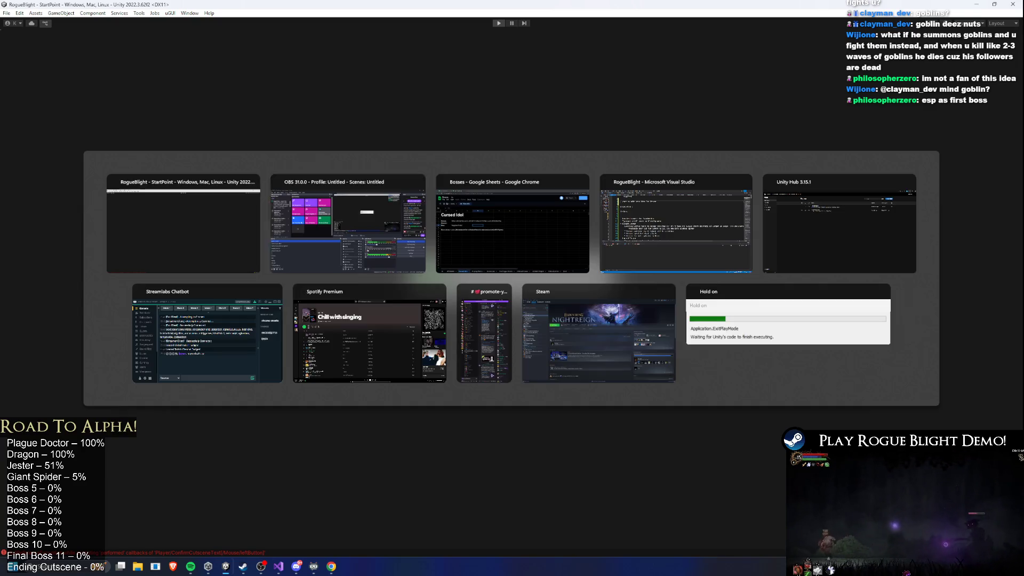
pyautogui.hotkey('alt', 'Tab')
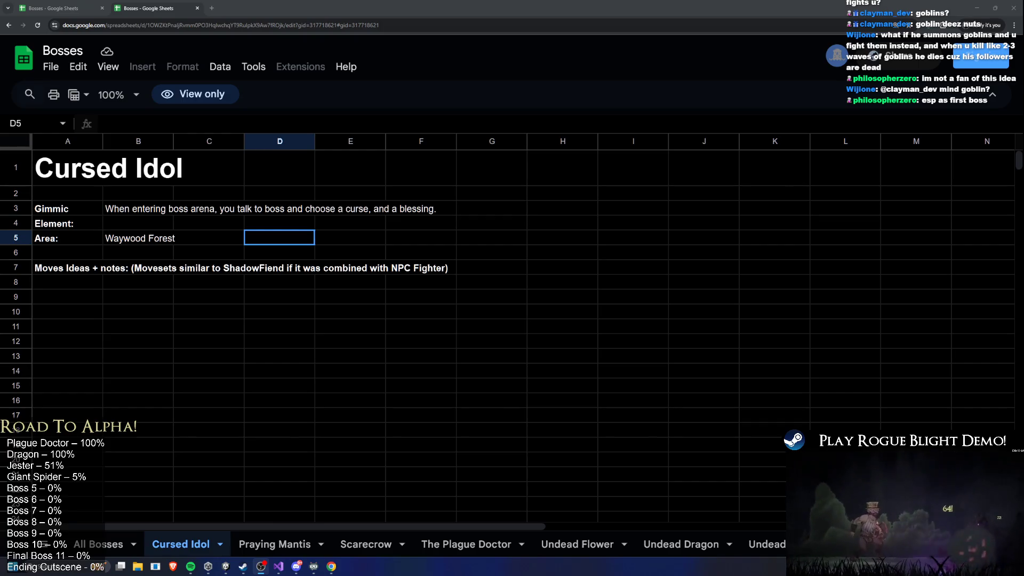
pyautogui.rightClick(373, 203)
pyautogui.click(700, 188)
# Step: Relaunch the playtest in Unity, start Chrome from system search and switch to the statue boss image search
pyautogui.hotkey('alt', 'Tab')
pyautogui.hotkey('alt', 'Tab')
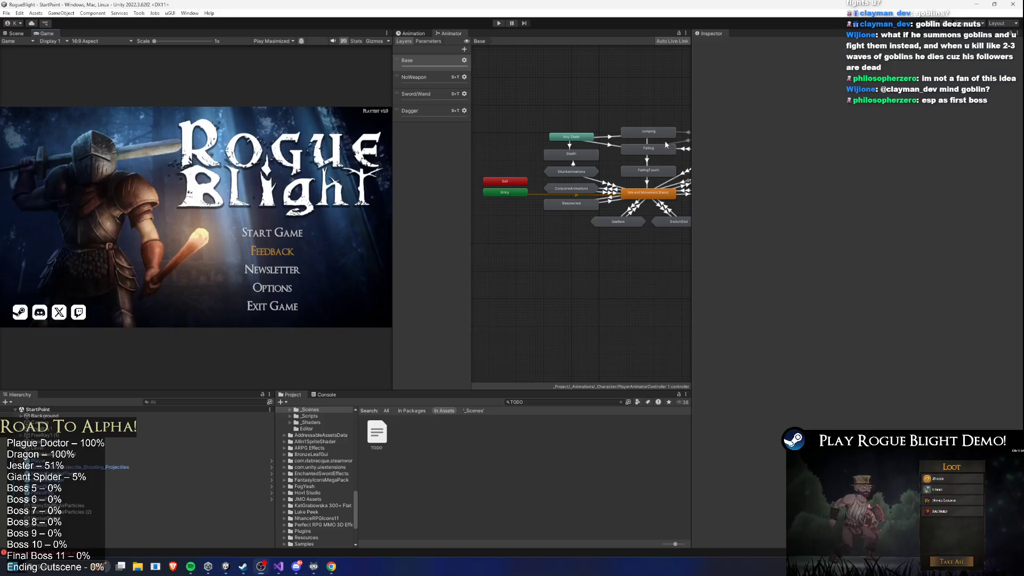
pyautogui.click(500, 24)
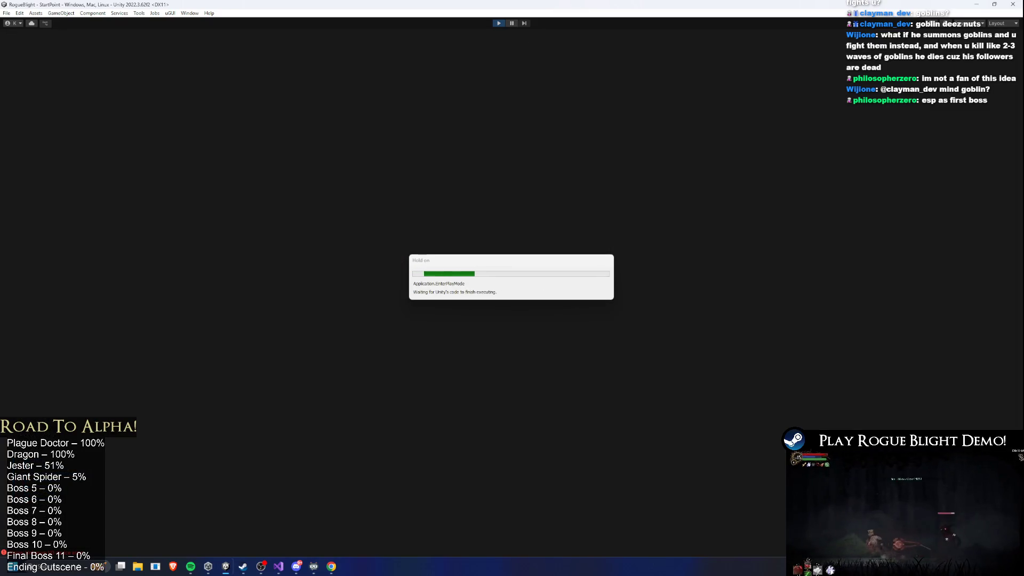
pyautogui.press('super')
pyautogui.write('chrome')
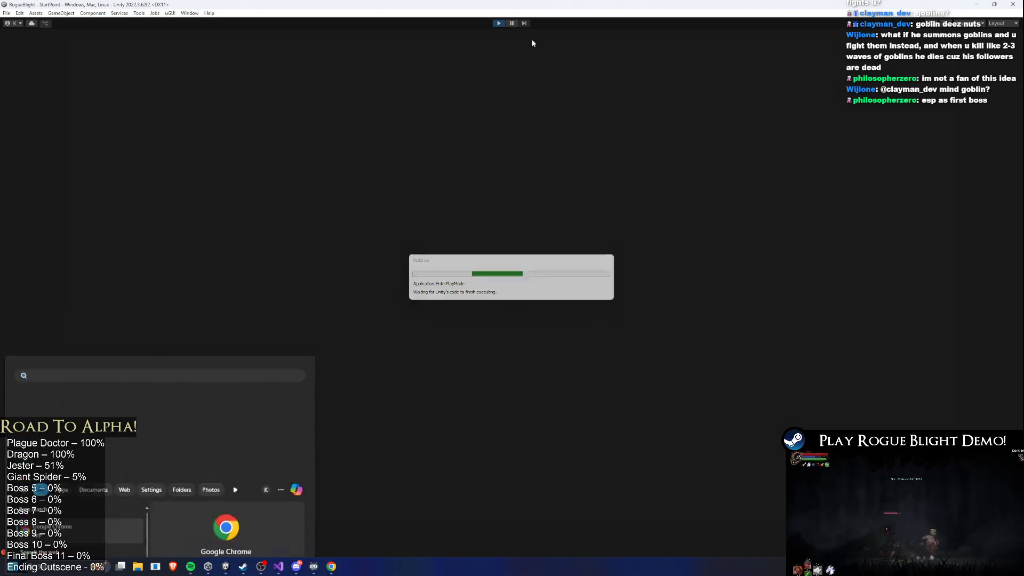
pyautogui.press('Return')
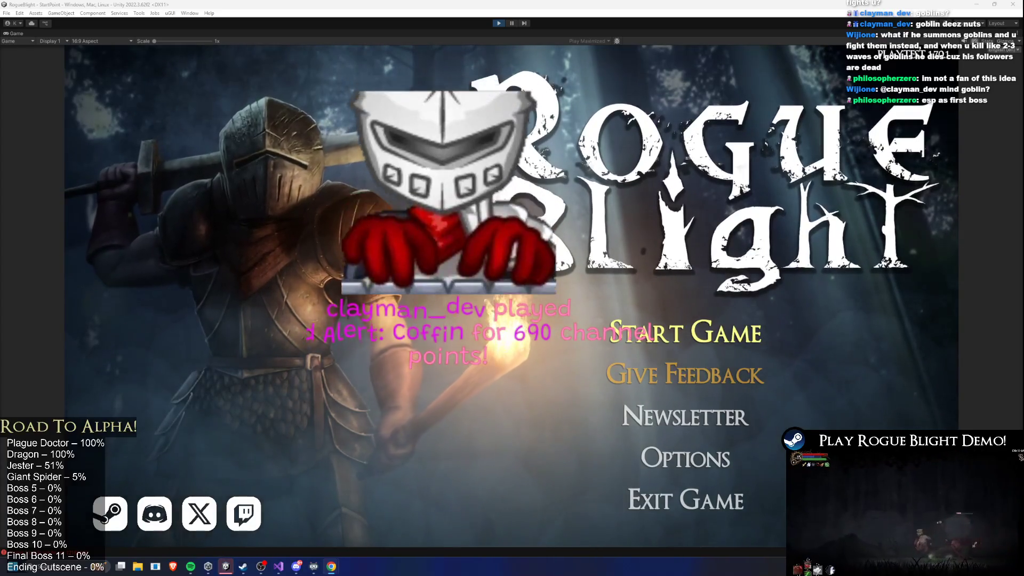
pyautogui.hotkey('alt', 'Tab')
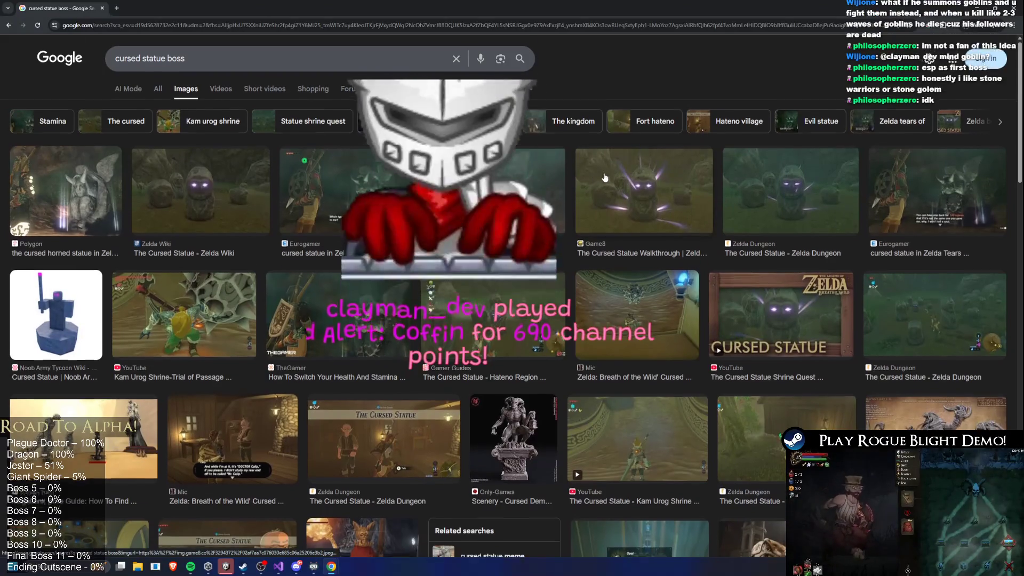
pyautogui.scroll(-5, 604, 178)
pyautogui.scroll(-5, 592, 178)
pyautogui.scroll(-5, 577, 178)
pyautogui.scroll(-3, 564, 176)
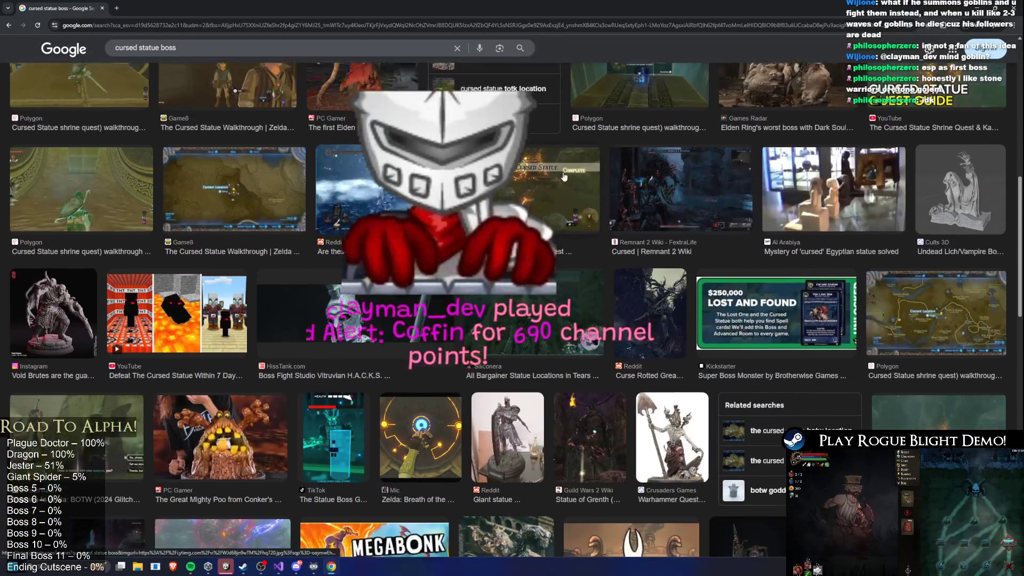
pyautogui.scroll(-2, 563, 177)
pyautogui.scroll(-4, 569, 176)
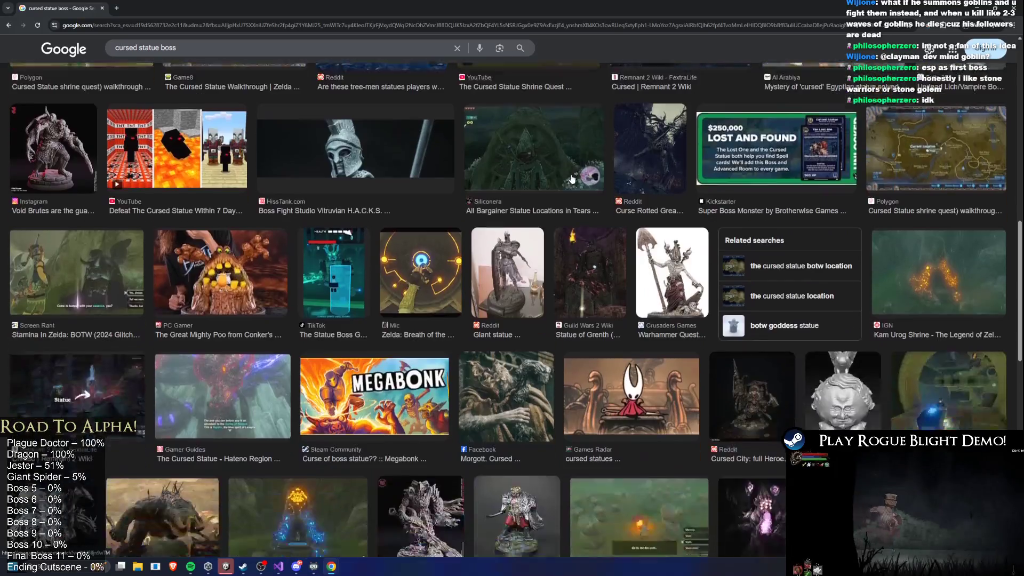
pyautogui.scroll(-4, 568, 176)
pyautogui.scroll(-2, 568, 181)
pyautogui.scroll(-4, 567, 184)
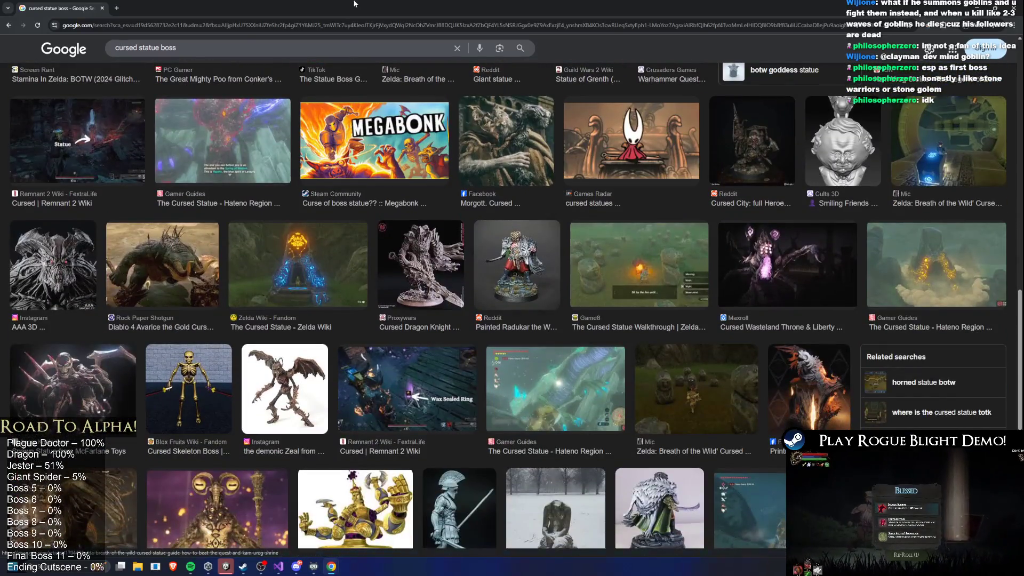
# Step: Flip between the Rogue Blight window and the statue boss image results in Chrome
pyautogui.hotkey('alt', 'Tab')
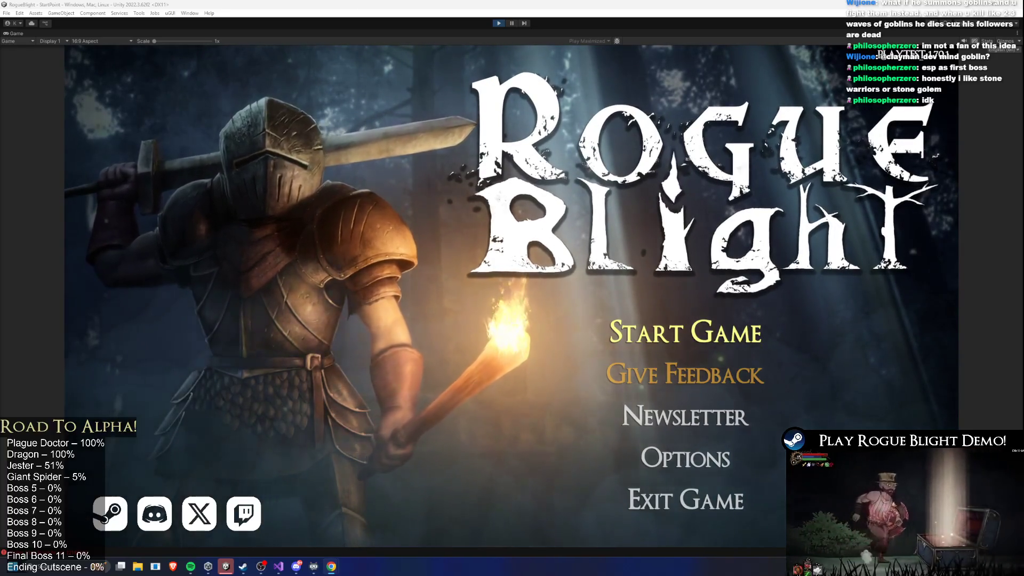
pyautogui.hotkey('alt', 'Tab')
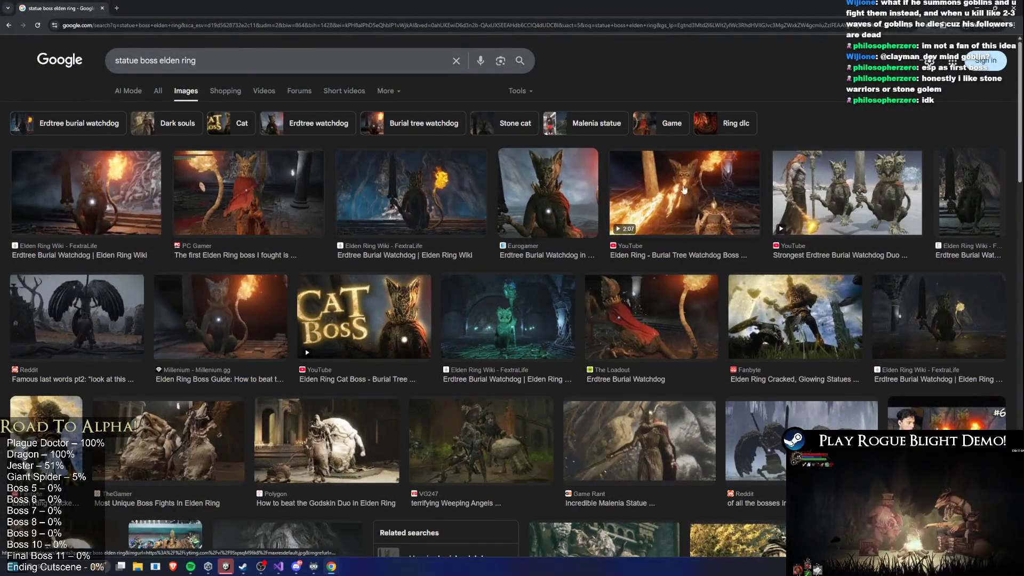
# Step: Preview the PC Gamer Elden Ring boss image and the Erdtree Burial Watchdog Duo video, then show the Videos listings
pyautogui.click(234, 192)
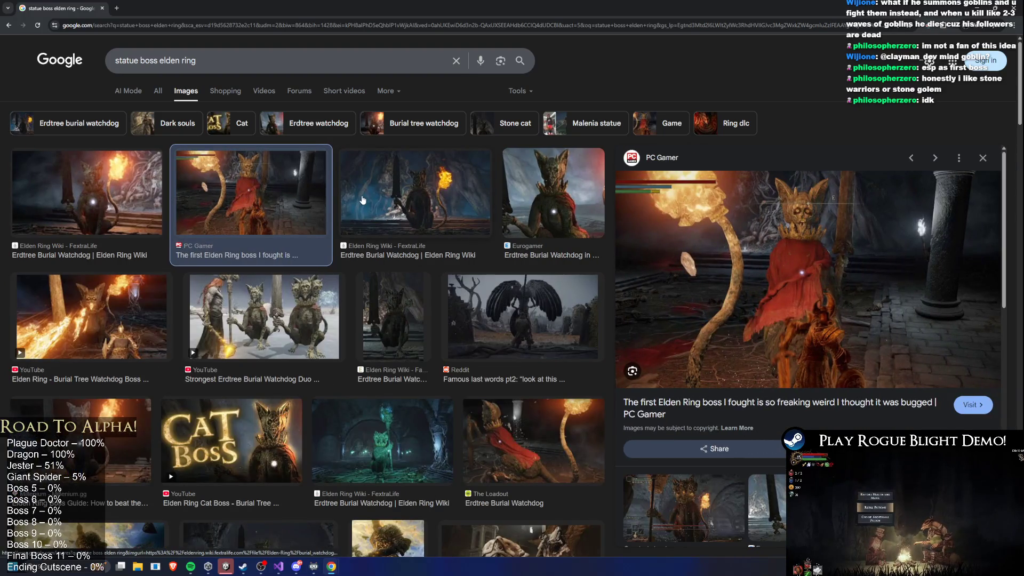
pyautogui.click(327, 304)
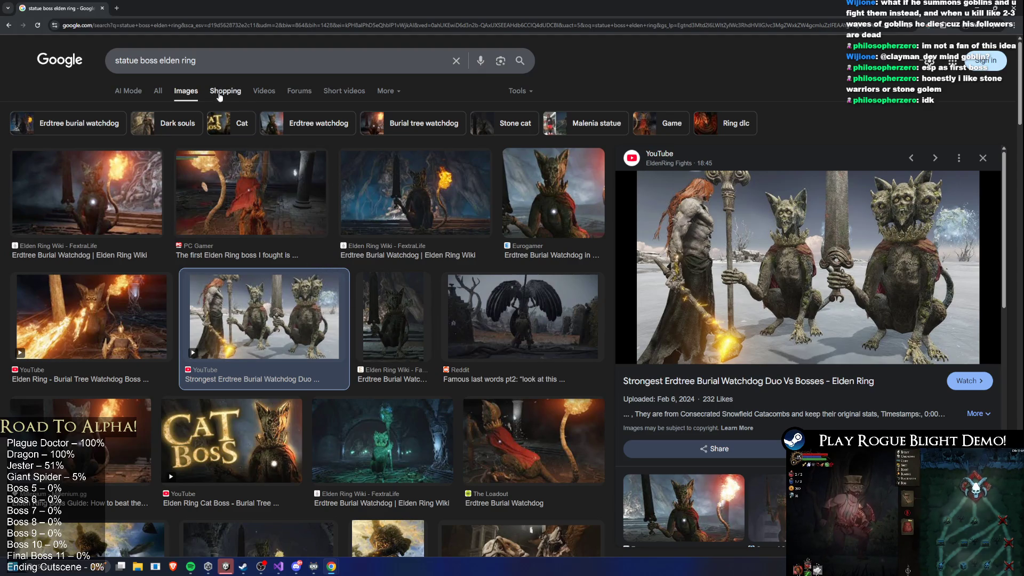
pyautogui.click(263, 91)
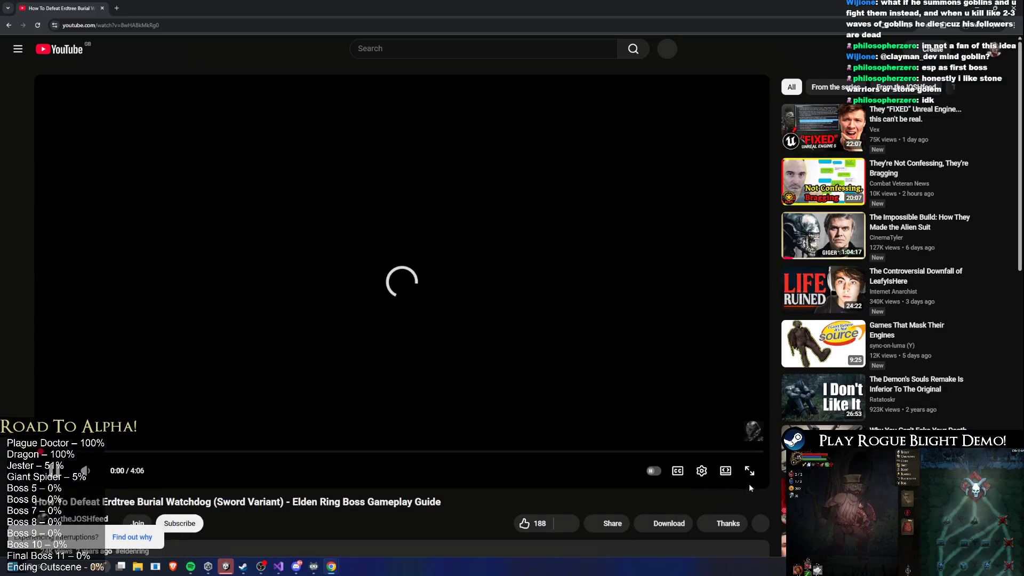
# Step: Watch the Watchdog guide full screen, skipping ahead to 0:26, 1:23 and 1:59
pyautogui.click(749, 471)
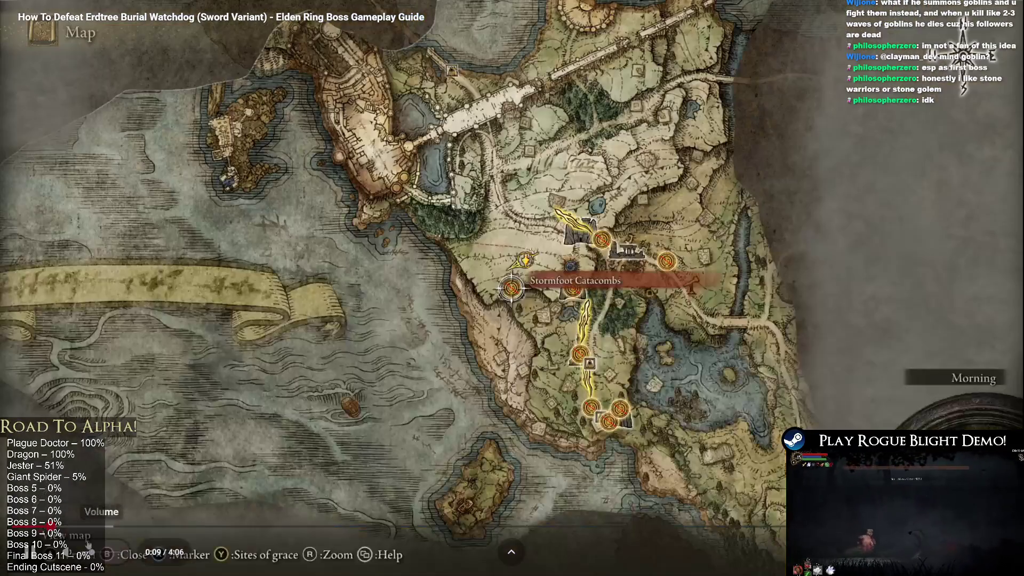
pyautogui.click(118, 527)
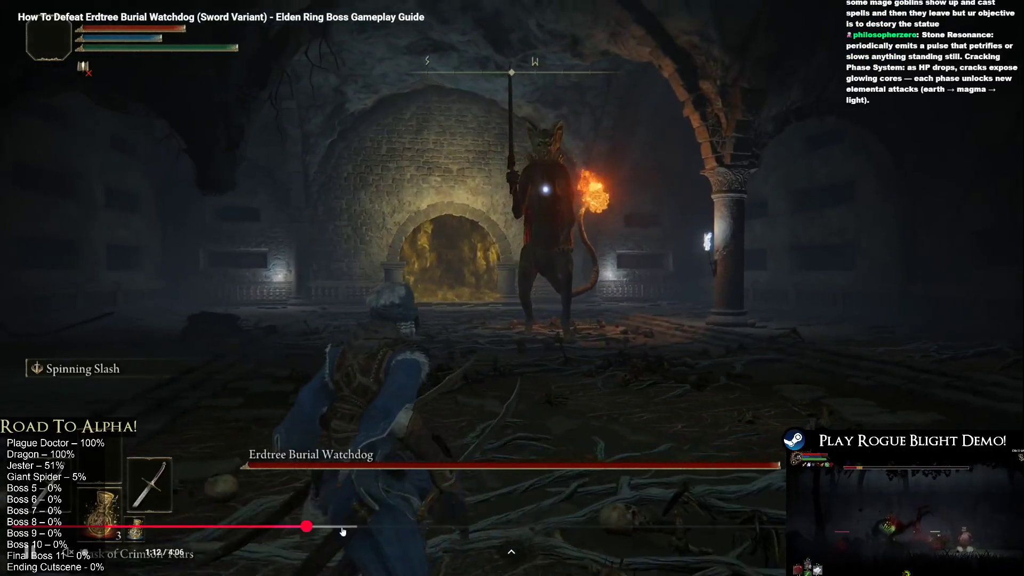
pyautogui.click(350, 526)
pyautogui.click(498, 525)
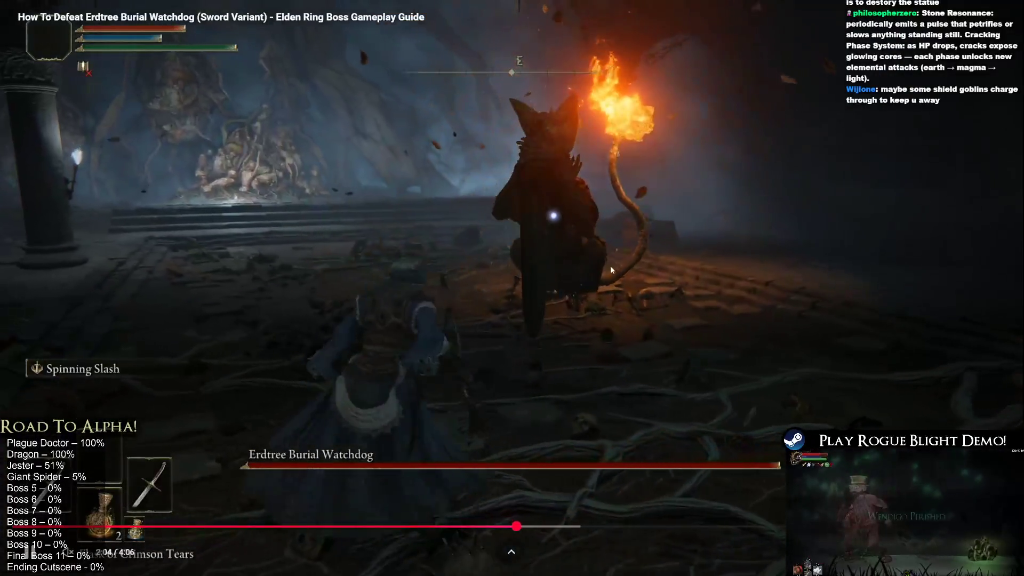
# Step: Pause and resume during the Watchdog fight, then leave full screen for the watch page
pyautogui.click(34, 318)
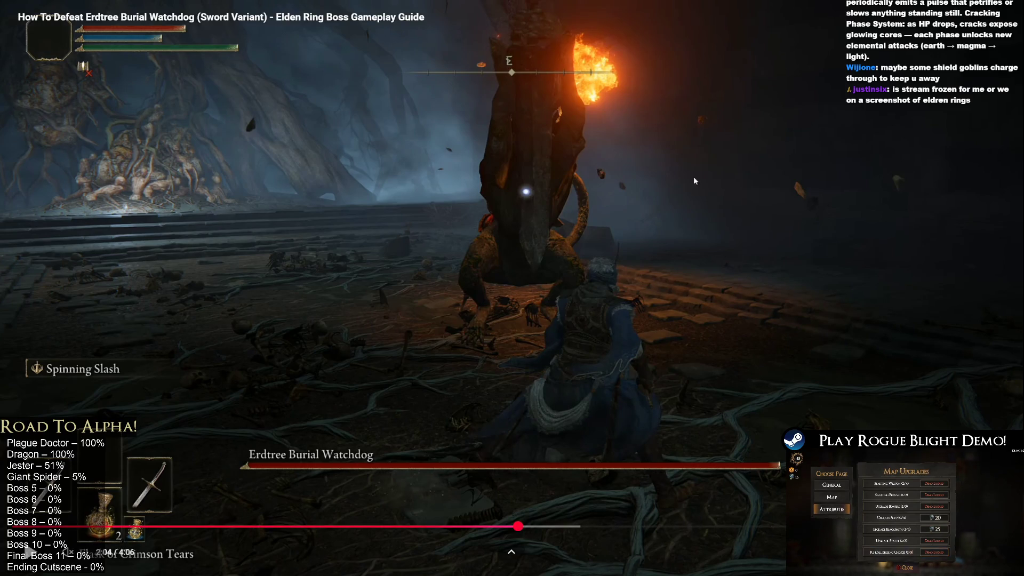
pyautogui.click(554, 261)
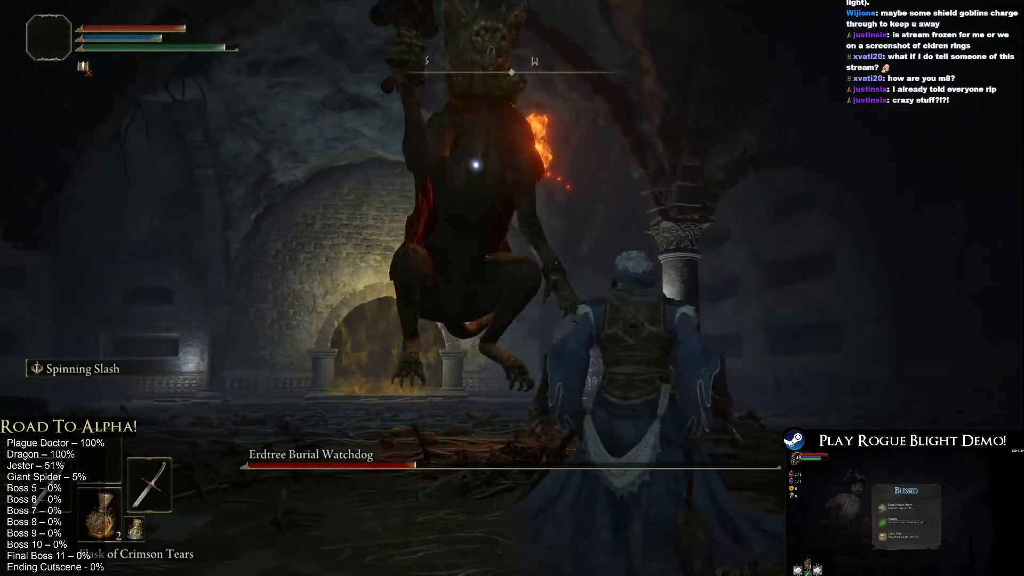
pyautogui.press('Escape')
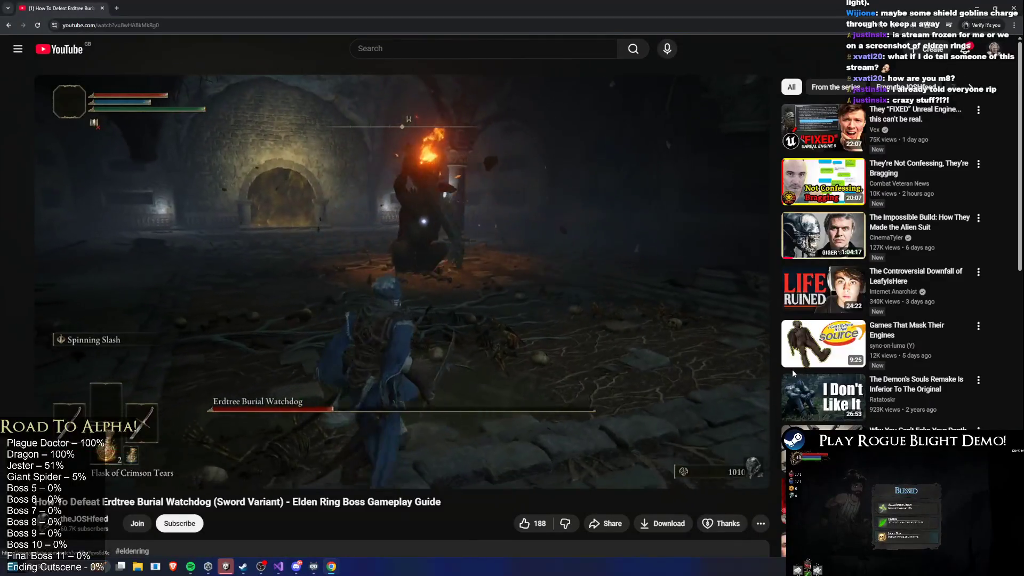
# Step: Pause the boss guide video and bring up the open-windows switcher over Unity
pyautogui.click(583, 316)
pyautogui.hotkey('alt', 'Tab')
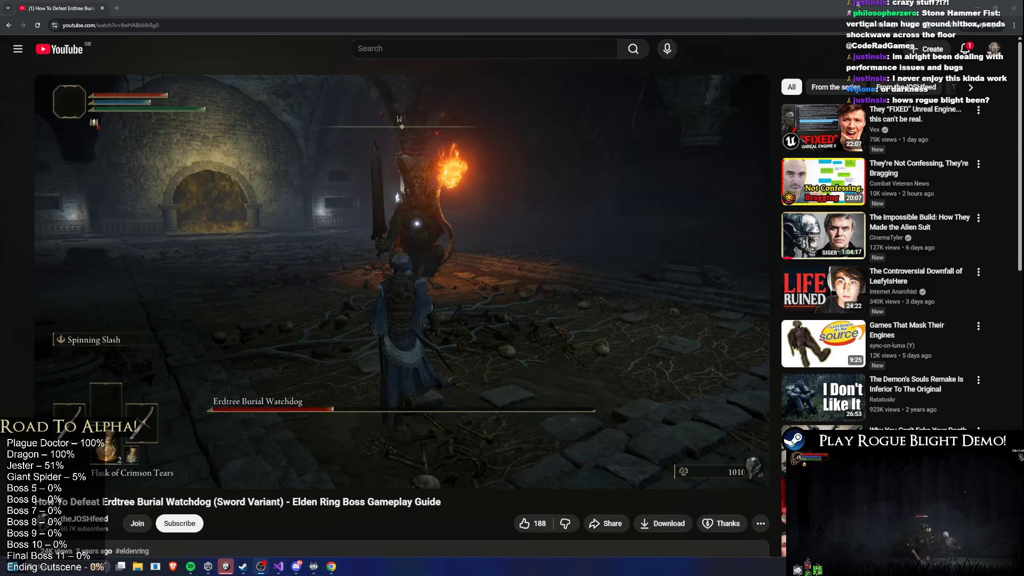
pyautogui.hotkey('alt', 'Tab')
pyautogui.hotkey('alt', 'Tab')
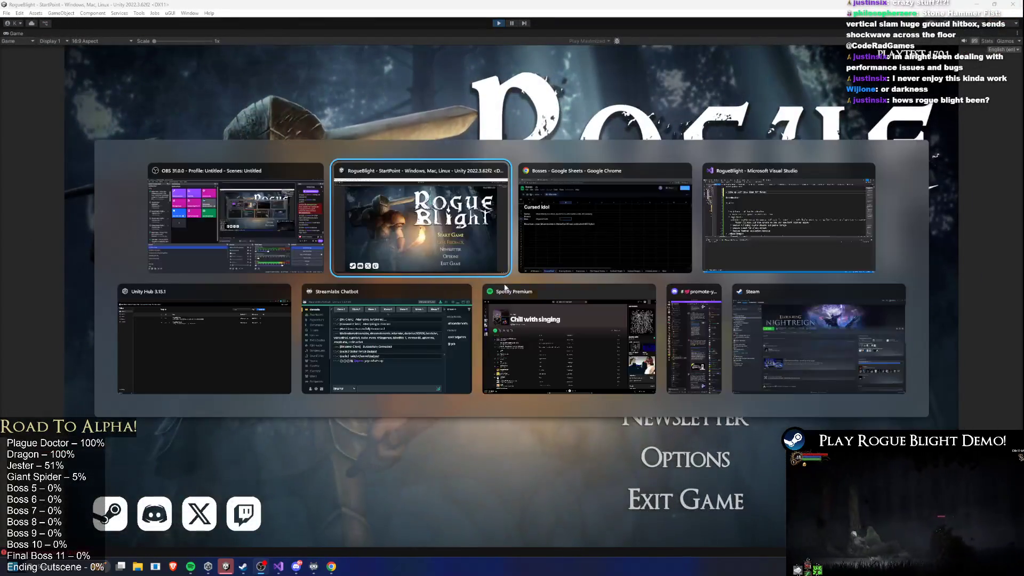
# Step: Inspect the Element and Area cells (B4 to E5) on the Cursed Idol sheet of the Bosses spreadsheet
pyautogui.click(549, 243)
pyautogui.click(120, 224)
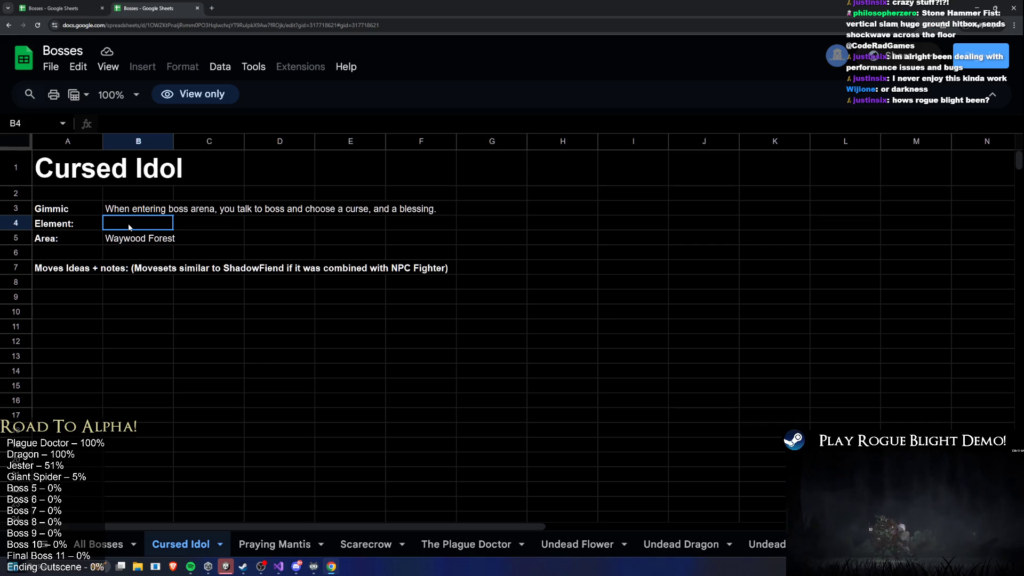
pyautogui.click(227, 209)
pyautogui.press('Down')
pyautogui.press('Down')
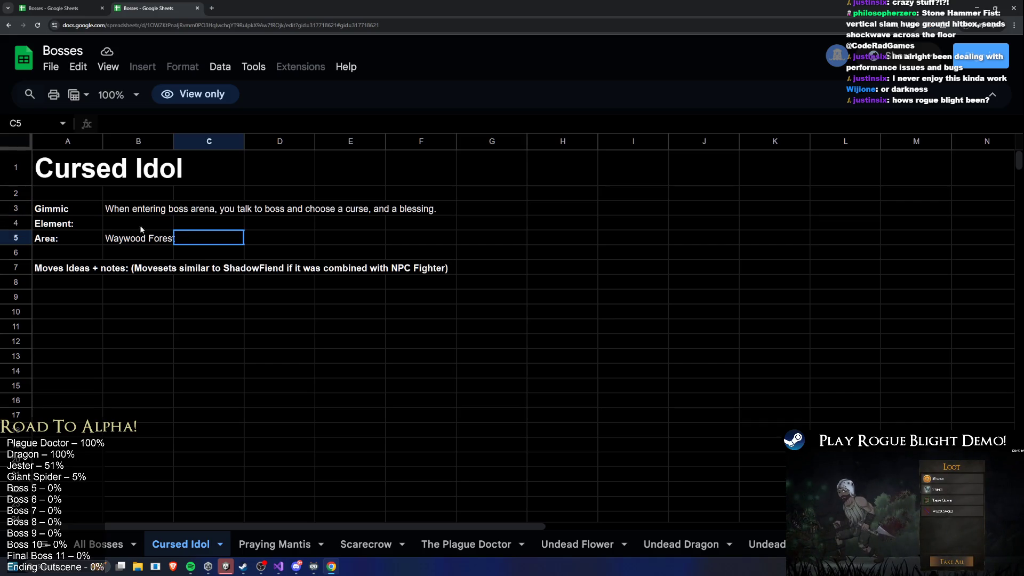
pyautogui.click(140, 225)
pyautogui.moveTo(140, 224); pyautogui.dragTo(209, 239)
pyautogui.click(209, 224)
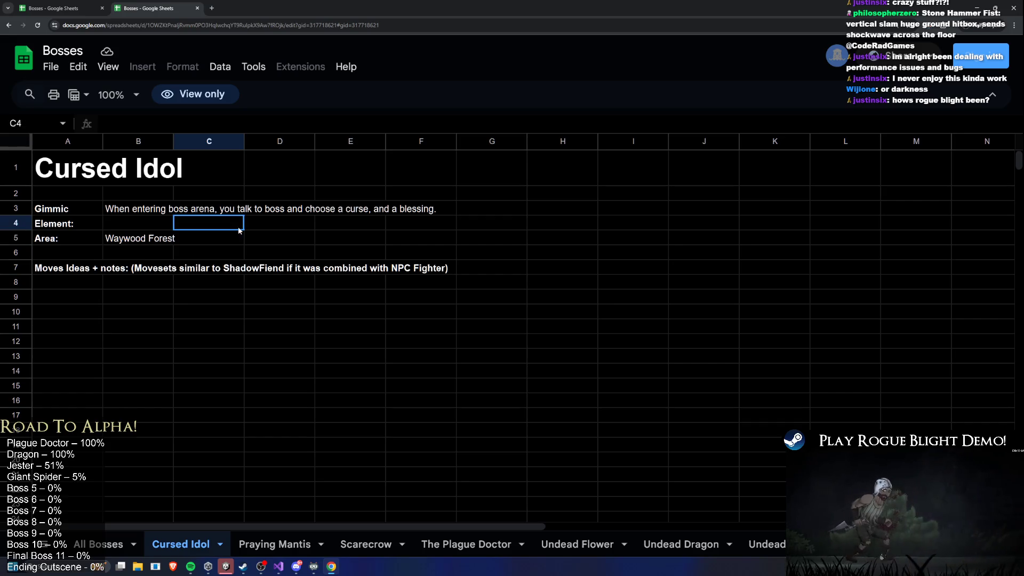
pyautogui.click(334, 228)
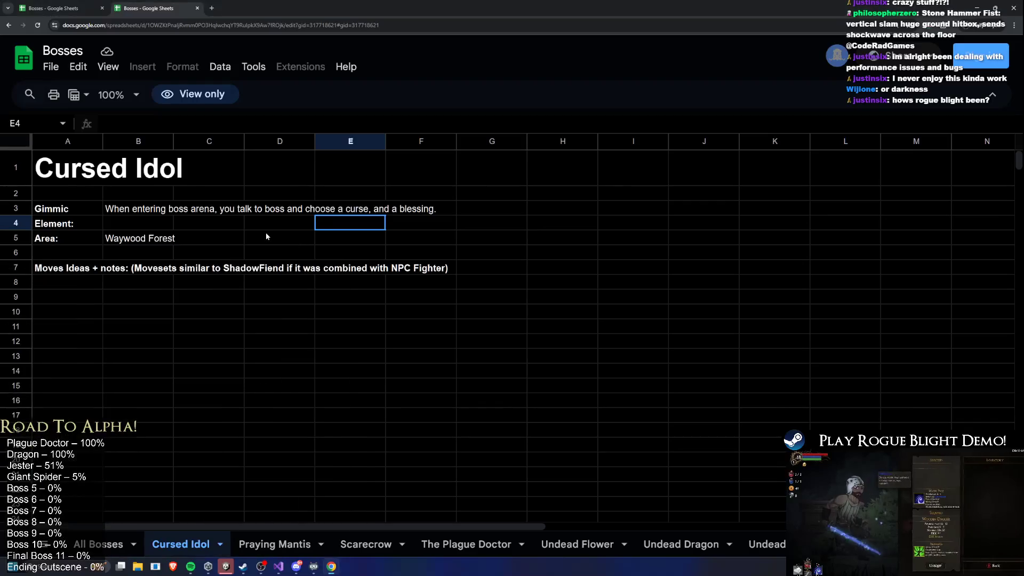
pyautogui.click(267, 235)
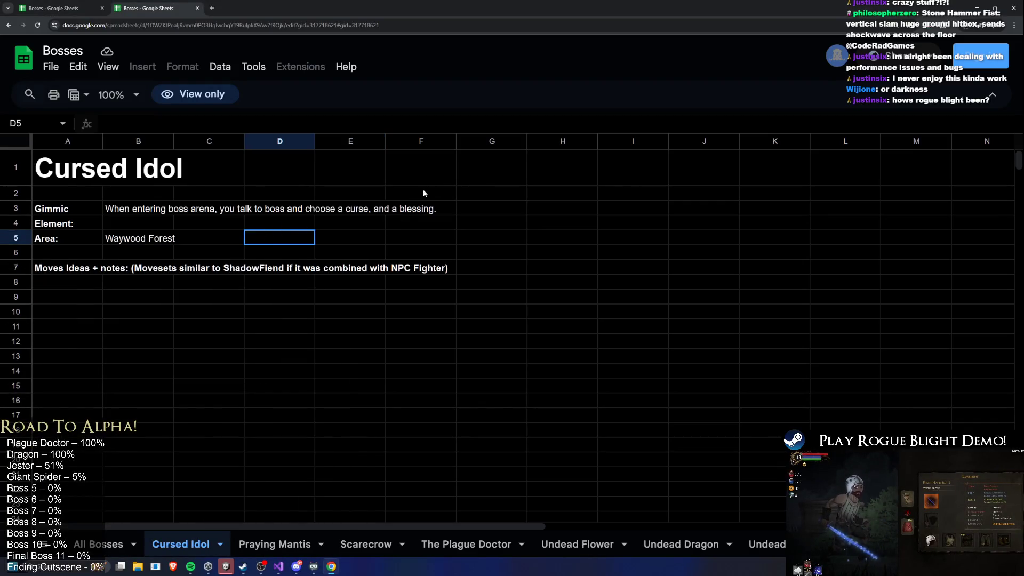
# Step: Check the All Bosses overview tab, hop to the Unity game view, and bring the Bosses spreadsheet back
pyautogui.click(59, 8)
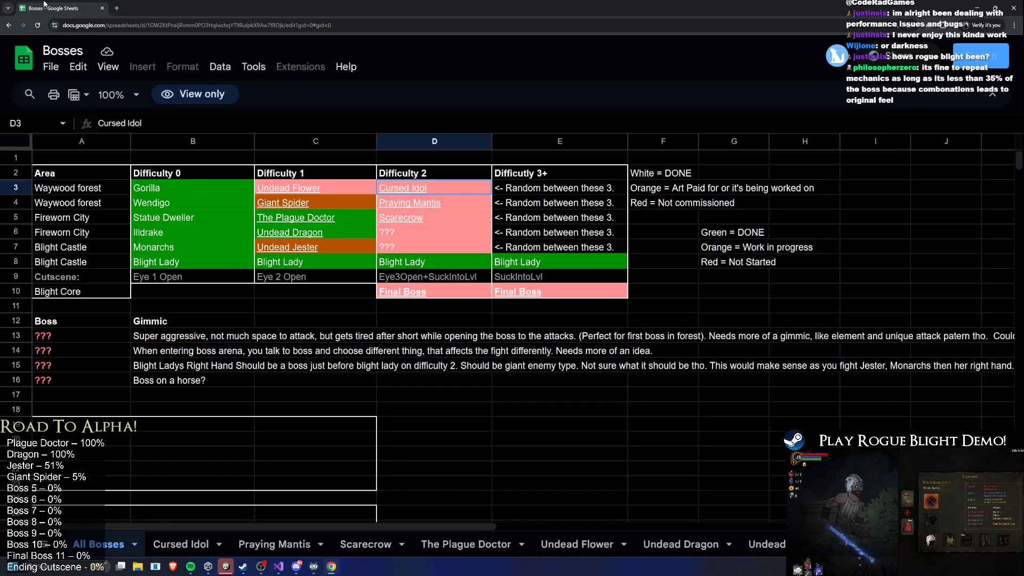
pyautogui.hotkey('alt', 'Tab')
pyautogui.press('super')
pyautogui.write('g')
pyautogui.hotkey('alt', 'Tab')
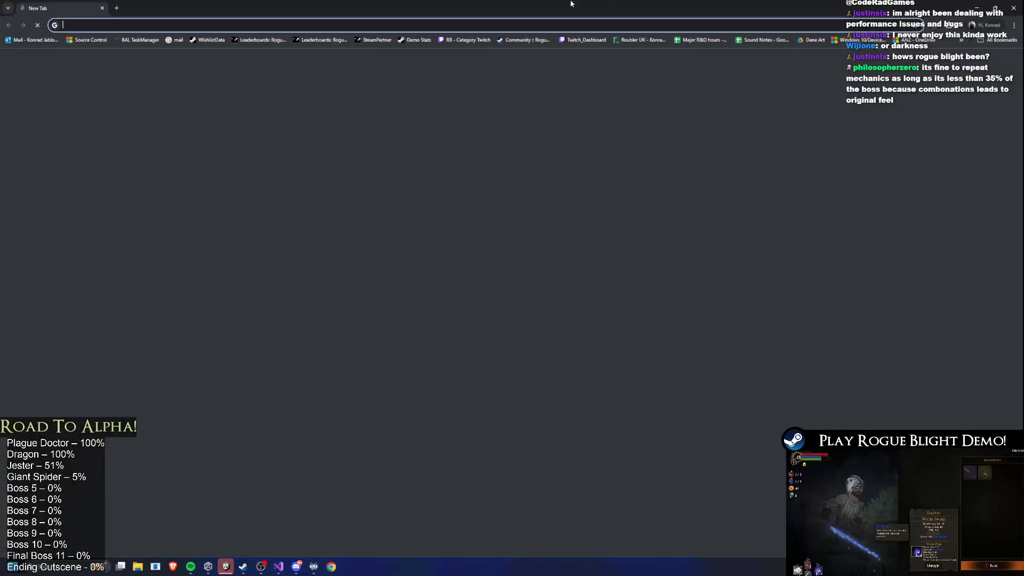
pyautogui.hotkey('alt', 'Tab')
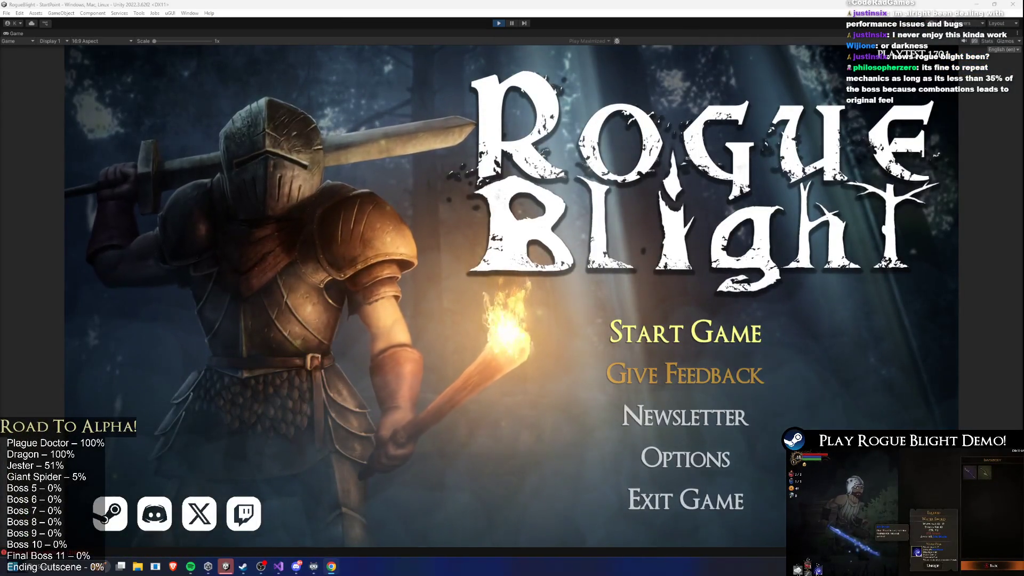
pyautogui.hotkey('alt', 'Tab')
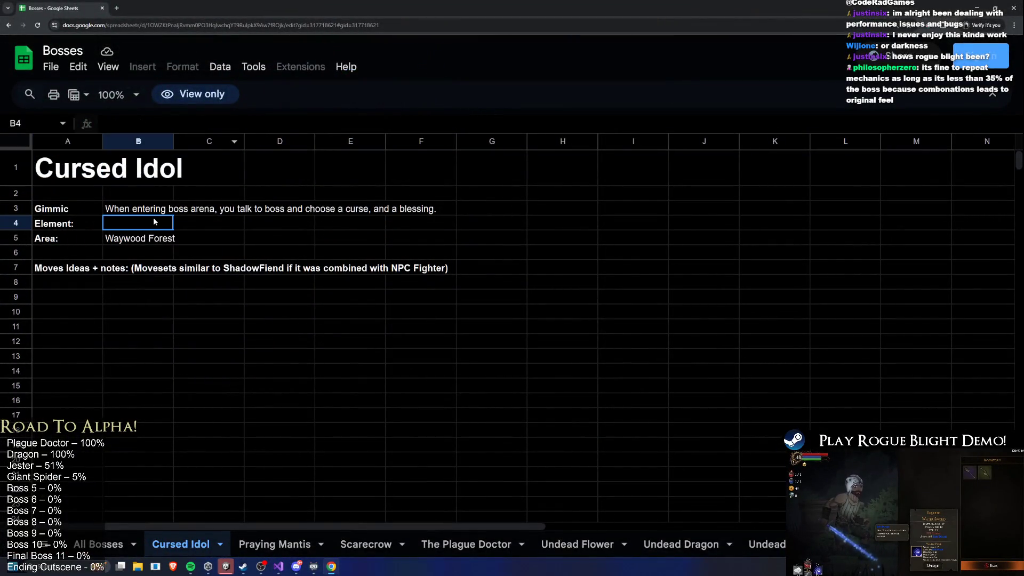
# Step: Select empty notes cells under Moves Ideas on the Cursed Idol sheet, then return to the Rogue Blight game view
pyautogui.click(206, 283)
pyautogui.click(180, 357)
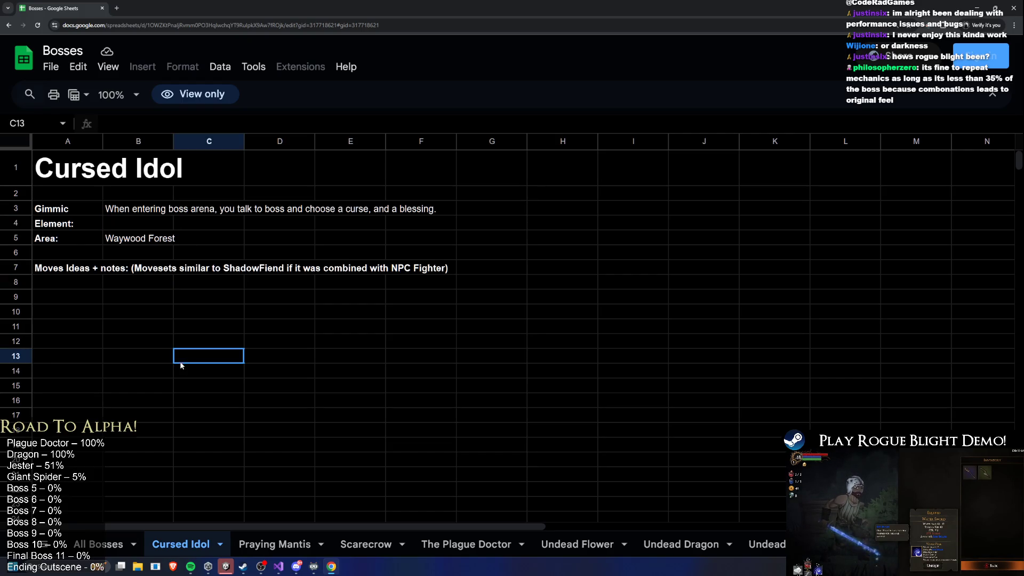
pyautogui.press('super')
pyautogui.press('super')
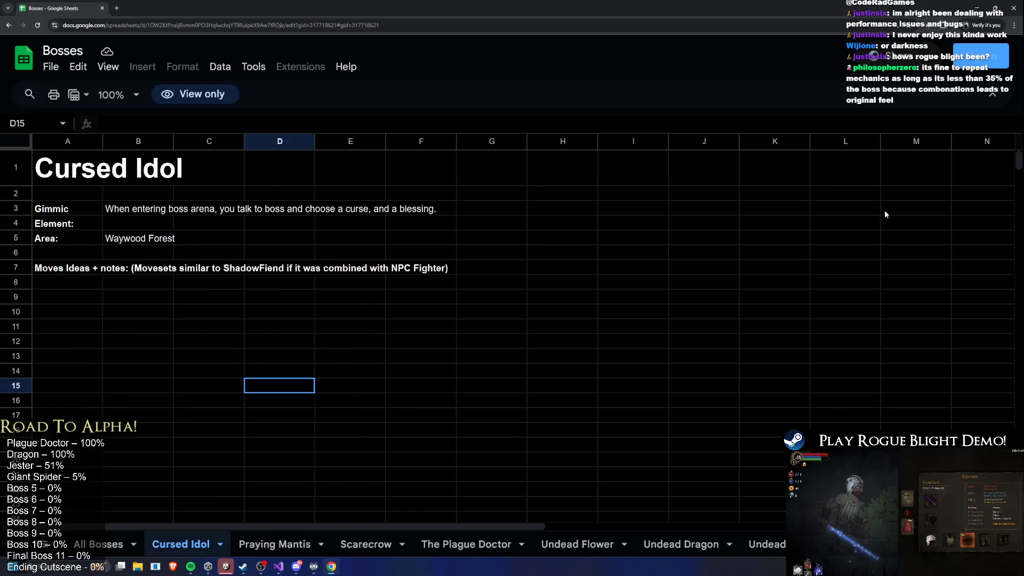
pyautogui.hotkey('alt', 'Tab')
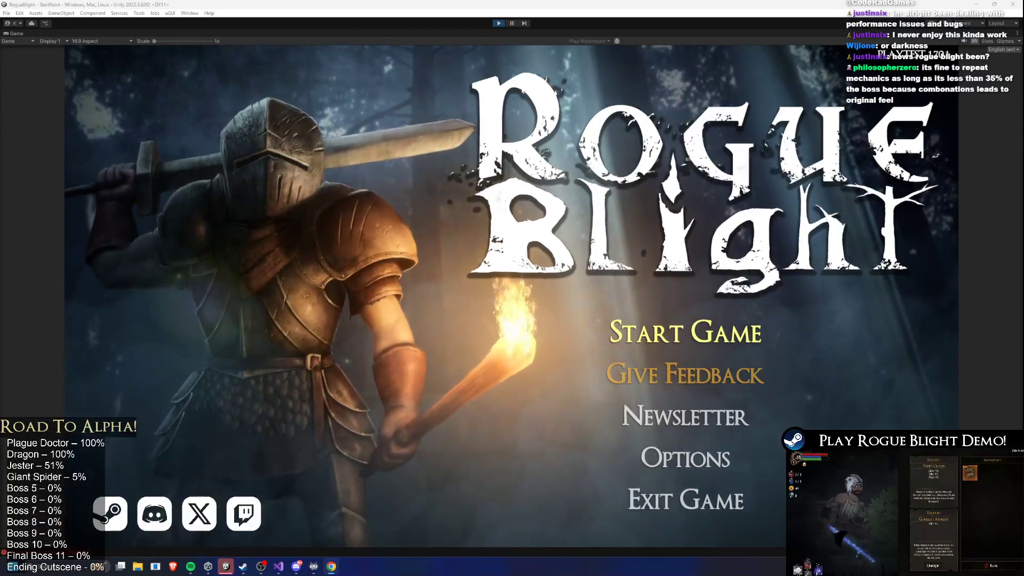